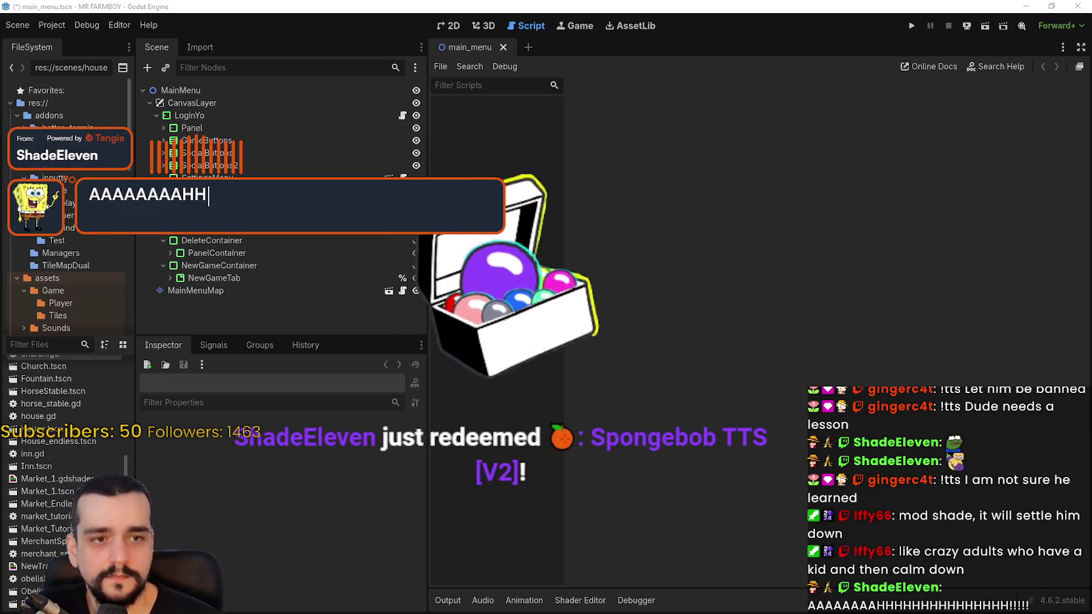
Run the Mr Farmboy project from the Godot editor toolbar.
click(912, 25)
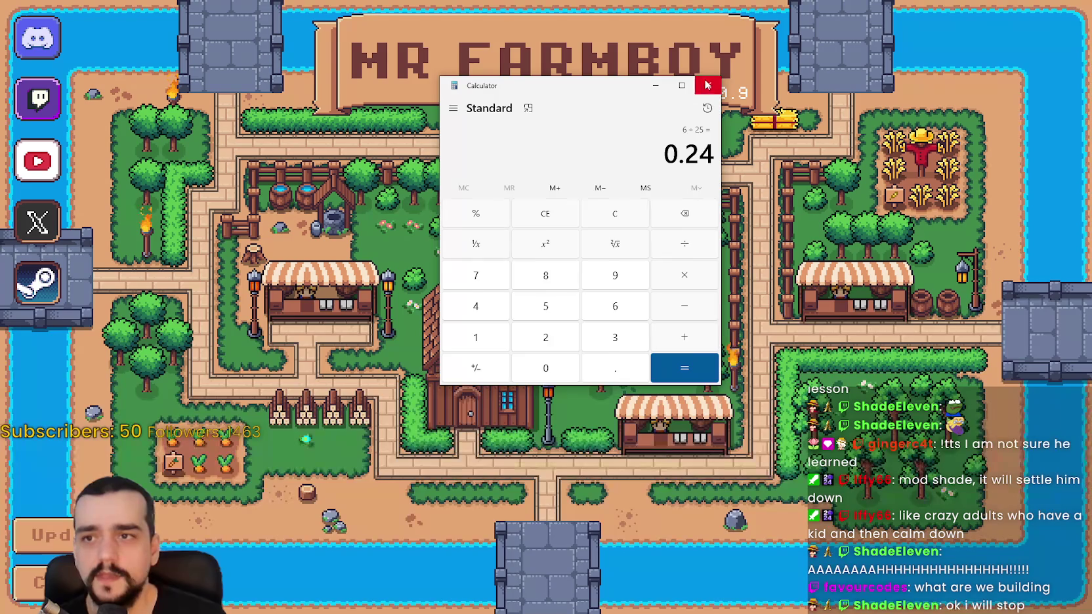
Browse the Input, Accessibility and Game option tabs, then close Options back to the title menu.
click(707, 80)
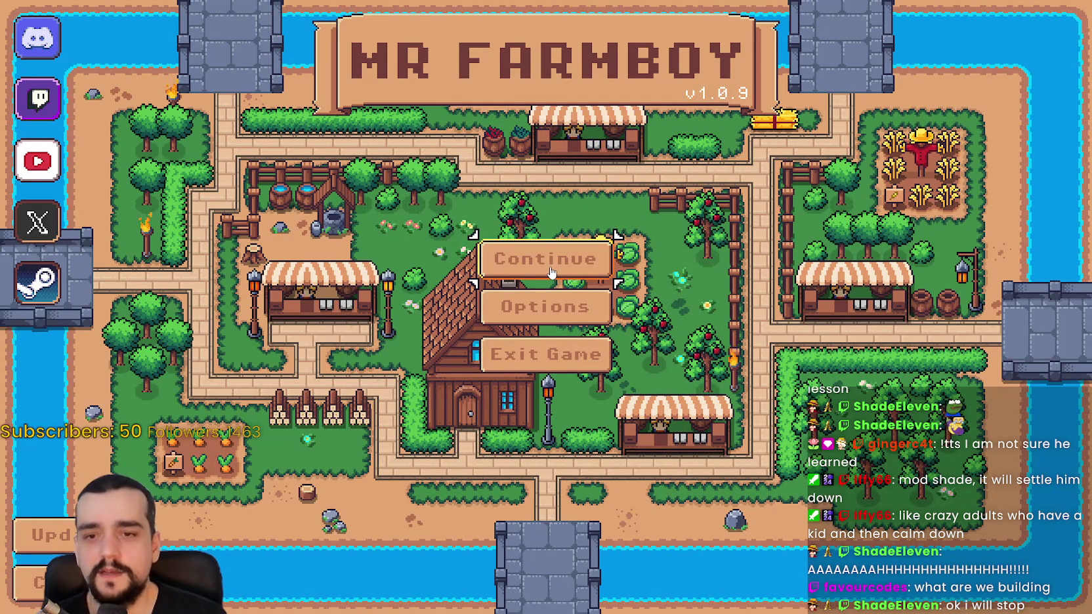
click(548, 307)
click(681, 119)
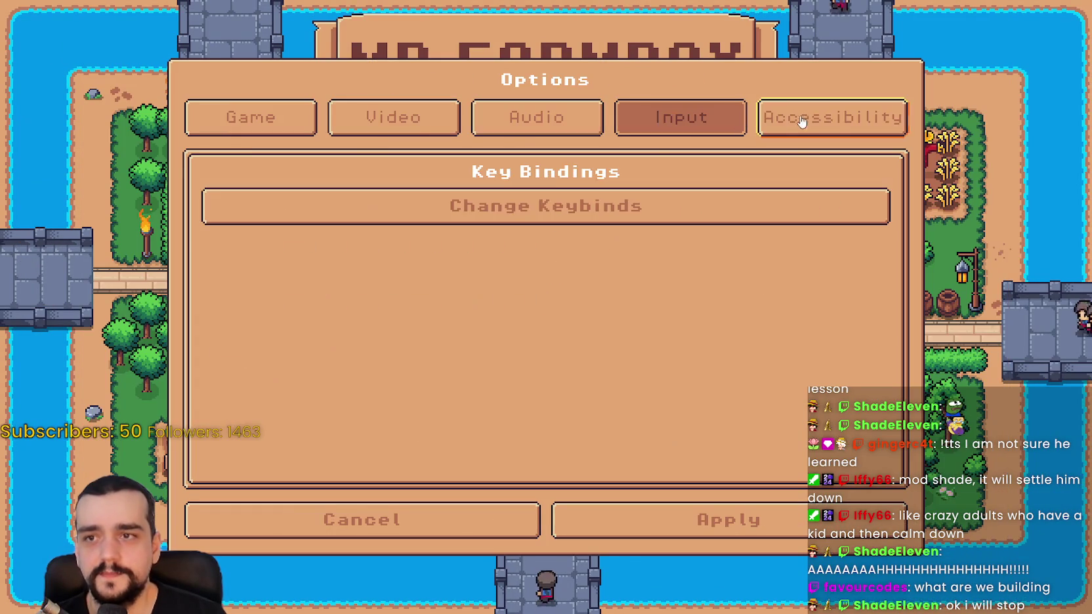
click(803, 122)
click(251, 116)
click(420, 528)
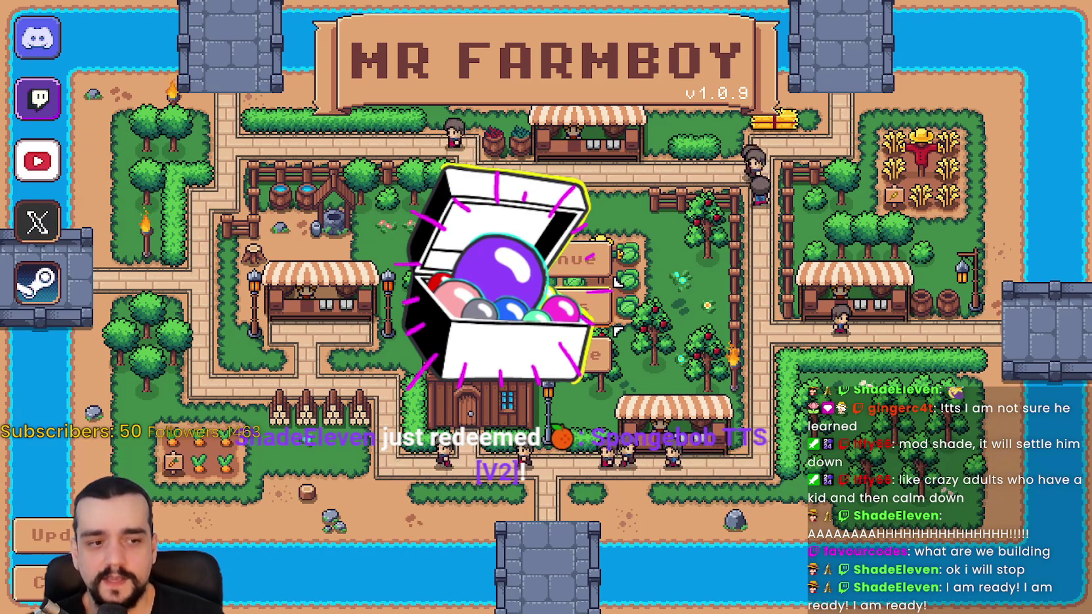
key(alt+Tab)
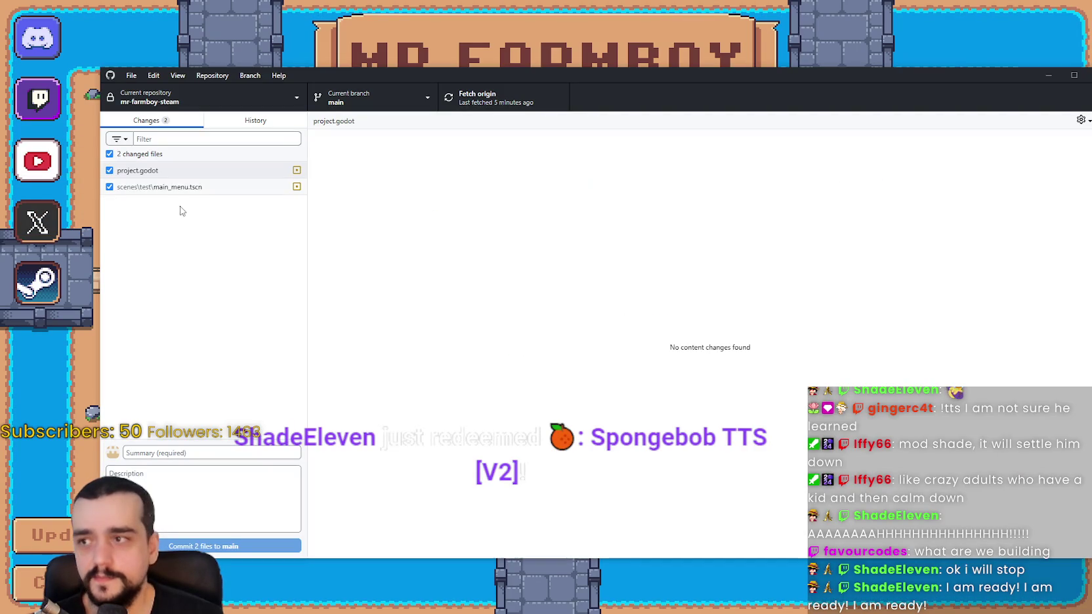
click(204, 187)
click(201, 175)
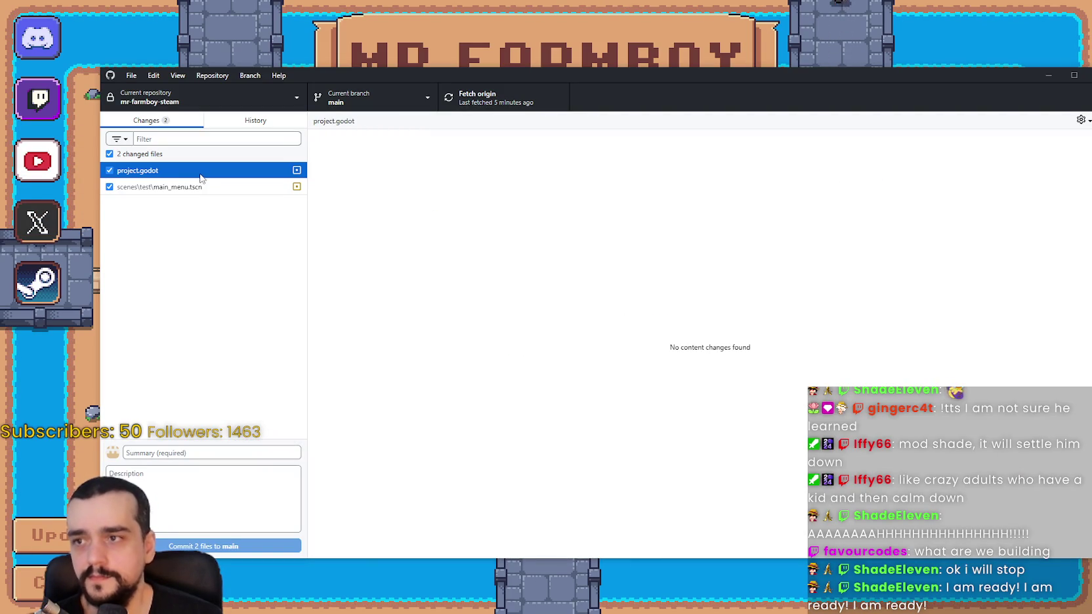
click(952, 27)
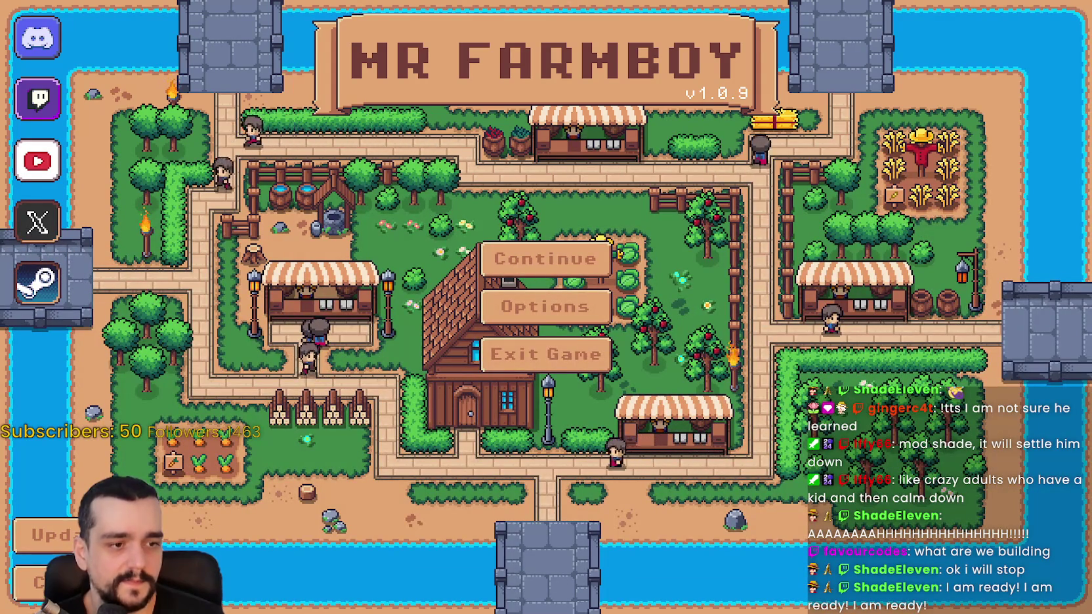
key(alt+F4)
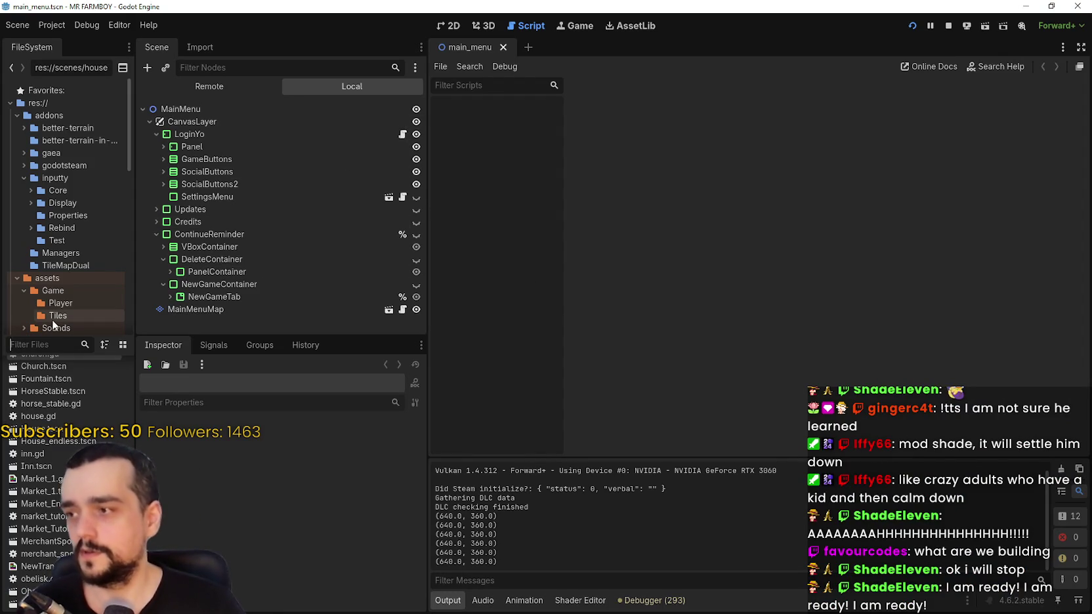
Filter the FileSystem for base_crop and open base_crop_crop.gd.
text(base_cro)
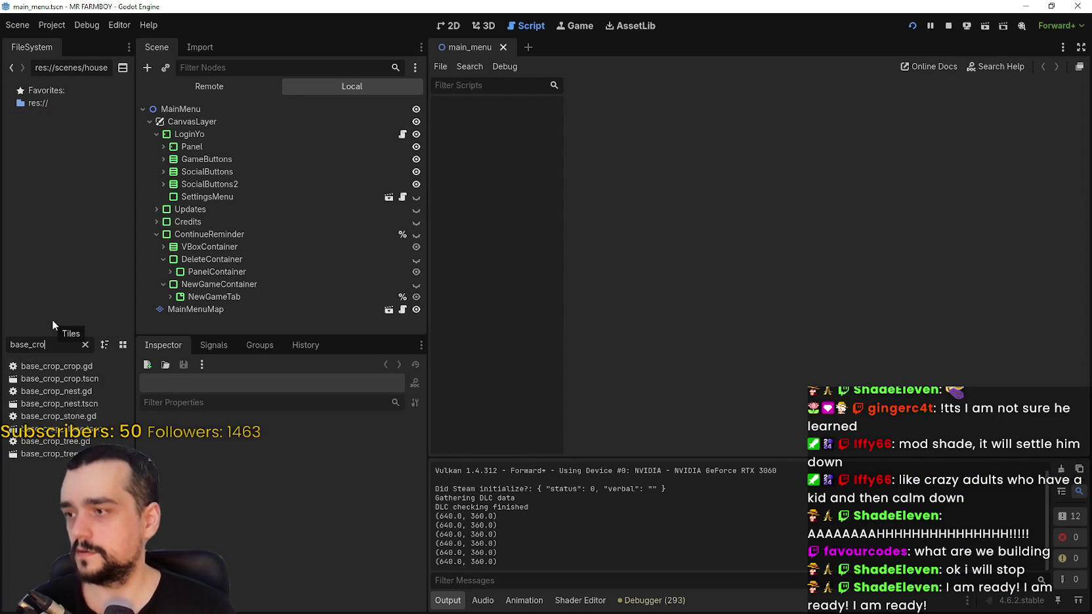
text(p)
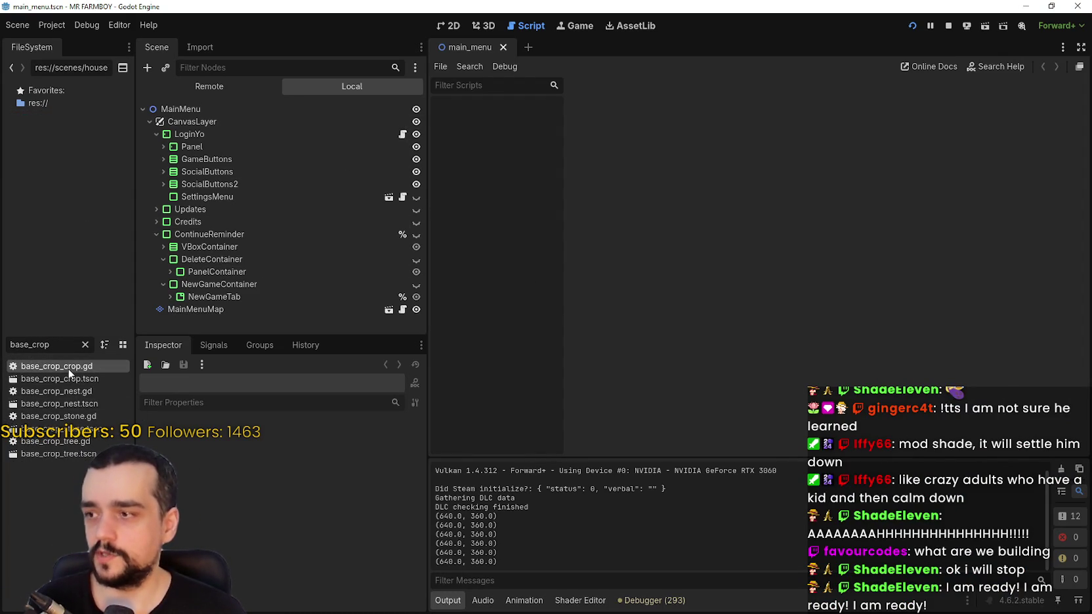
double_click(69, 374)
scroll(770, 402, down, 2)
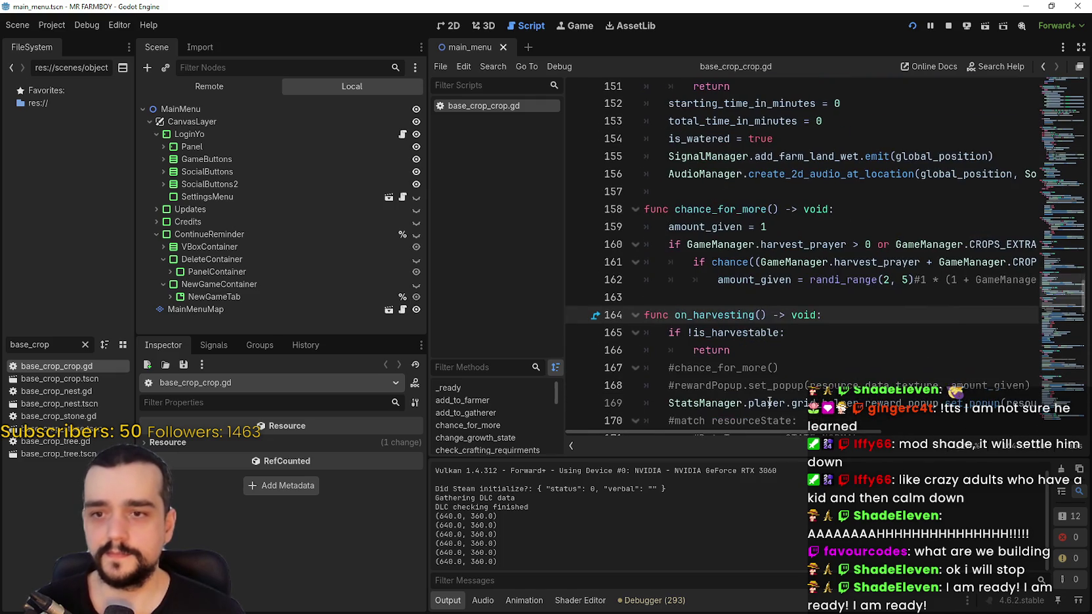
scroll(793, 418, right, 4)
Change randi_range(2, 5) to (2, 7) and the /100 chance divisor to /25, then save.
click(774, 279)
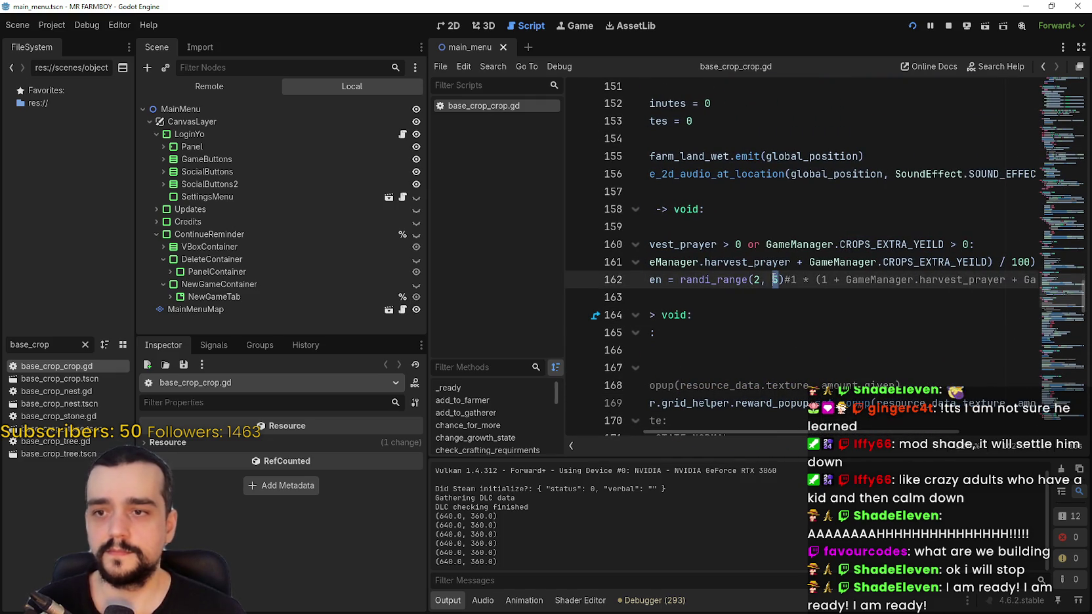
text(7)
double_click(1020, 263)
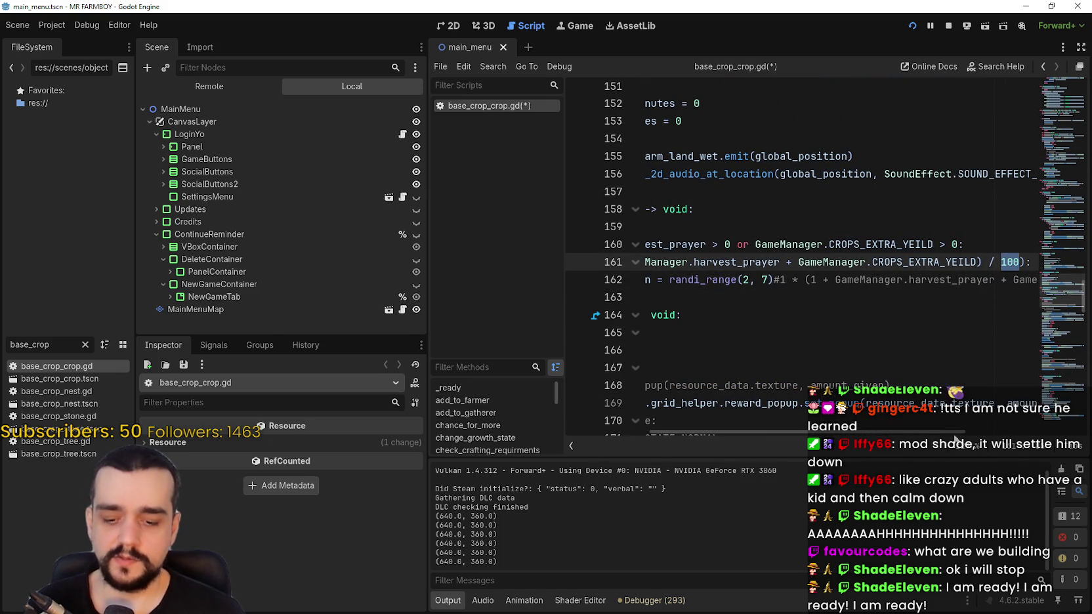
text(25)
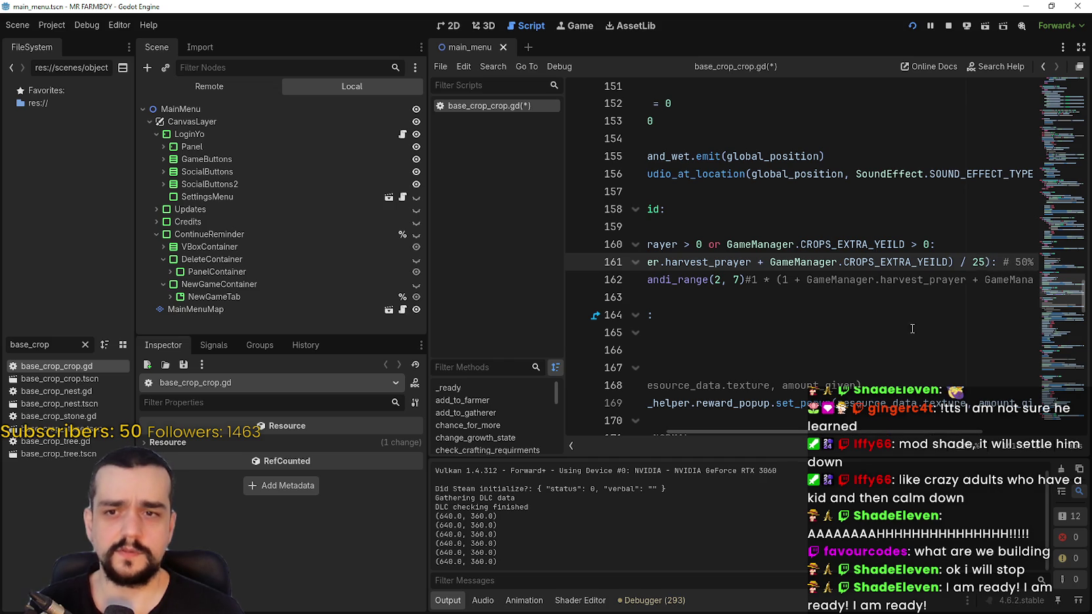
click(881, 262)
key(ctrl+s)
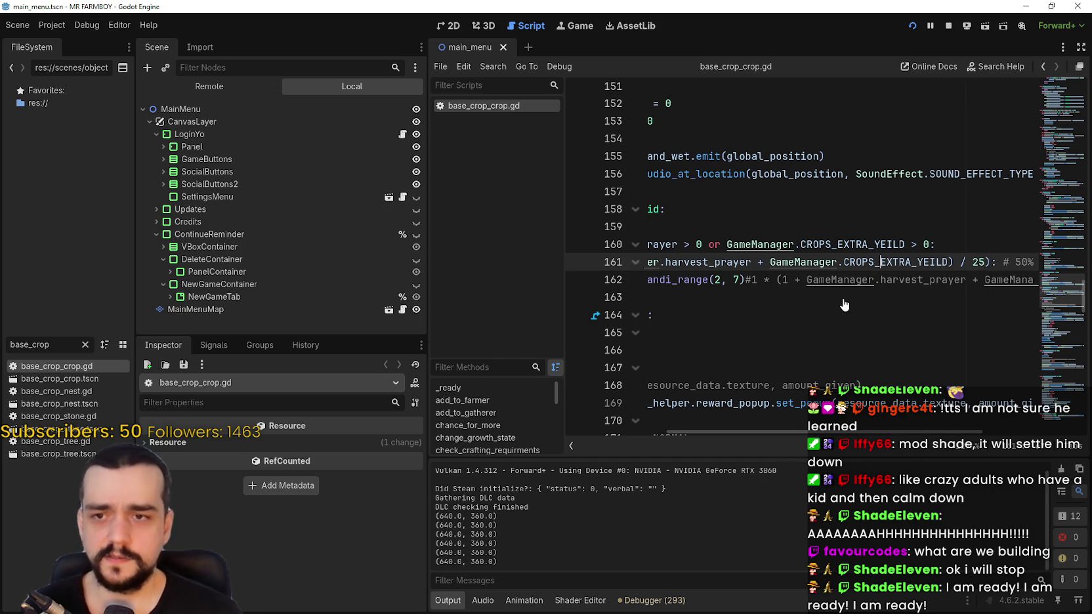
Widen the code editor and compute 6/25 in the calculator.
ctrl+scroll(844, 305, down, 2)
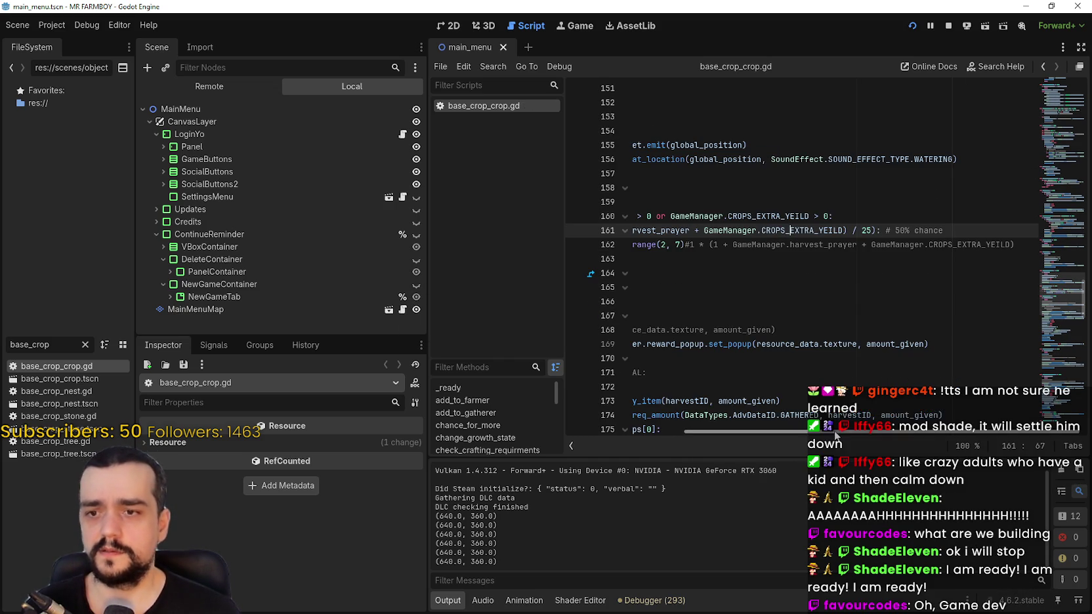
drag(835, 433, 615, 400)
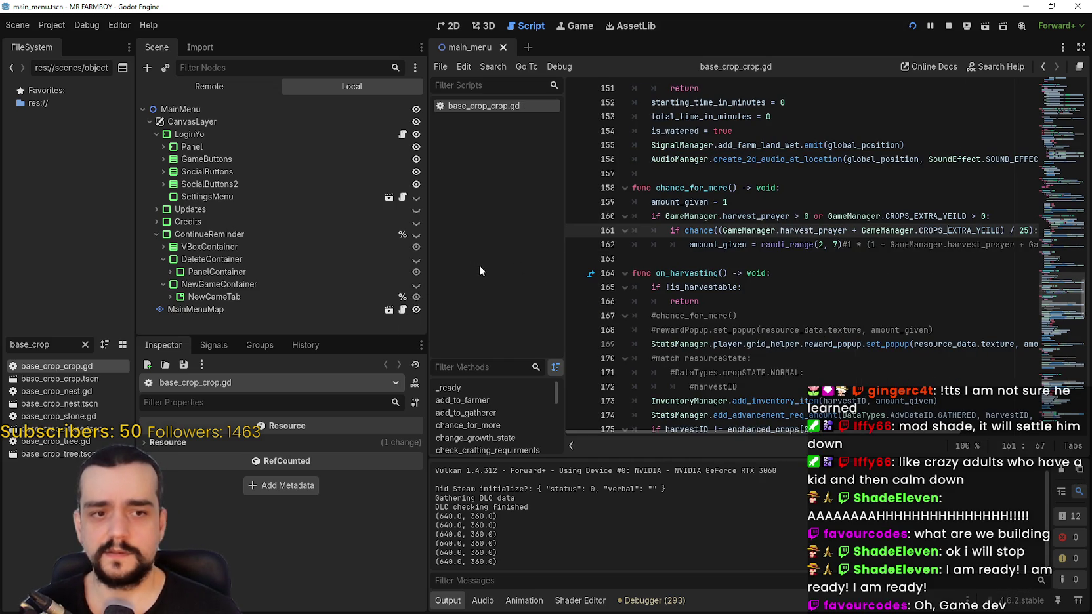
mouse_move(428, 233)
mouse_down()
mouse_move(289, 233)
mouse_move(355, 235)
mouse_up()
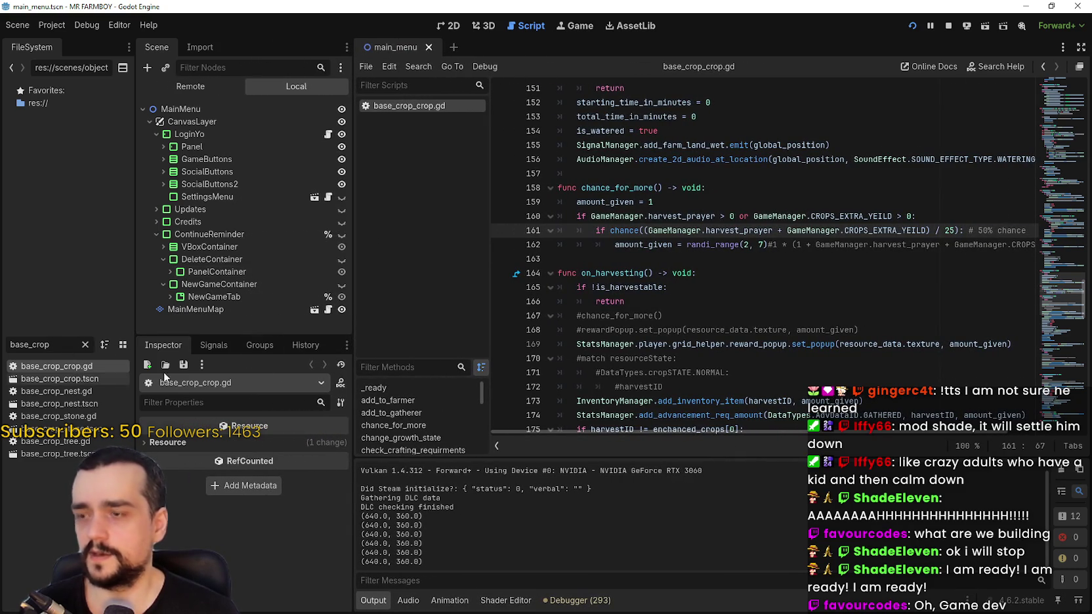
key(Down)
key(Down)
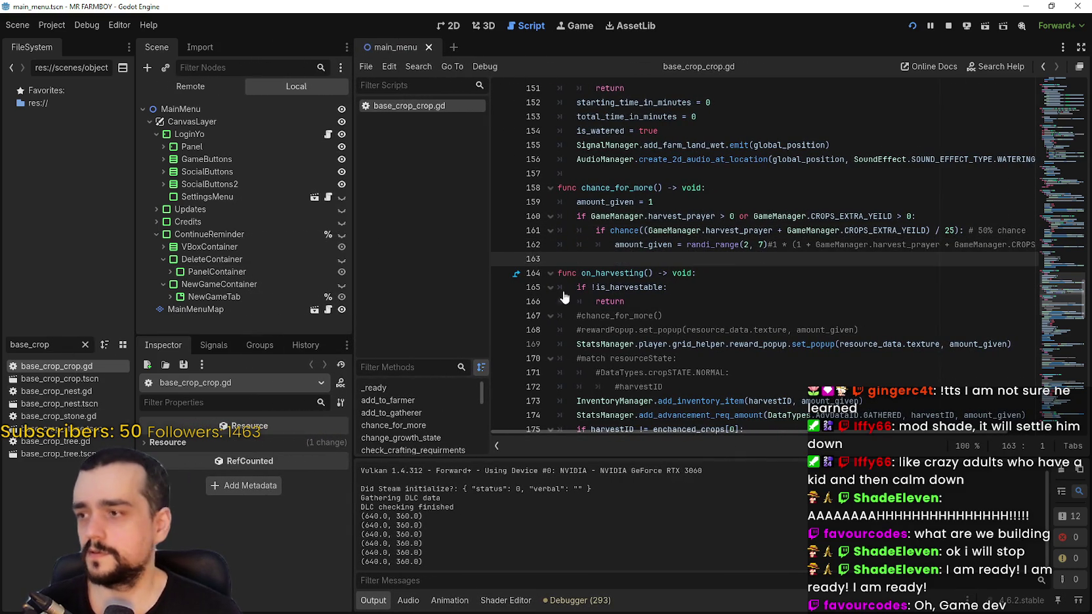
double_click(949, 231)
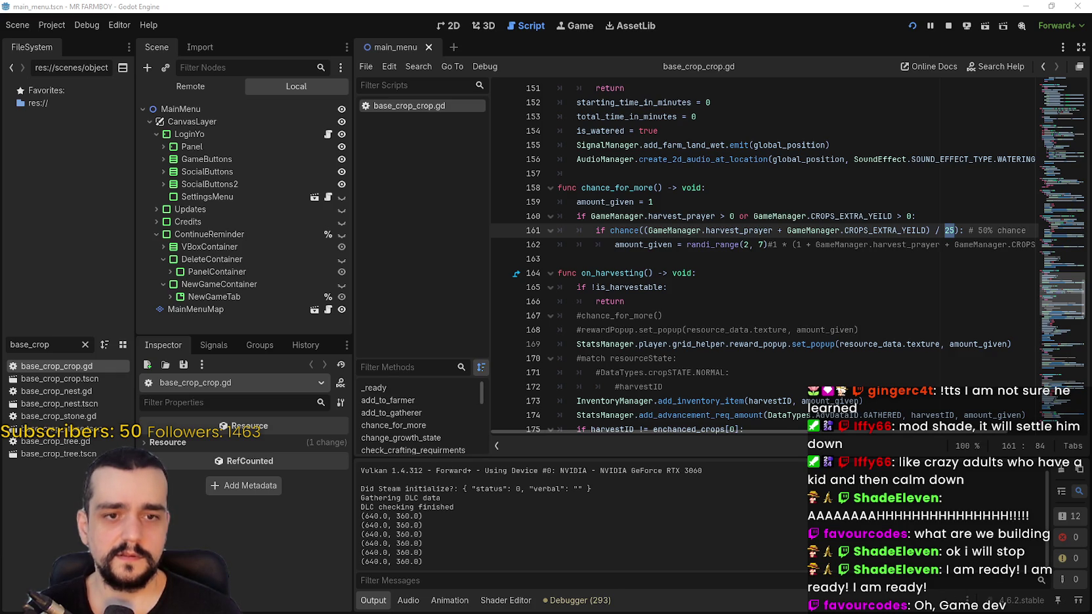
key(XF86Calculator)
text(6)
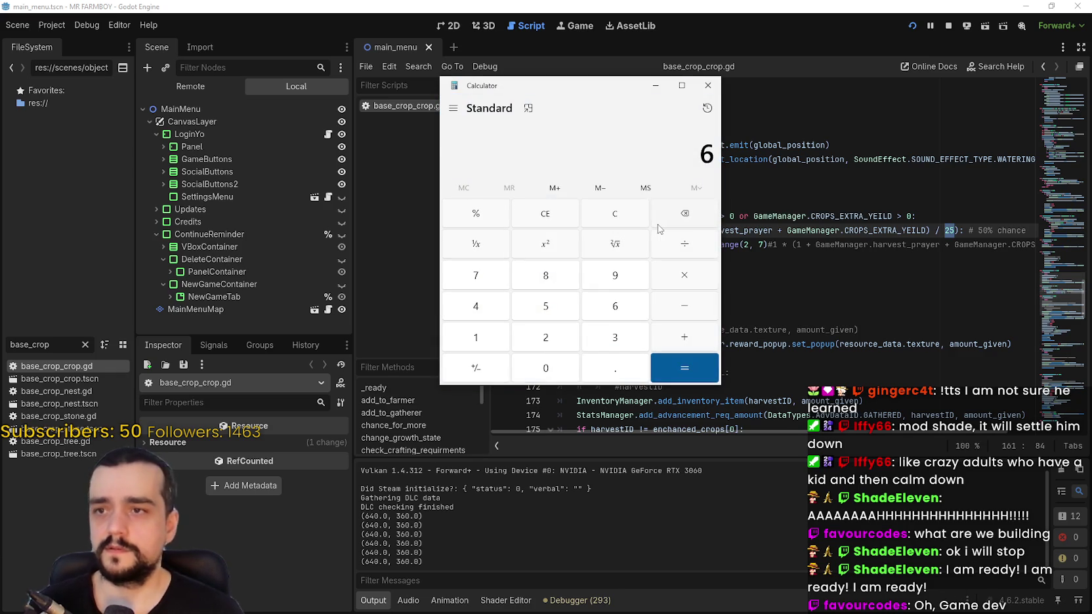
text(/25)
key(Return)
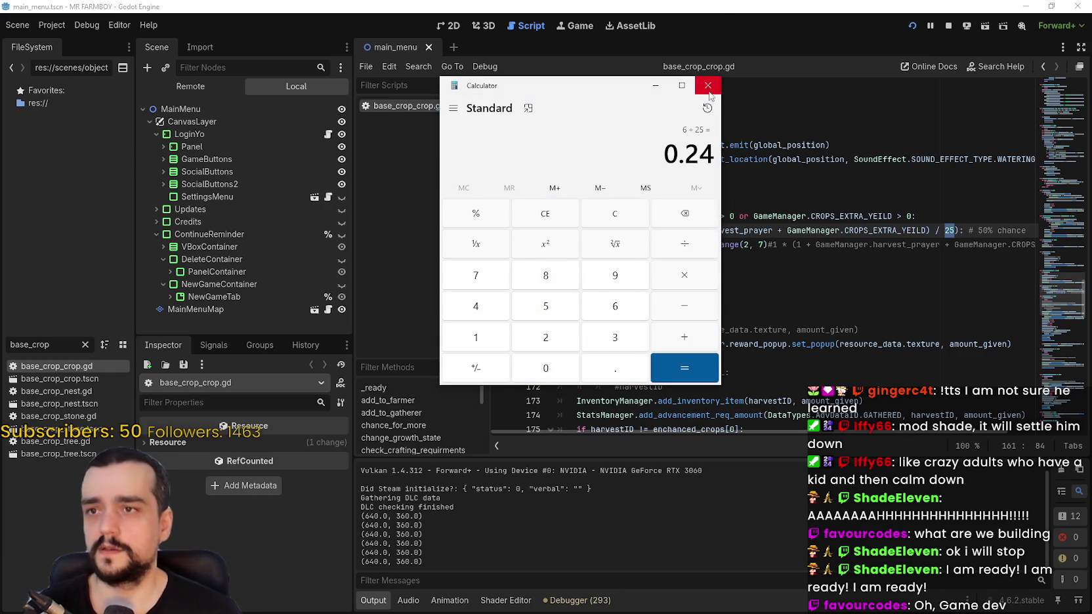
click(709, 86)
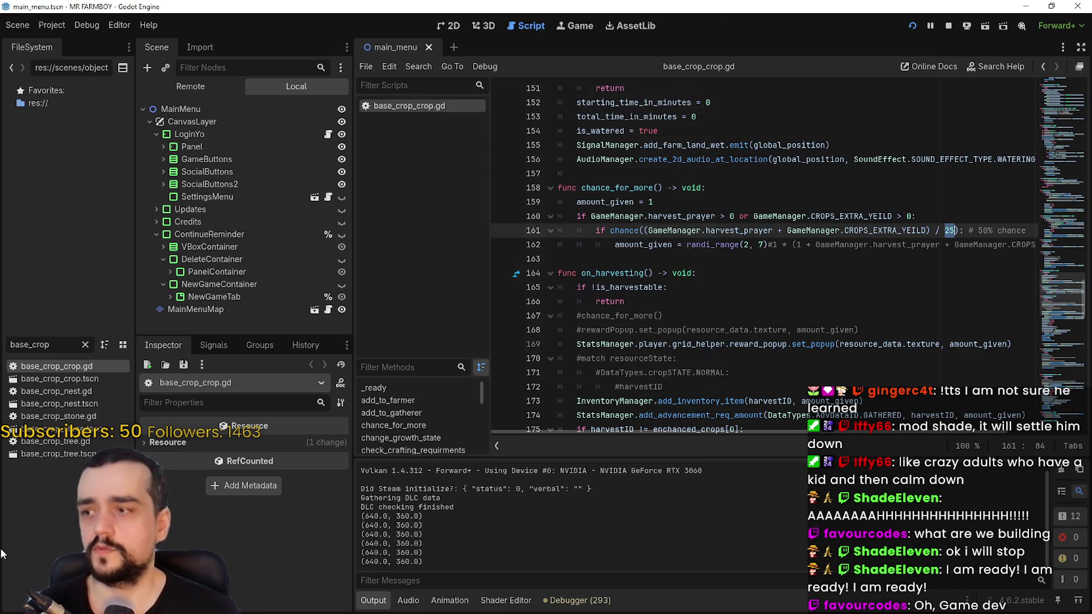
In base_crop_nest.gd, change the /100 divisor to /25 and randi_range to (2, 7), then save.
double_click(70, 390)
scroll(978, 200, down, 5)
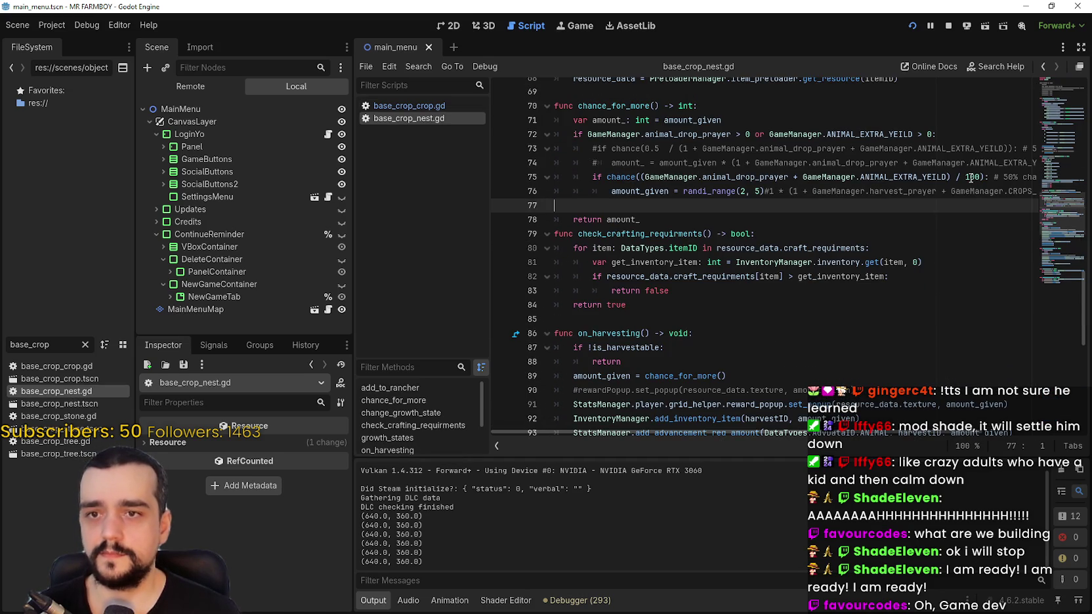
double_click(971, 177)
text(2, )
text(5)
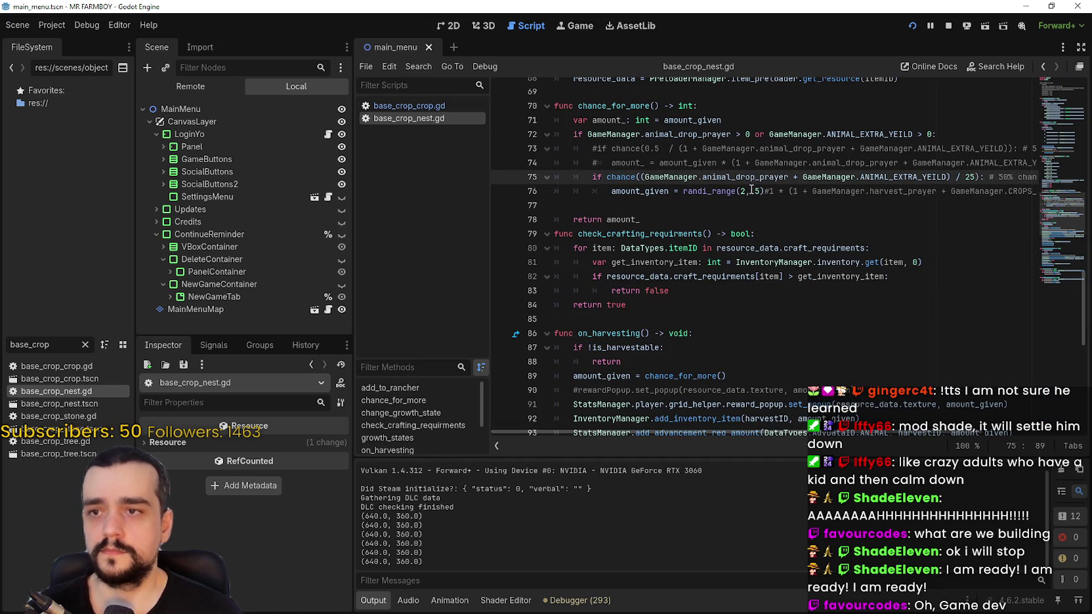
double_click(759, 191)
text(7)
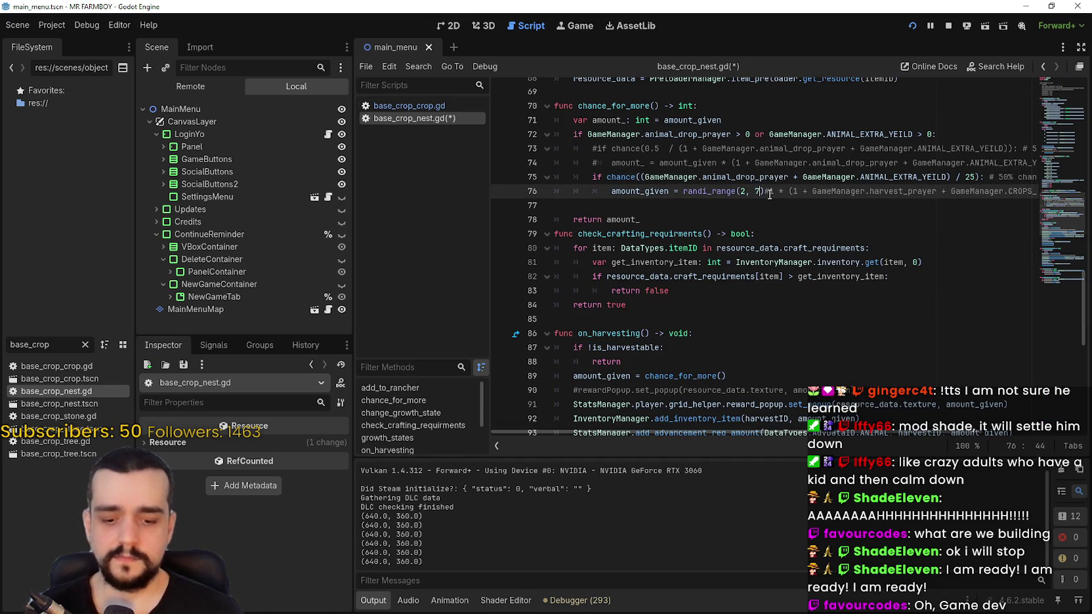
key(Right)
key(Right)
key(ctrl+s)
Clear the file filter and filter the FileSystem for 'church'.
click(629, 204)
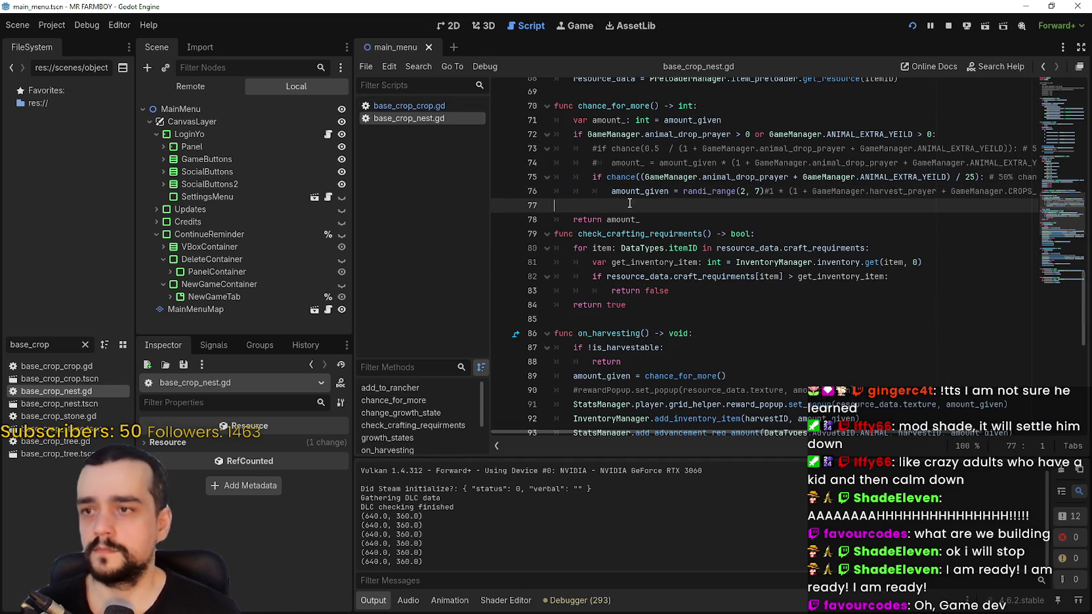
click(84, 345)
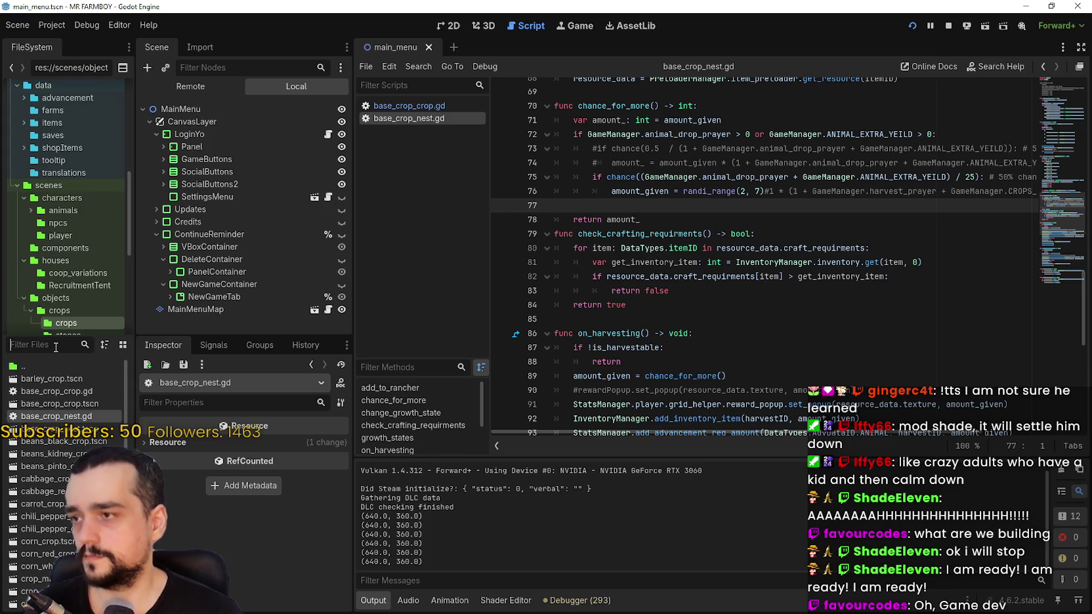
text(church)
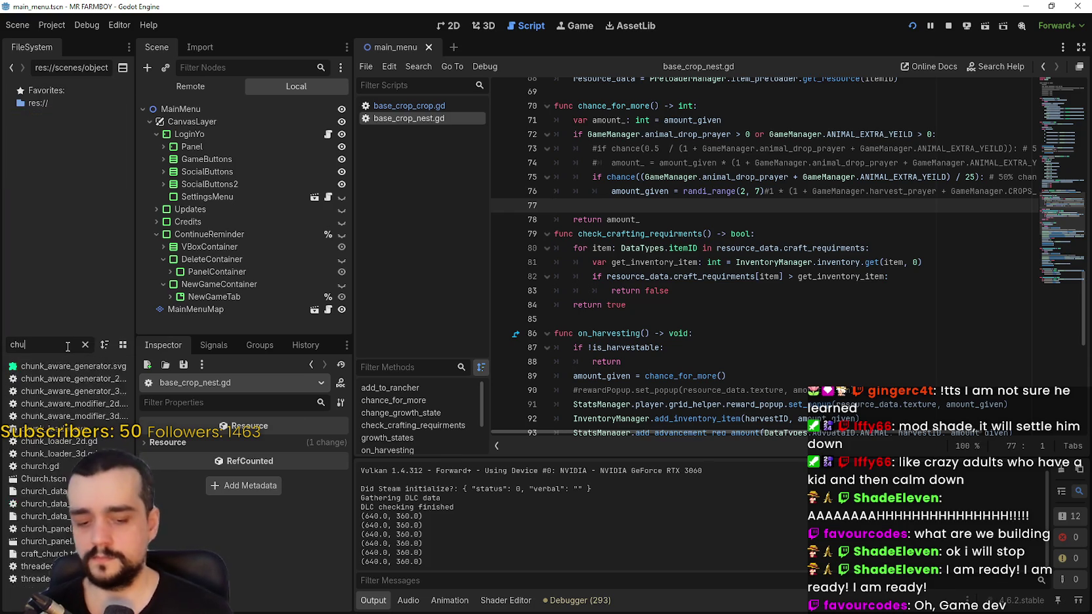
Open church_panel.tscn and set AnimalDropBlessing2's buff to 24.
double_click(72, 444)
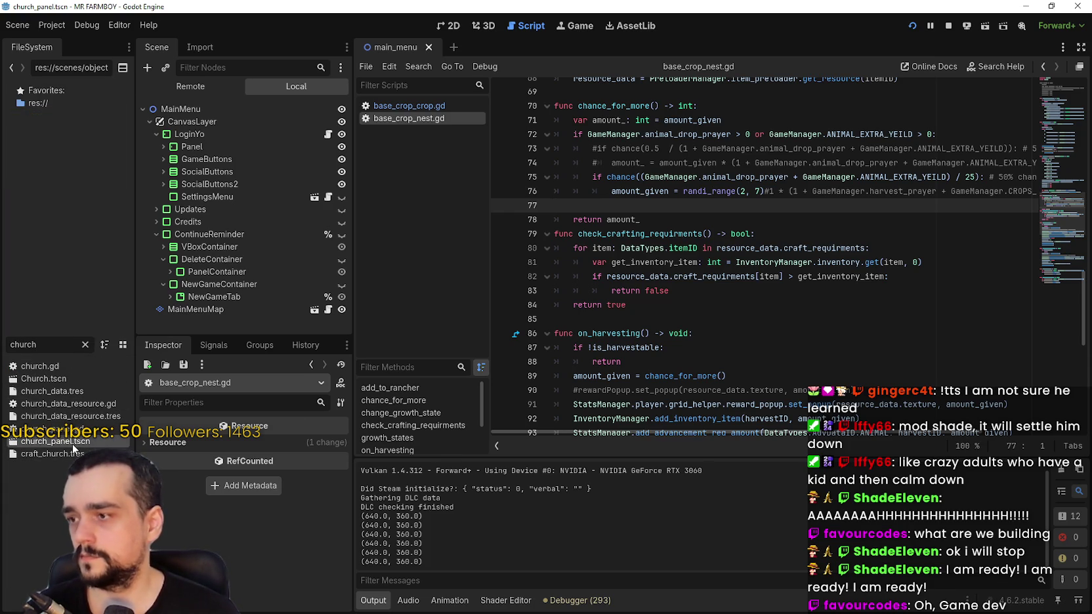
scroll(323, 263, down, 2)
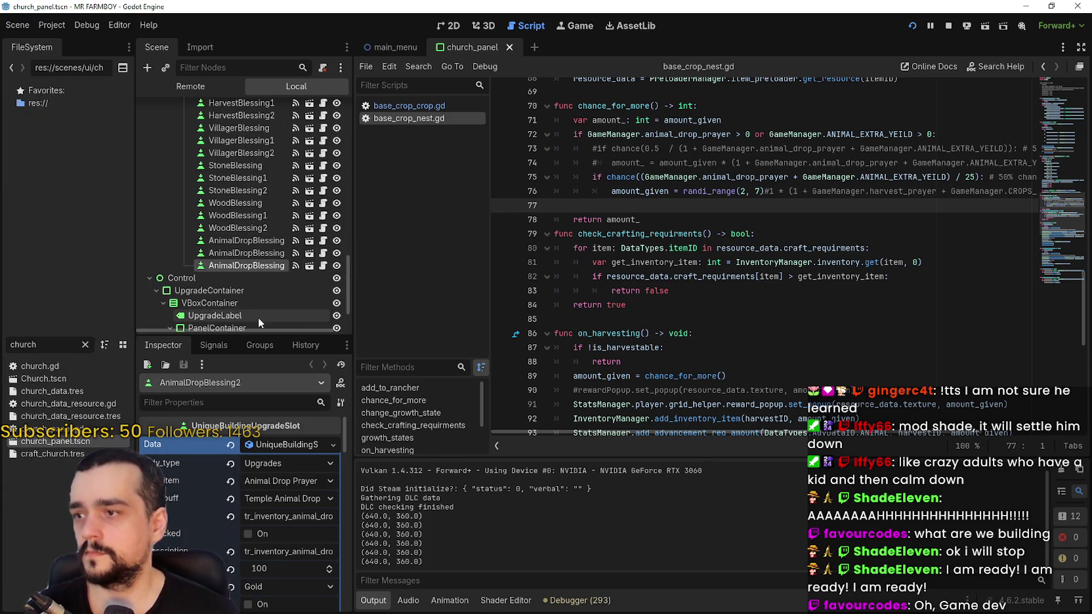
scroll(280, 566, down, 2)
scroll(276, 542, down, 1)
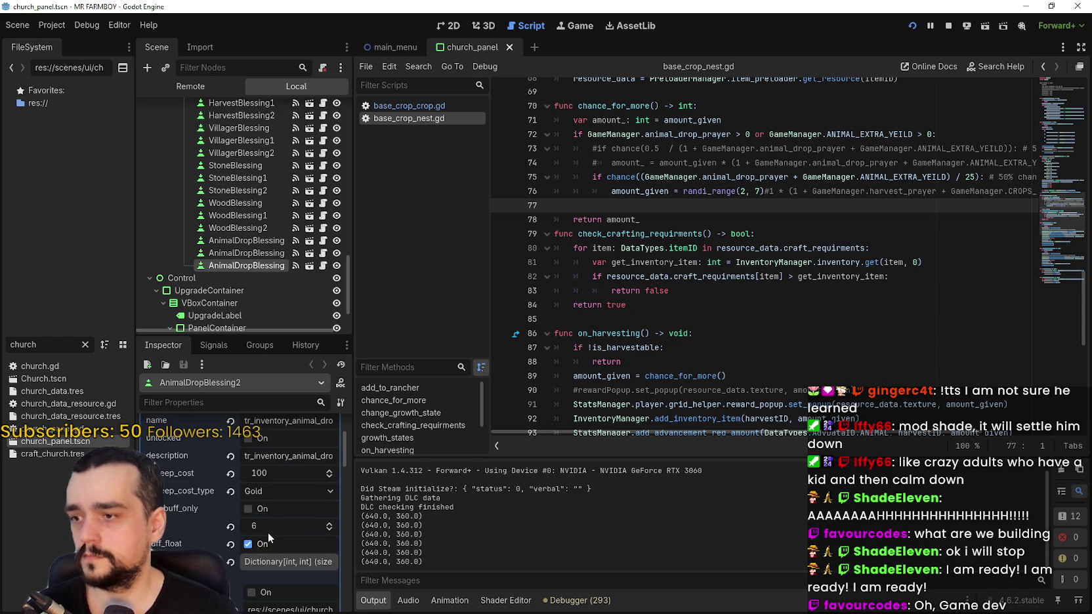
click(276, 527)
text(24)
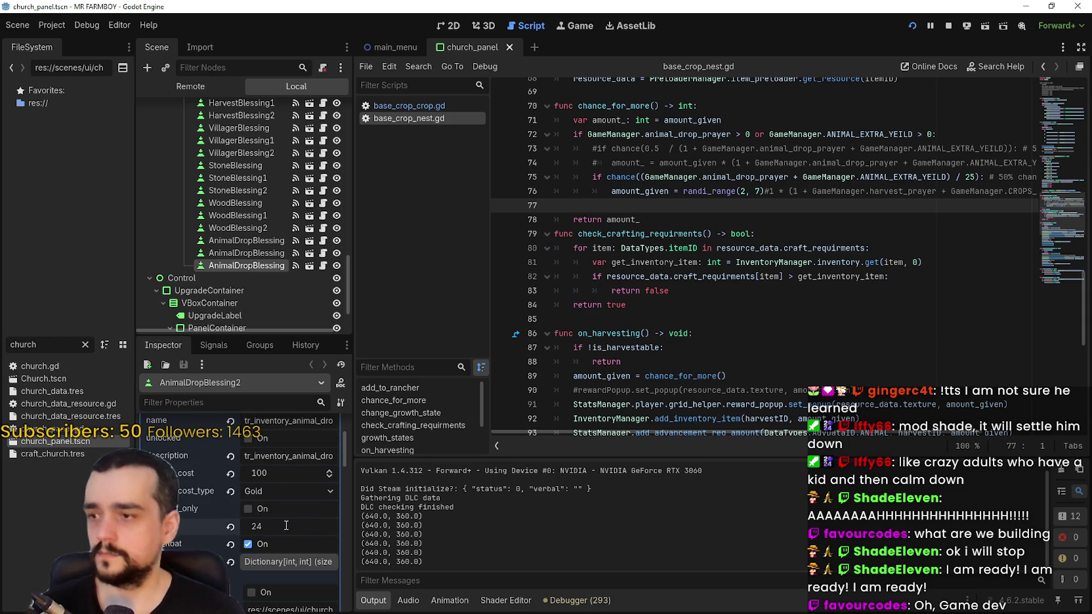
key(Return)
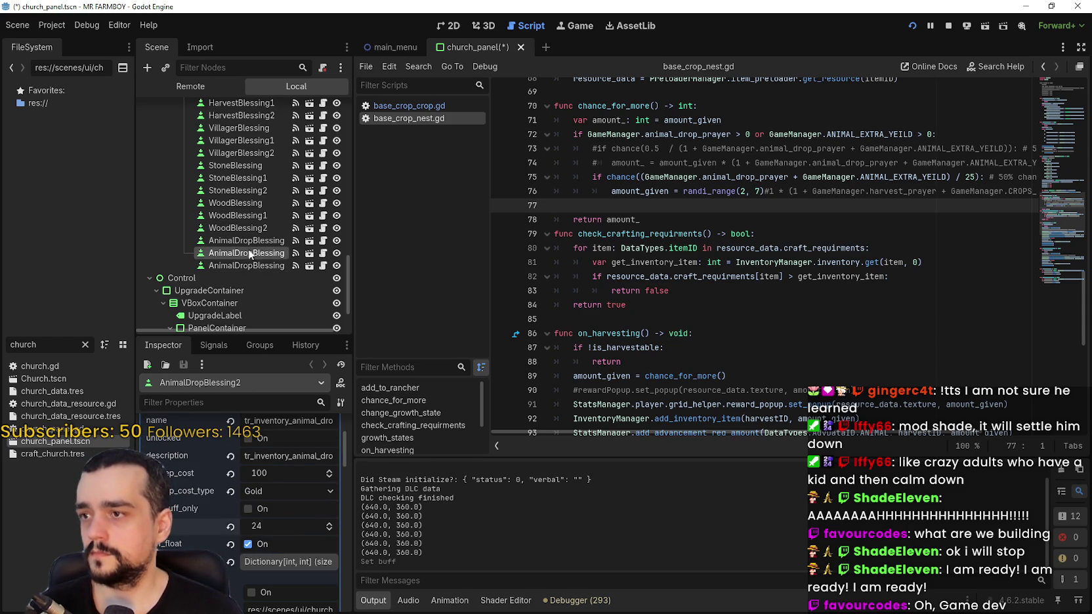
Test-run the game with the new blessing value, then quit it.
click(248, 252)
scroll(292, 552, up, 1)
key(F5)
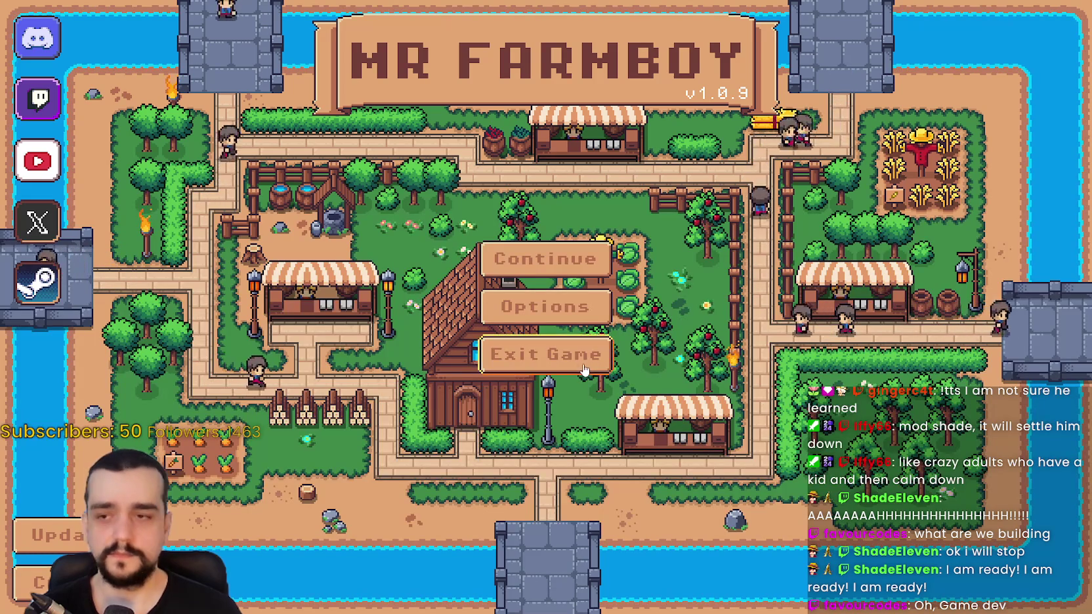
click(546, 353)
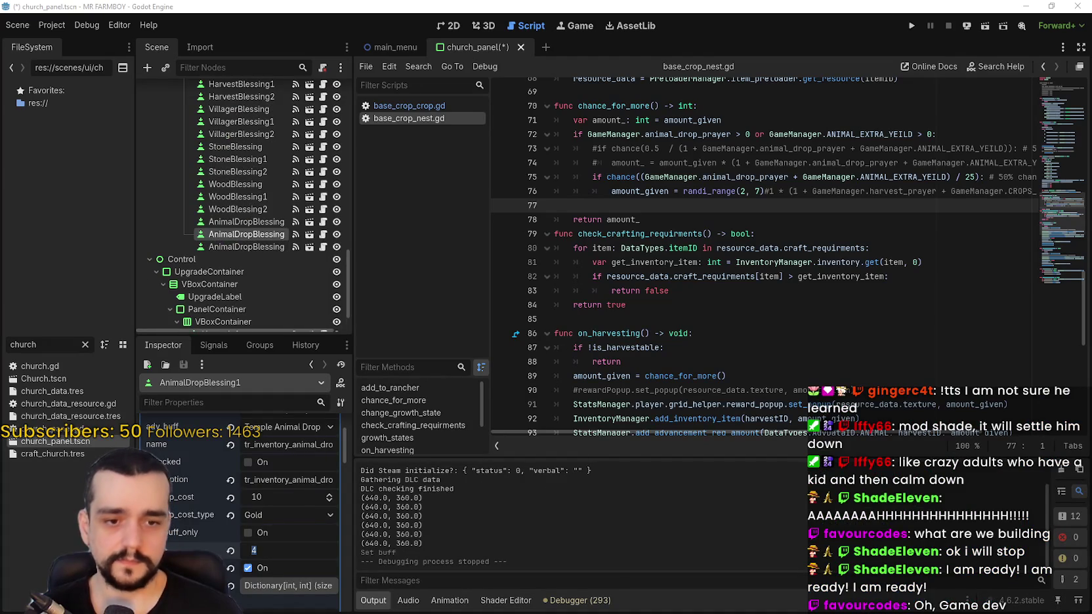
Compute 4/5 in the calculator and set AnimalDropBlessing1's buff to 16.
key(XF86Calculator)
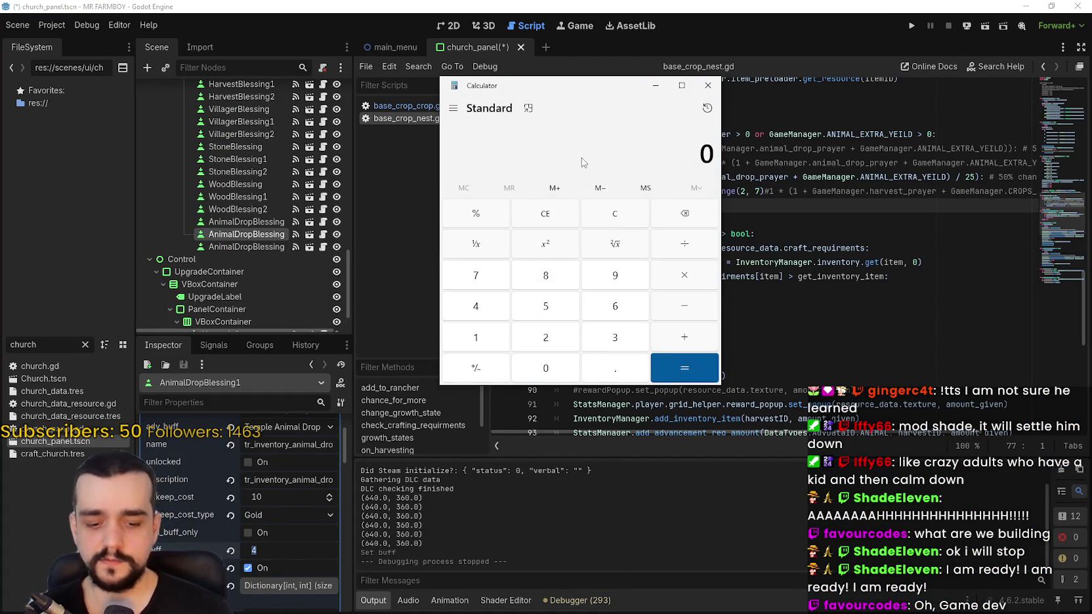
text(4/)
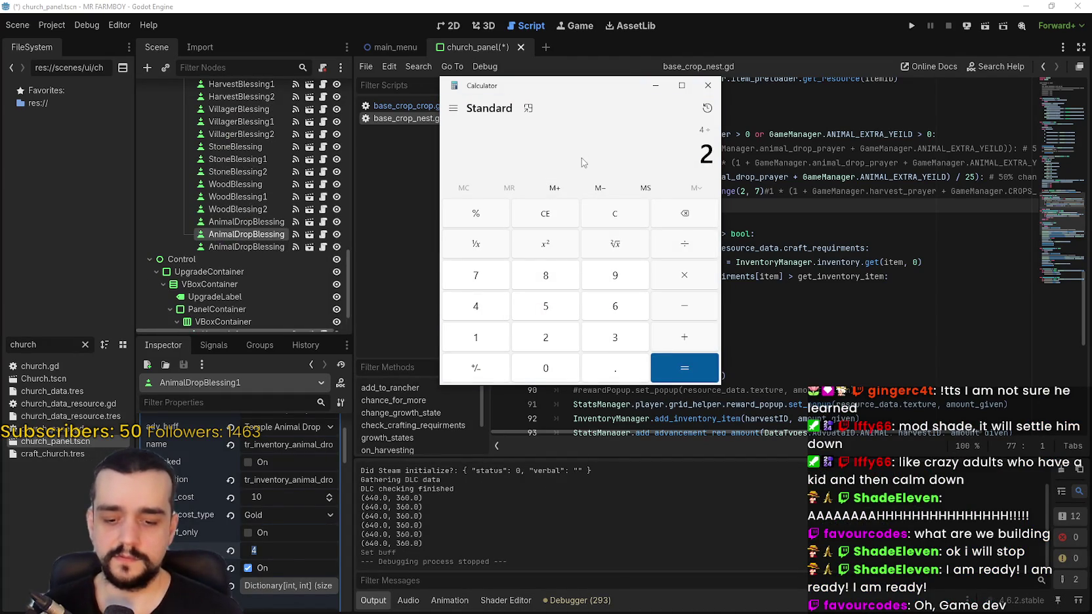
text(5)
key(Return)
click(270, 551)
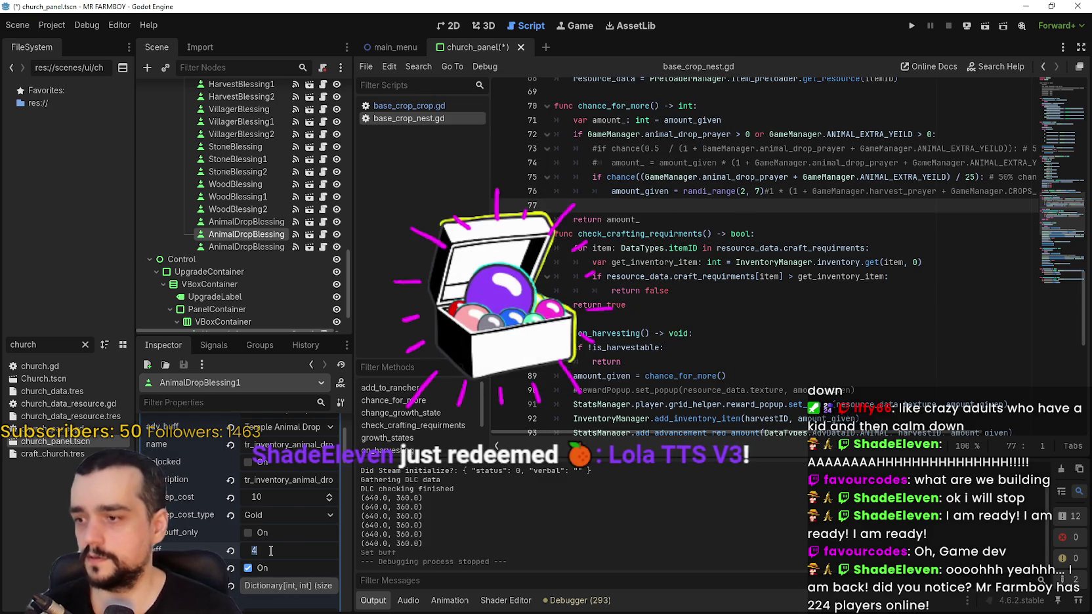
text(16)
key(Return)
Compute 2/25, raise AnimalDropBlessing's buff from 2 to 8, and save the scene.
key(alt+Tab)
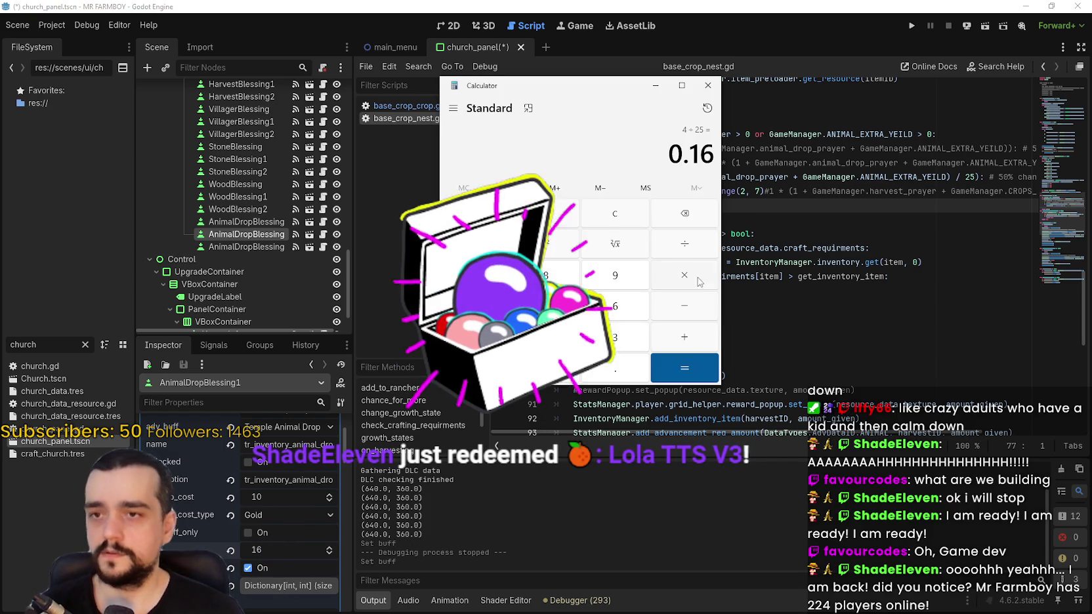
click(596, 223)
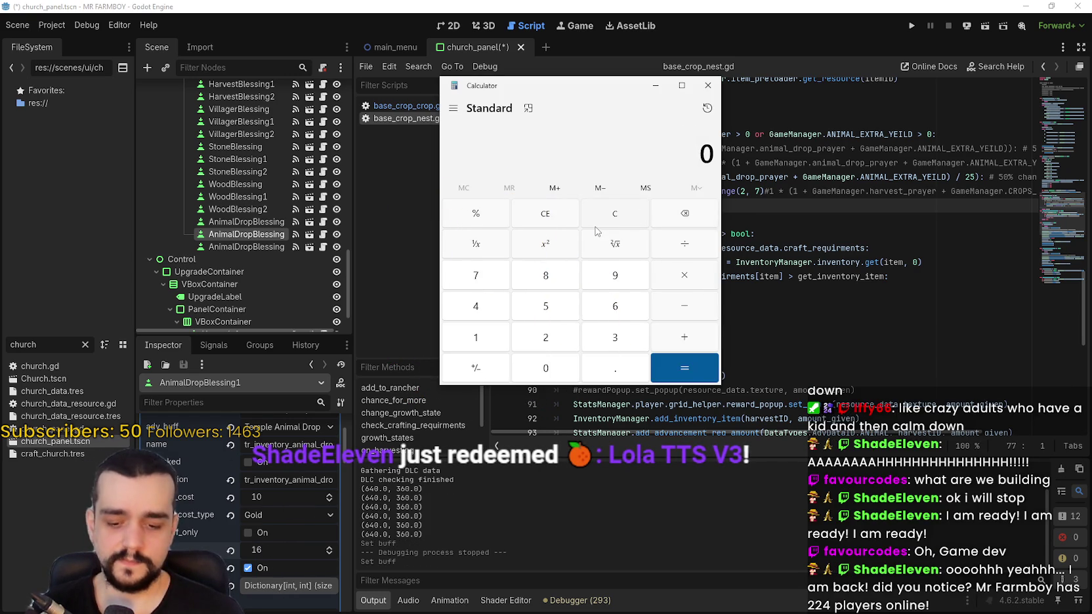
text(2/25)
key(Return)
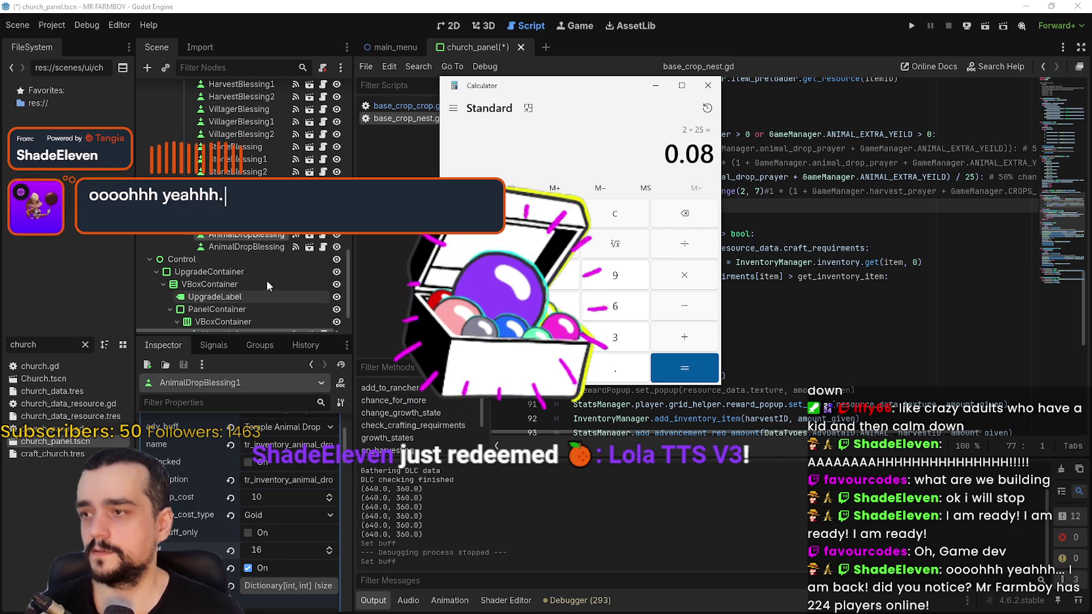
click(243, 222)
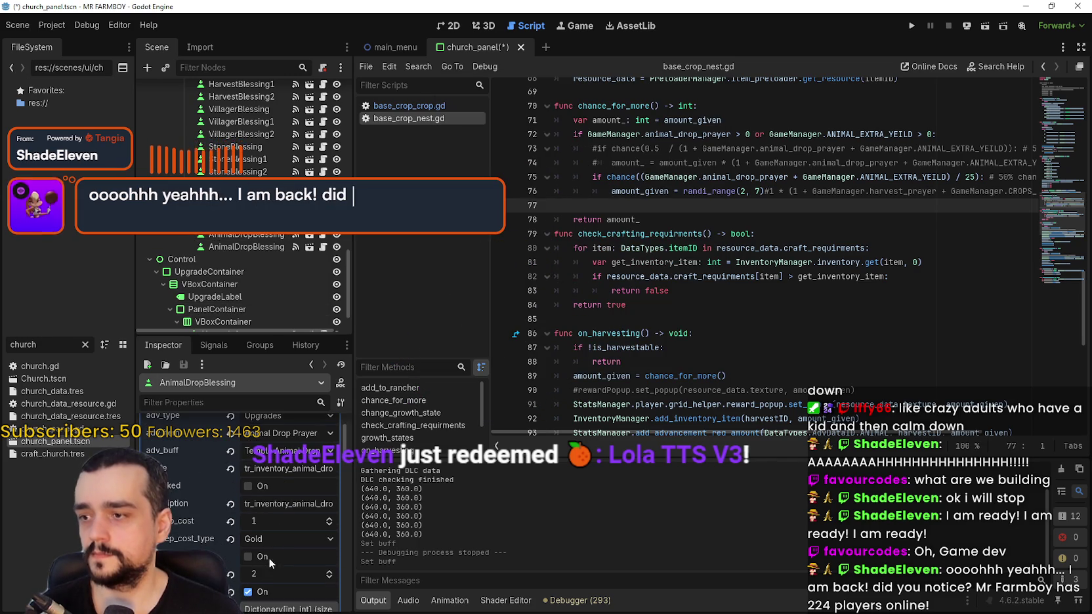
drag(261, 577, 289, 577)
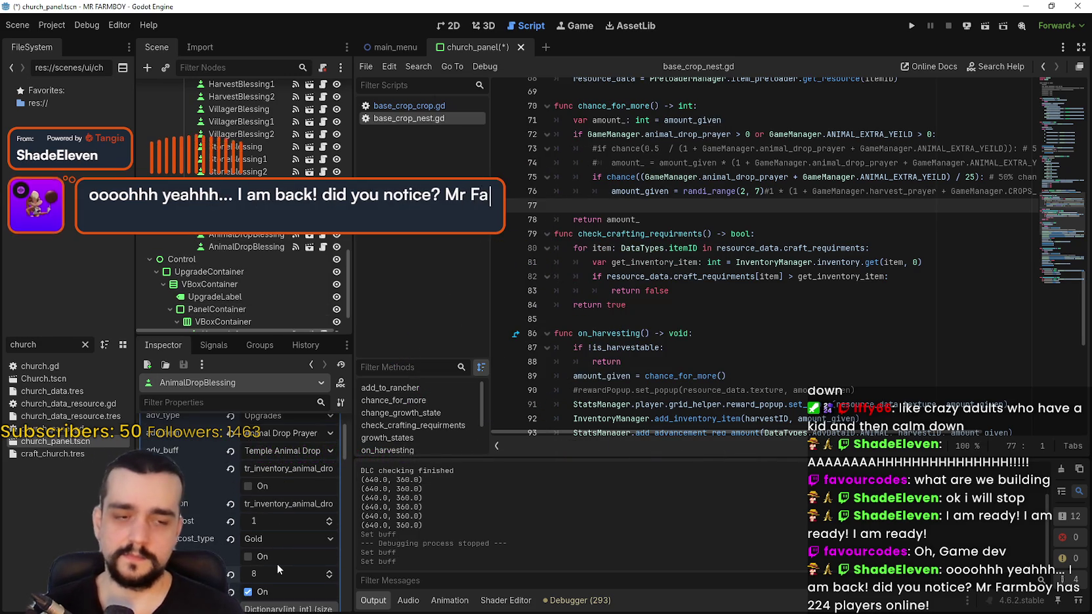
key(ctrl+s)
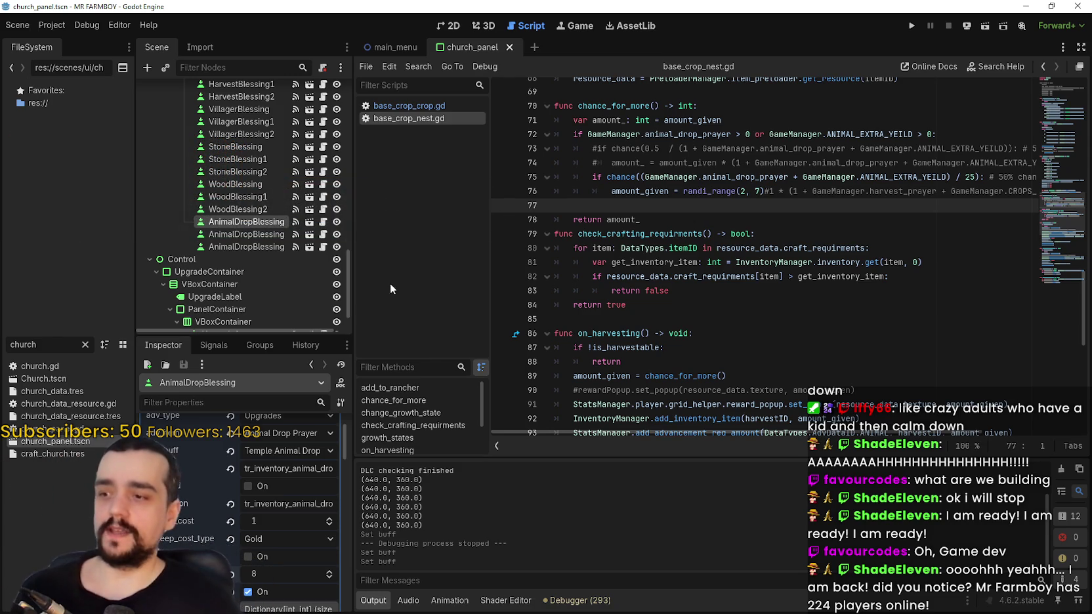
Set HarvestBlessing's buff value to 2.
click(261, 236)
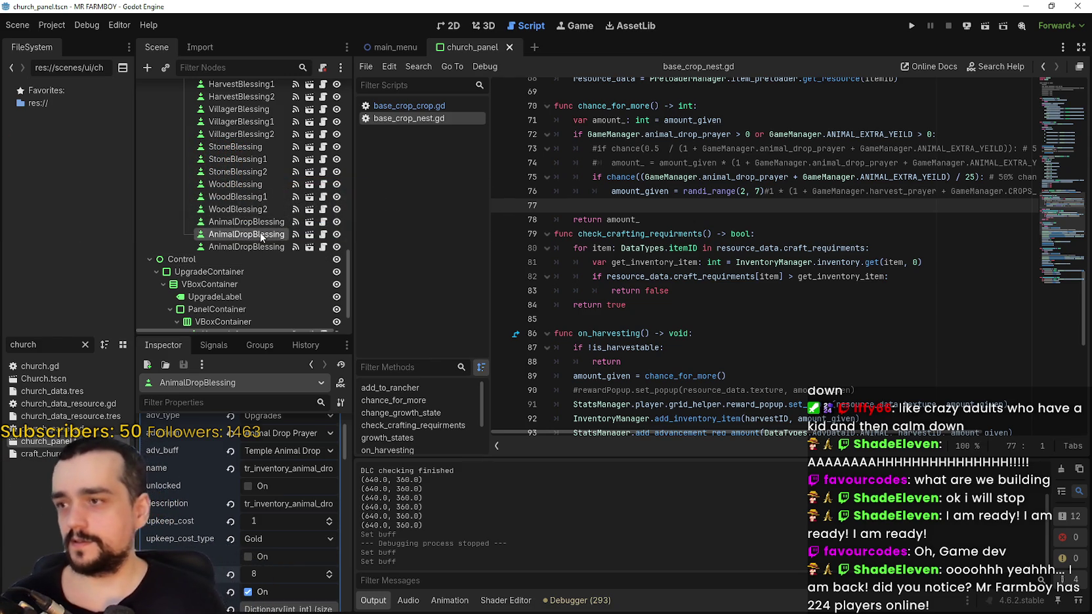
click(263, 245)
scroll(254, 271, up, 3)
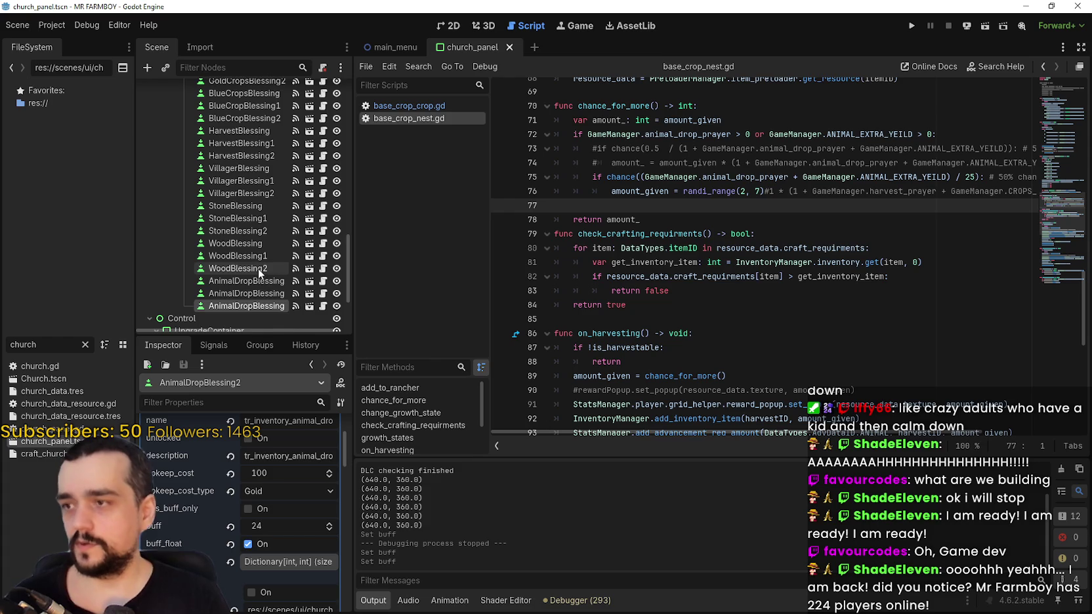
scroll(260, 263, up, 3)
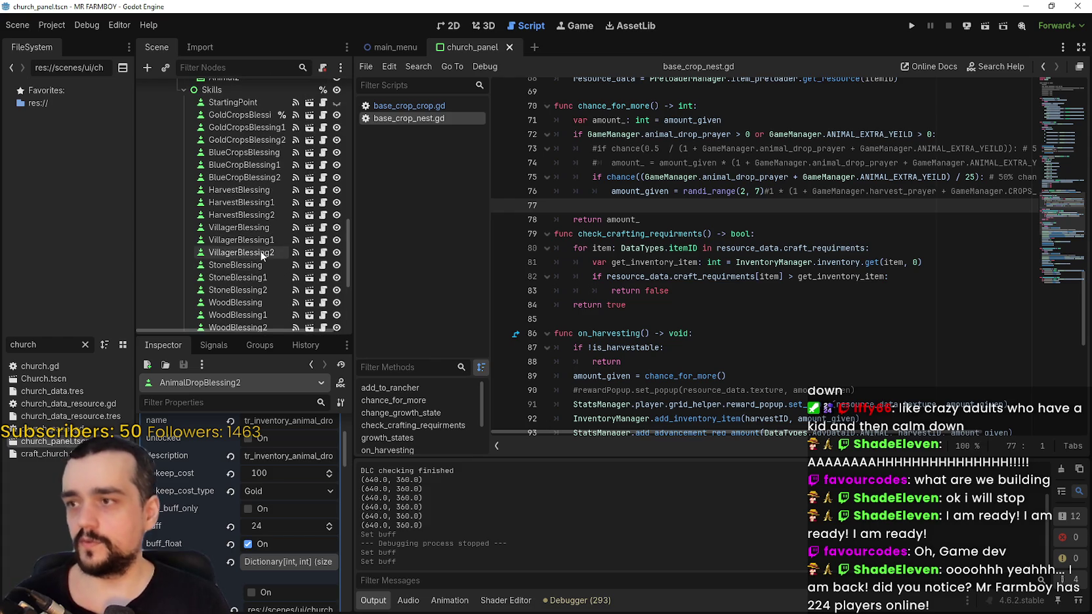
click(261, 191)
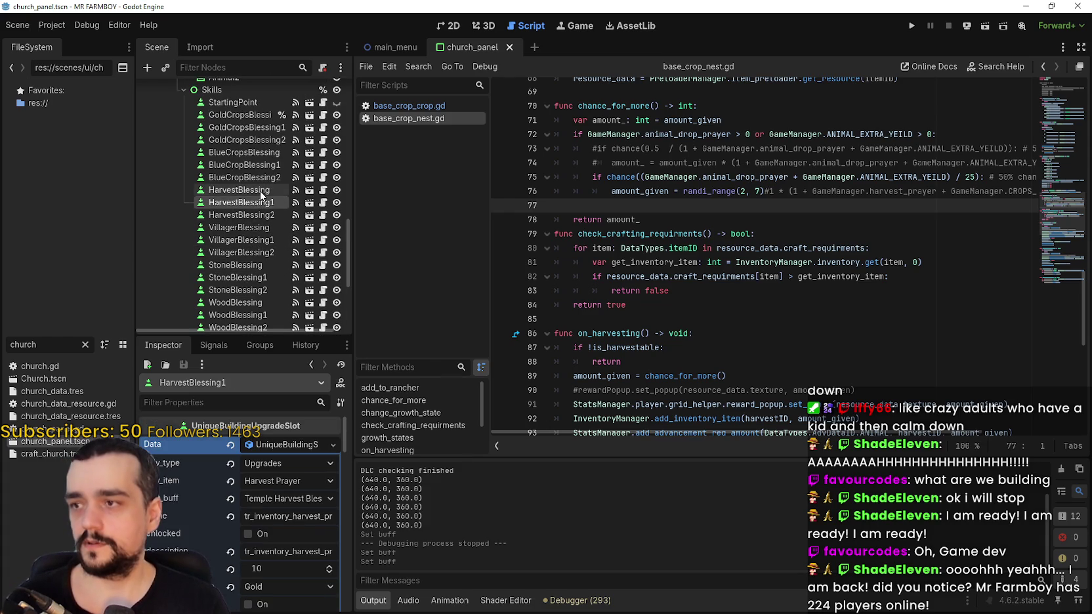
click(269, 563)
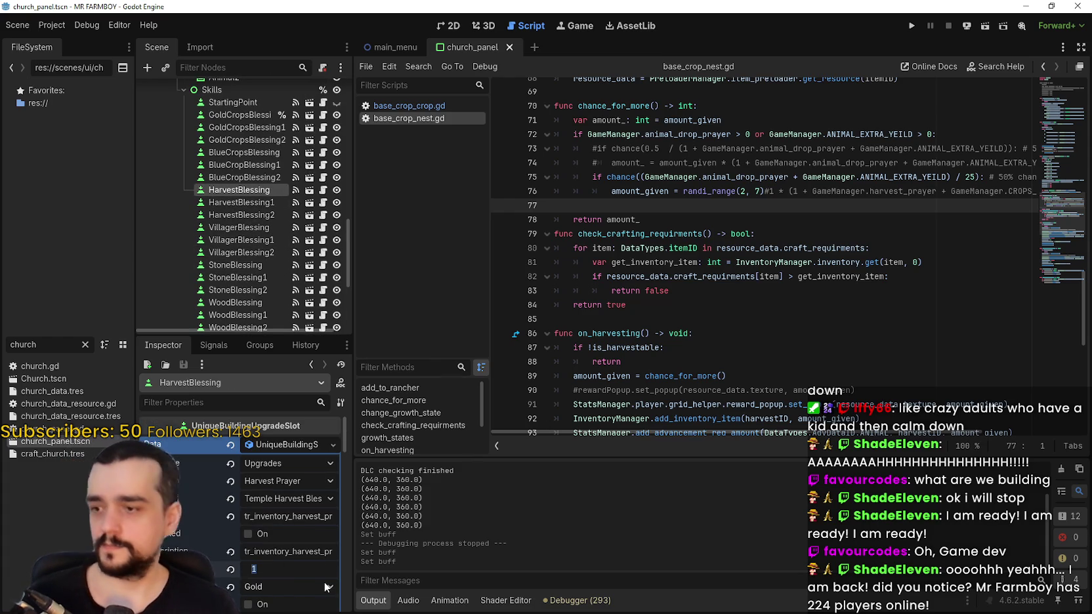
scroll(282, 567, down, 2)
text(2)
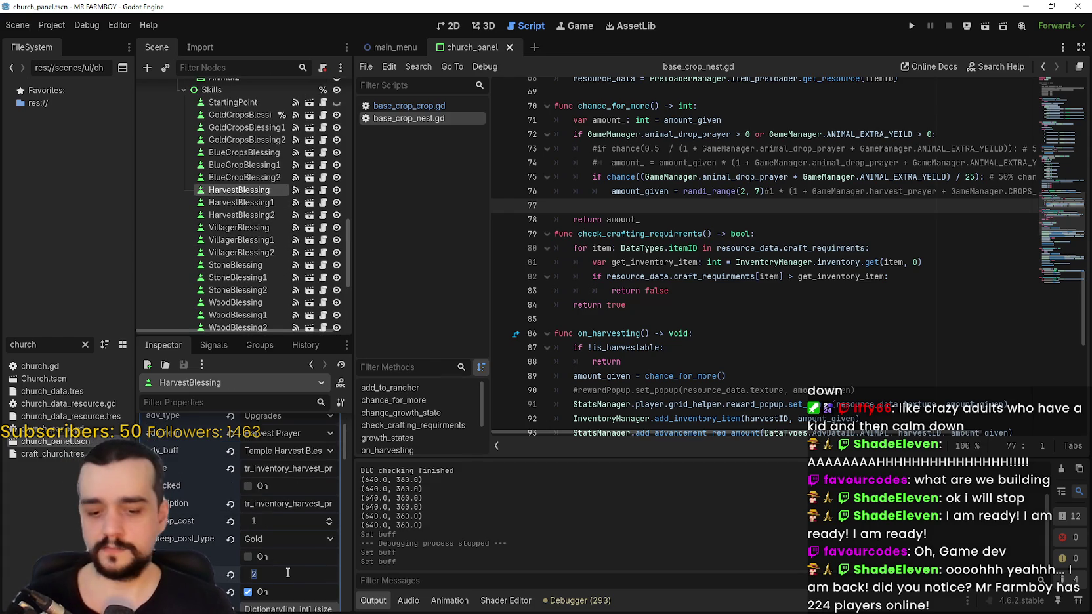
key(Return)
Set HarvestBlessing1's buff to 16 and HarvestBlessing2's to 24, then save the scene.
click(245, 203)
scroll(277, 532, up, 2)
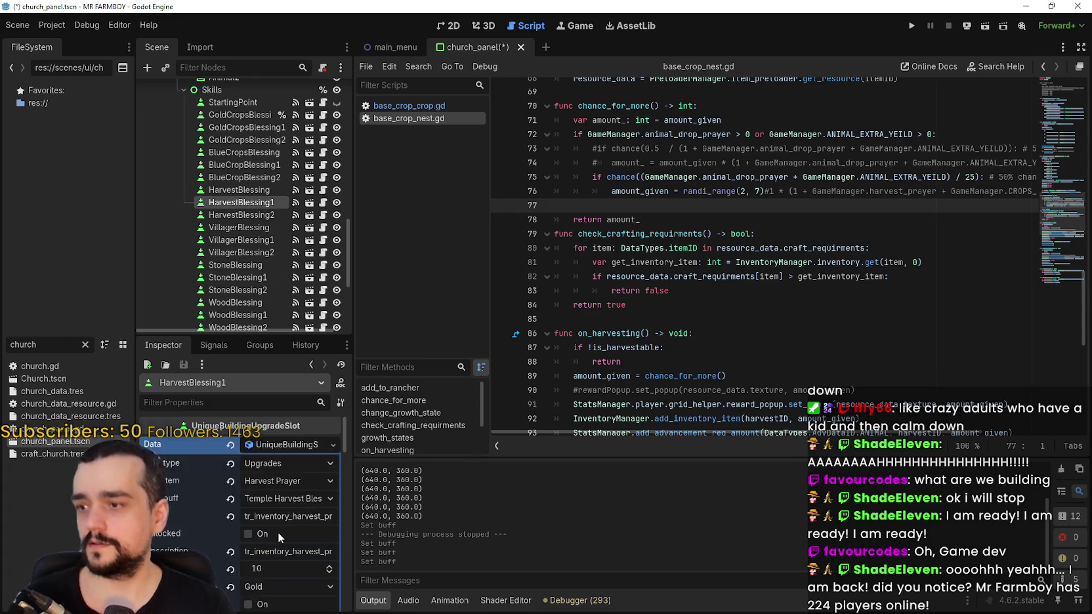
scroll(280, 533, down, 3)
drag(272, 502, 278, 501)
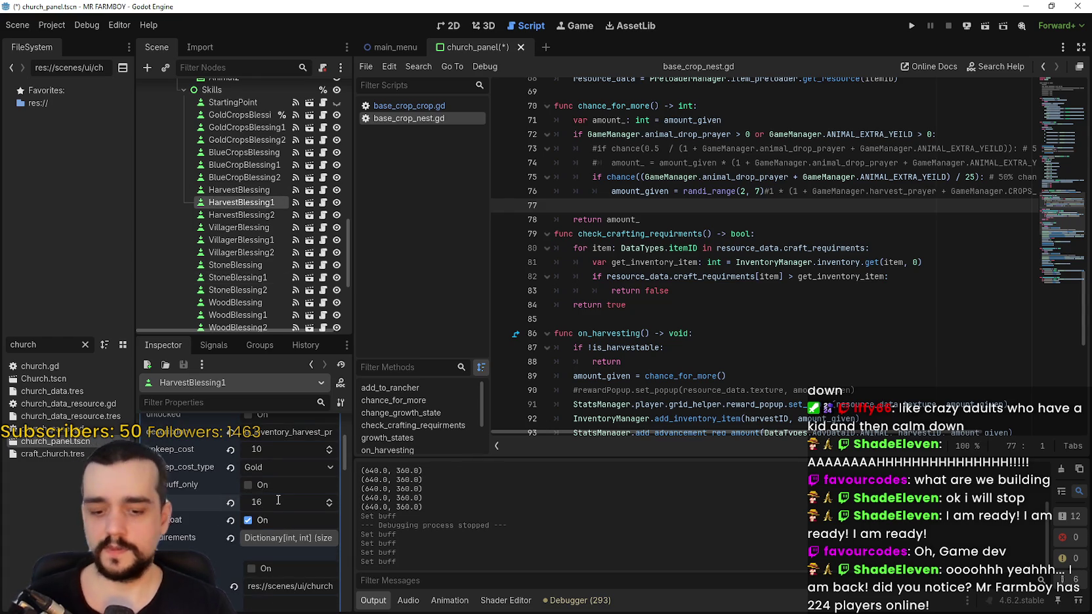
scroll(281, 499, down, 1)
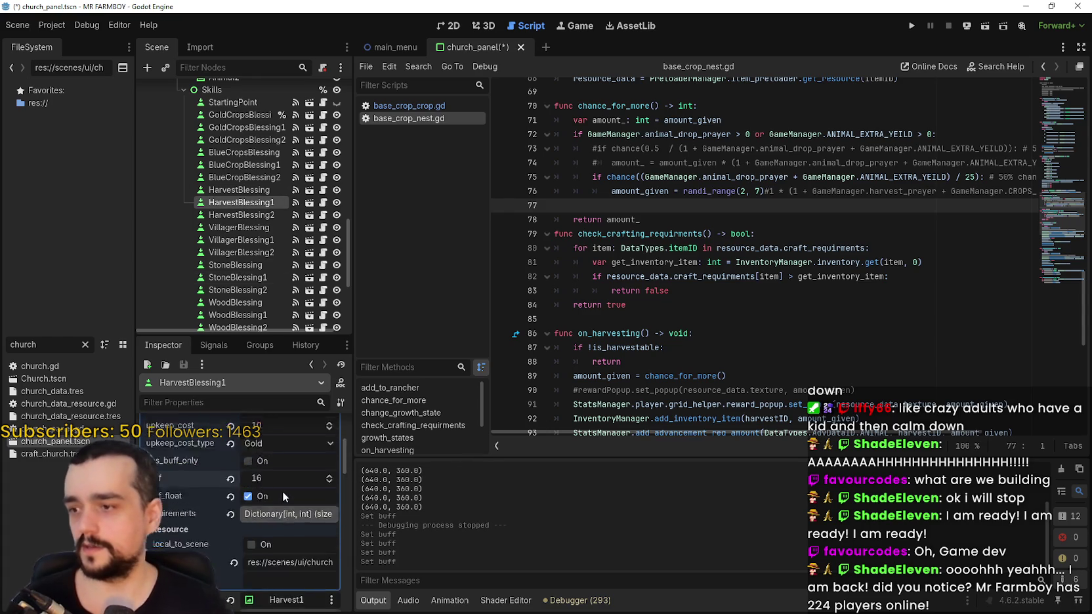
click(255, 220)
click(283, 551)
text(2)
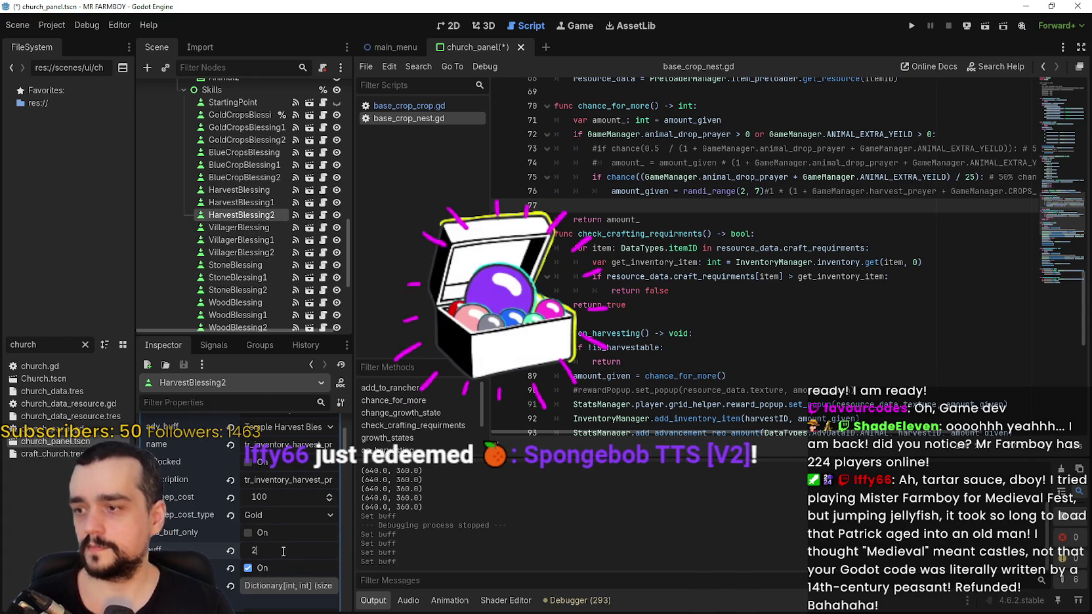
text(4)
key(Return)
key(ctrl+s)
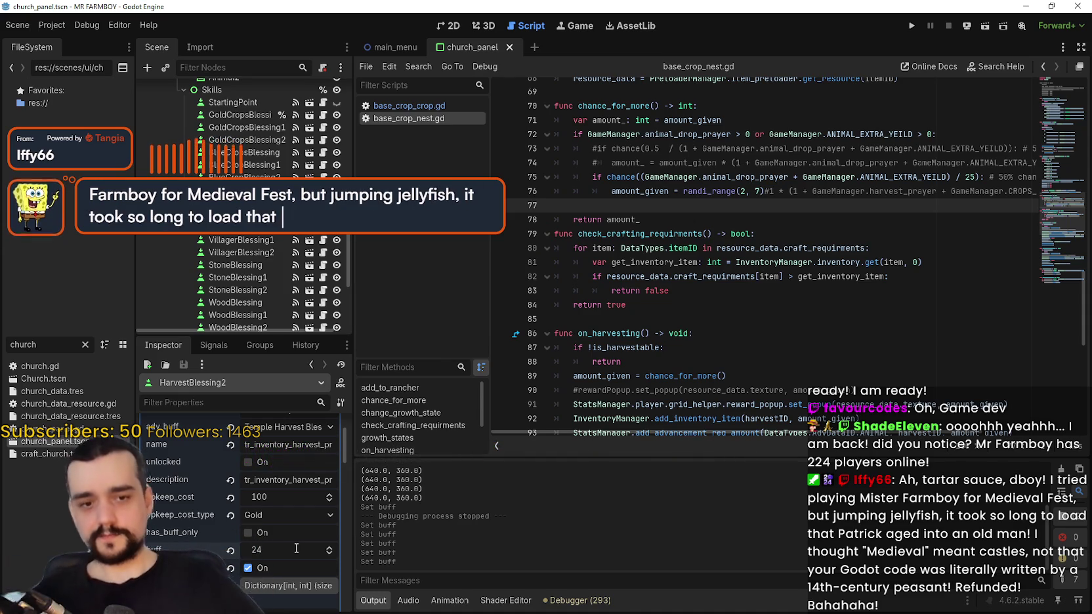
Review the undo history, enlarge the Inspector, recheck HarvestBlessing1 and 2, and save again.
scroll(293, 543, down, 2)
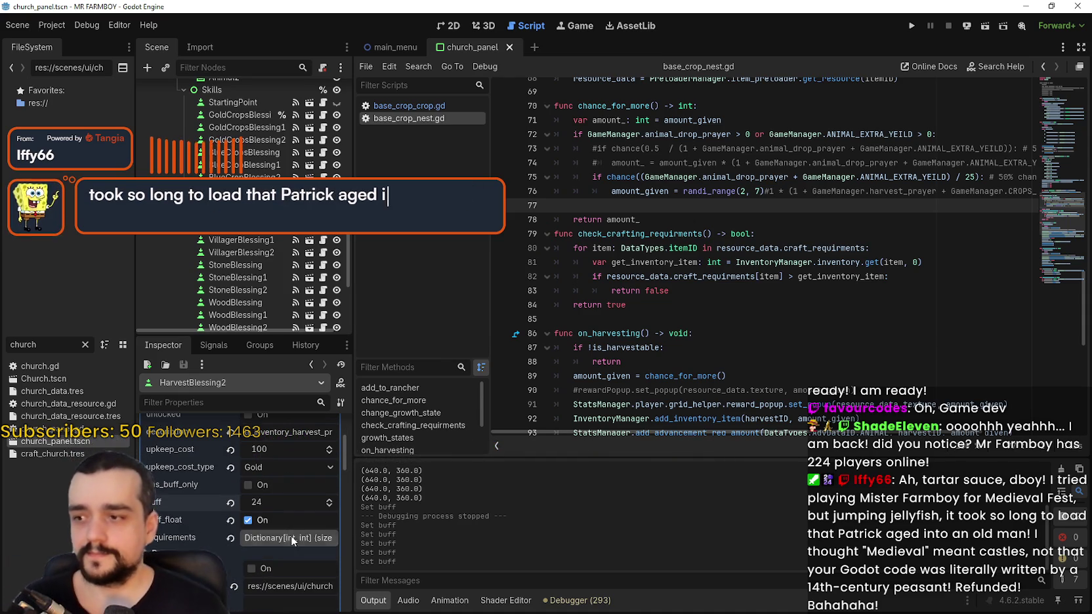
click(295, 344)
click(163, 345)
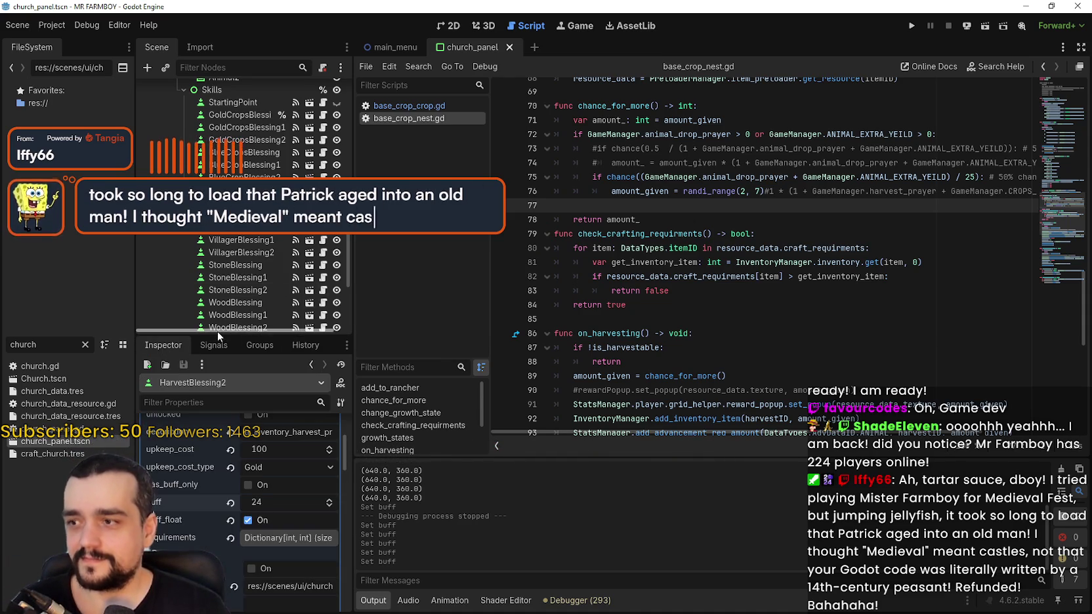
drag(218, 331, 256, 293)
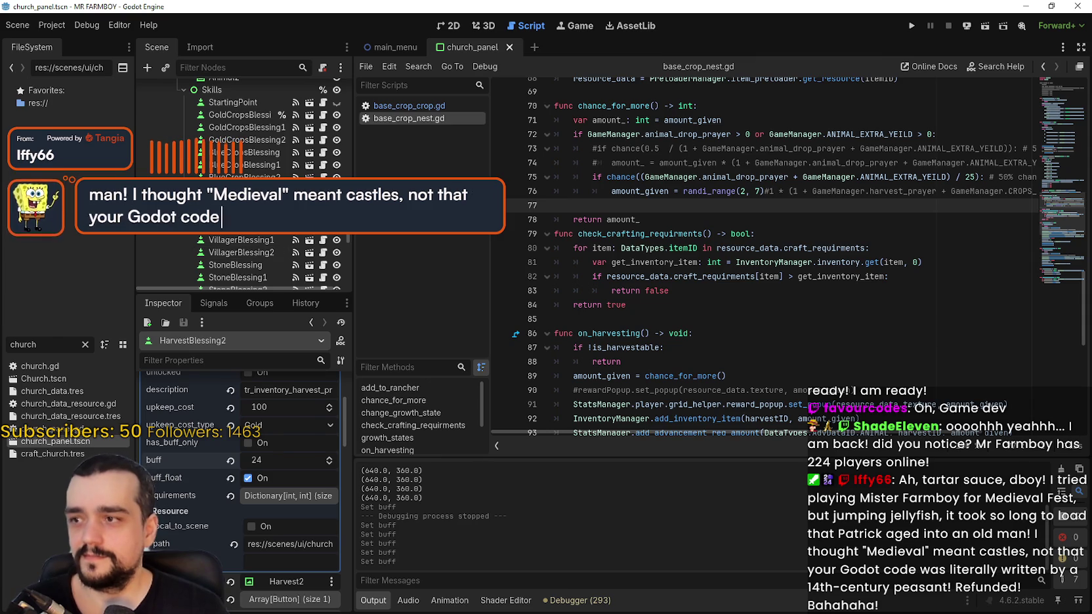
key(Up)
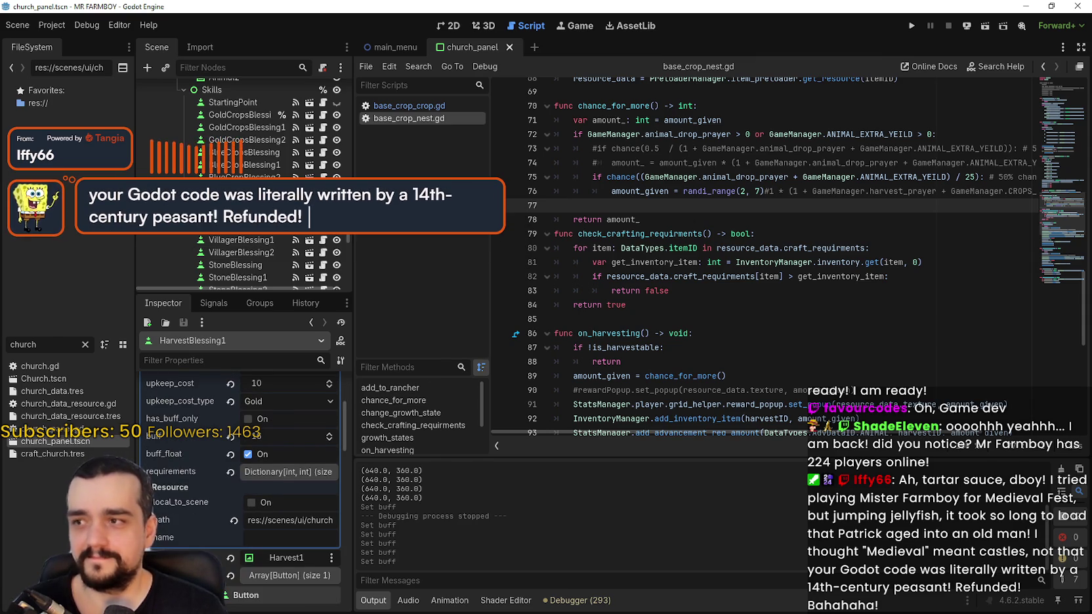
key(Down)
key(ctrl+s)
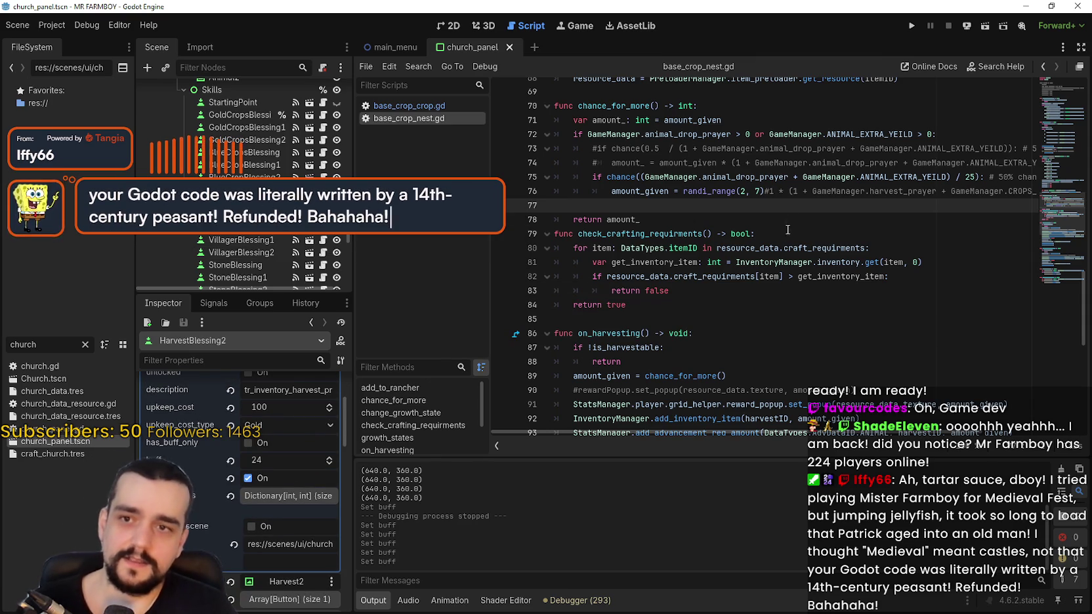
Save the scene, filter the FileSystem for 'obeli', and open obelisk_panel.gd.
key(ctrl+s)
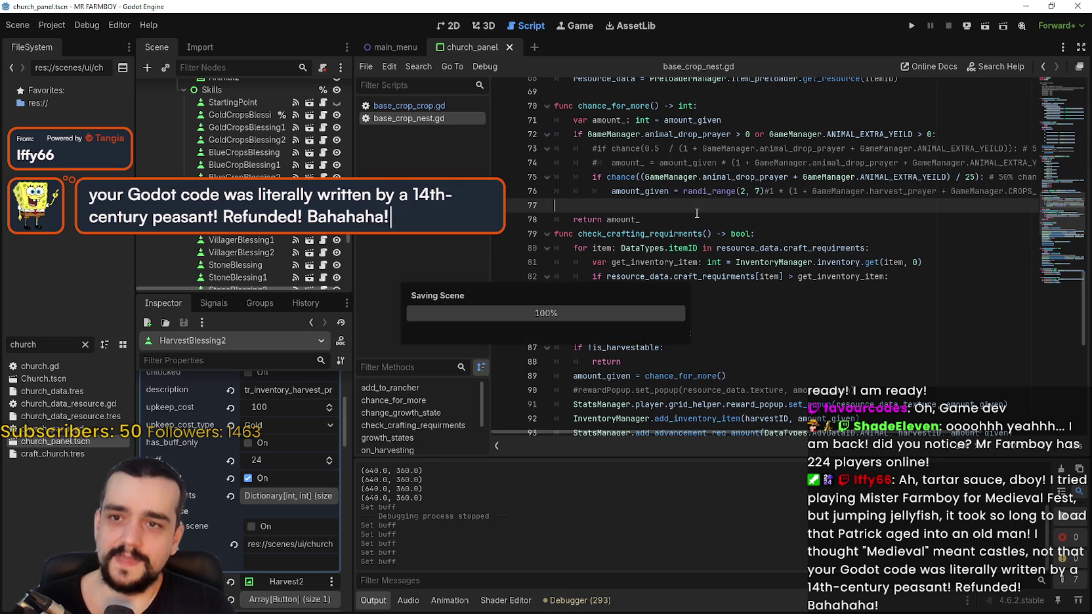
click(88, 344)
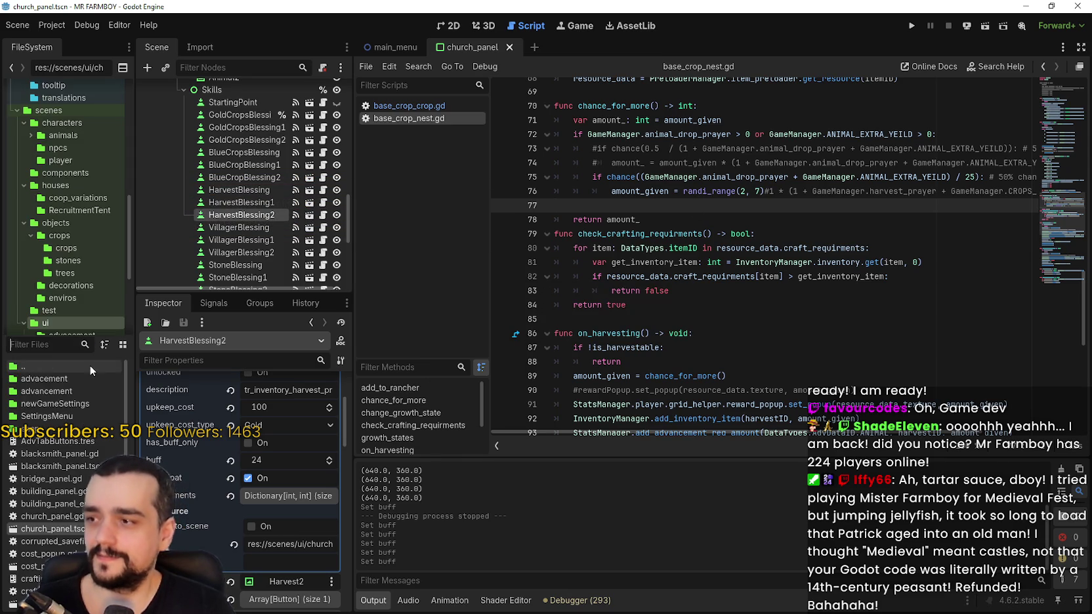
scroll(80, 387, down, 5)
scroll(80, 384, up, 5)
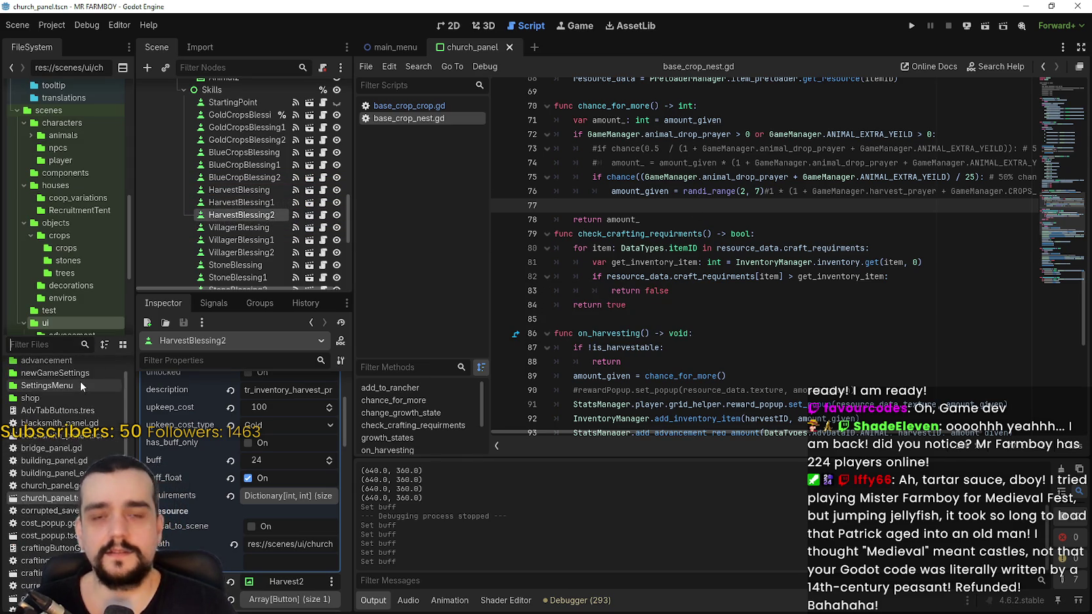
click(41, 341)
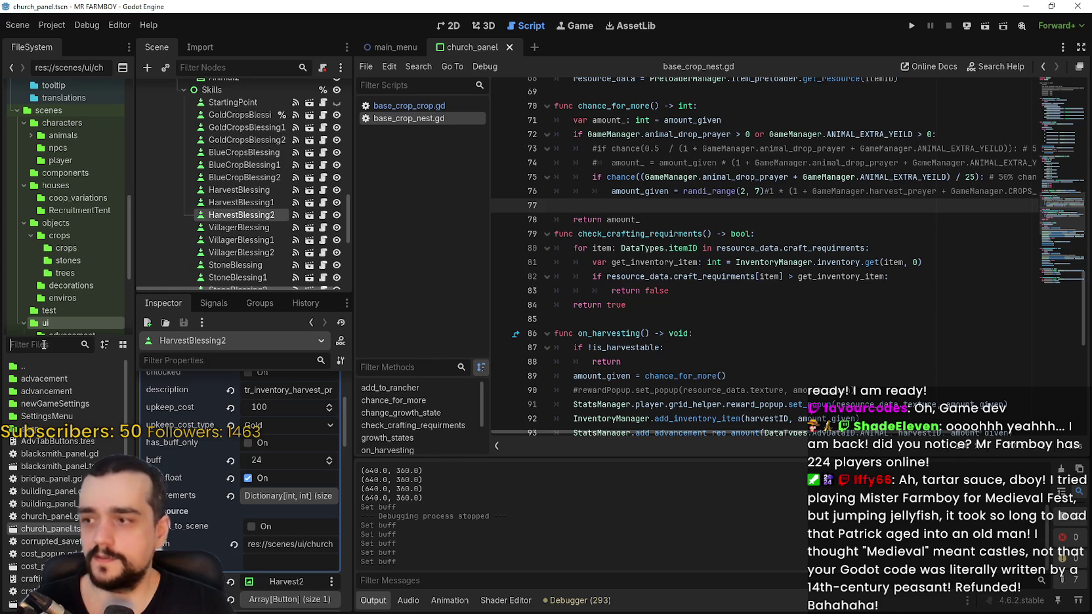
text(obeli)
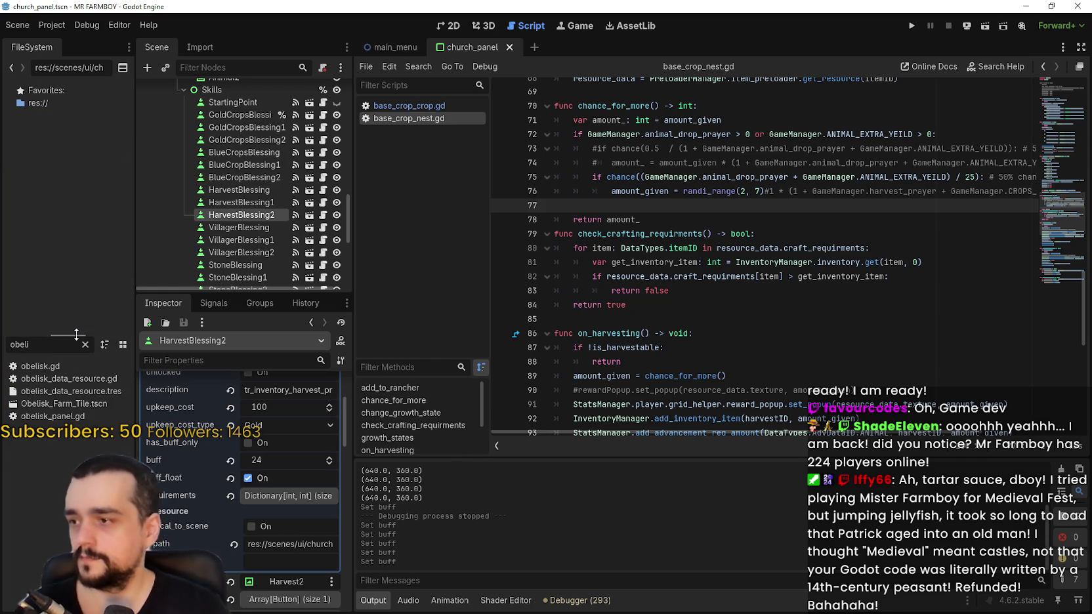
double_click(83, 419)
scroll(747, 236, up, 3)
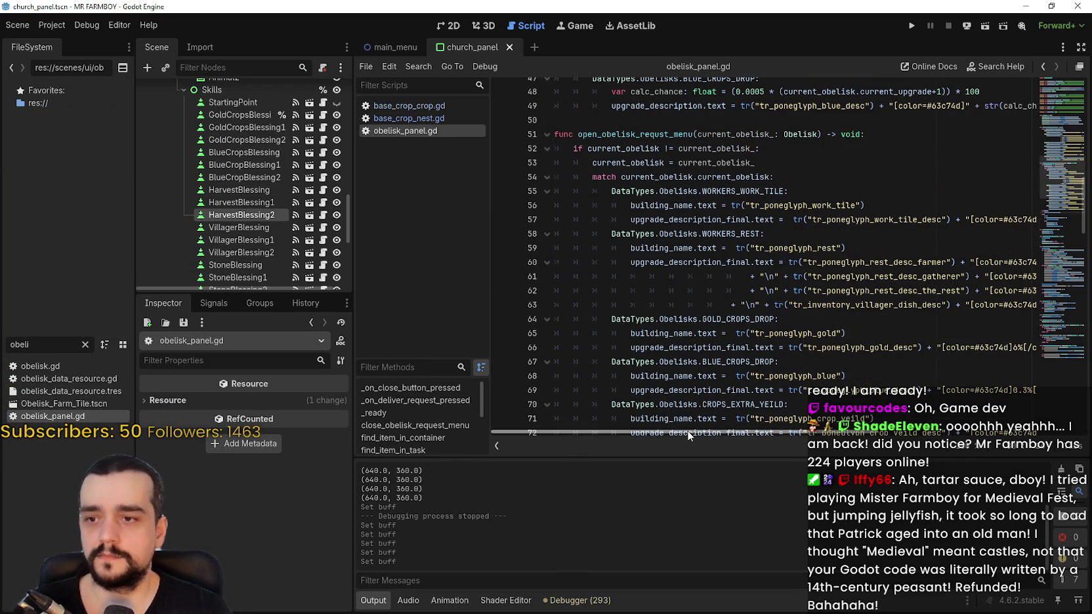
Insert a space before the coloured value on lines 49, 57, 60–63, 66 and 69.
drag(684, 433, 785, 305)
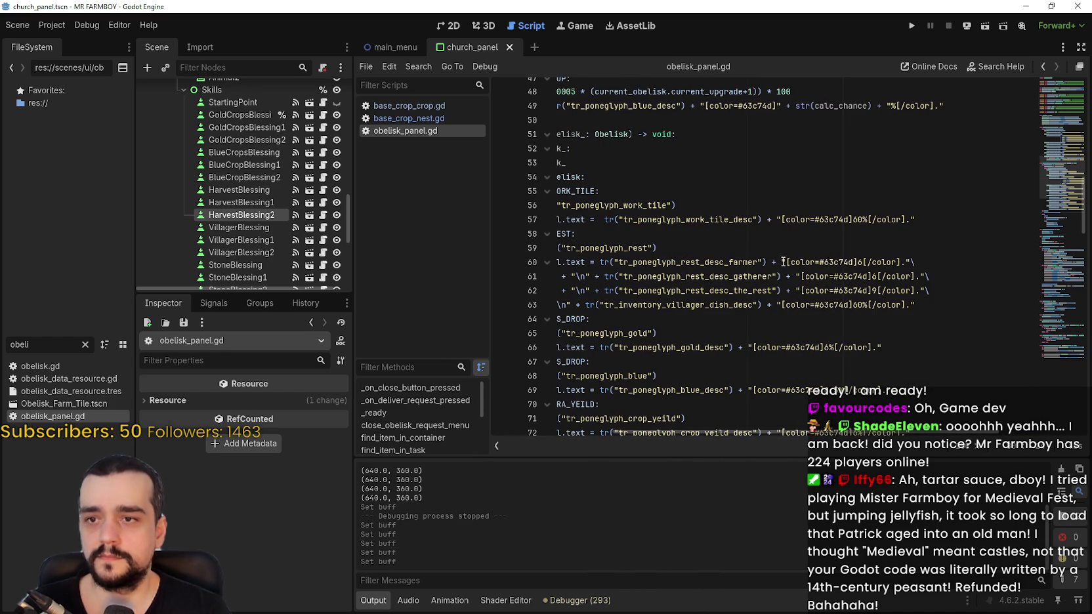
click(783, 262)
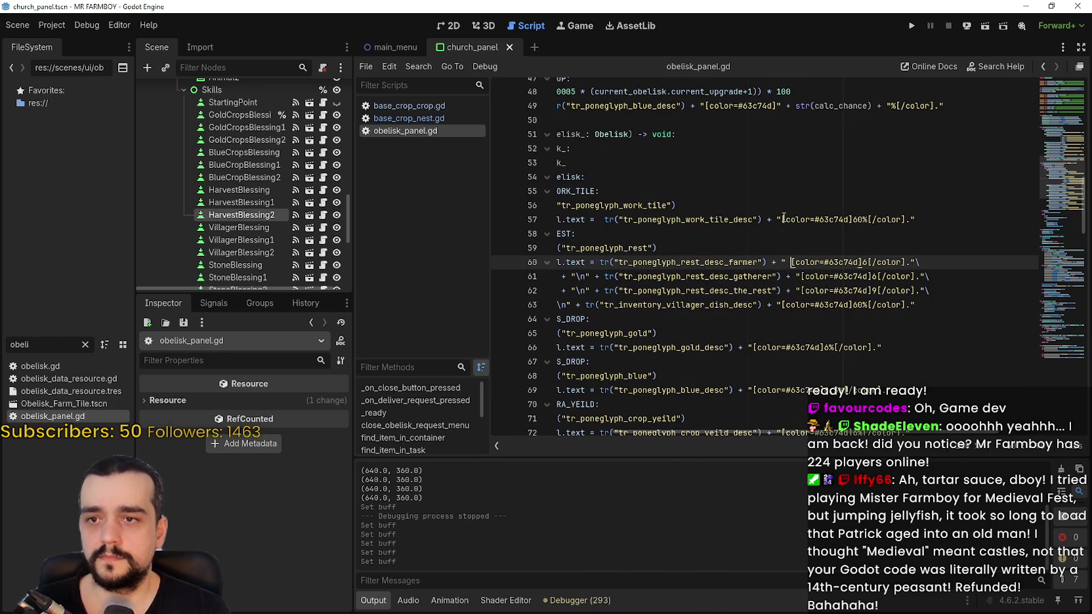
click(783, 219)
click(714, 106)
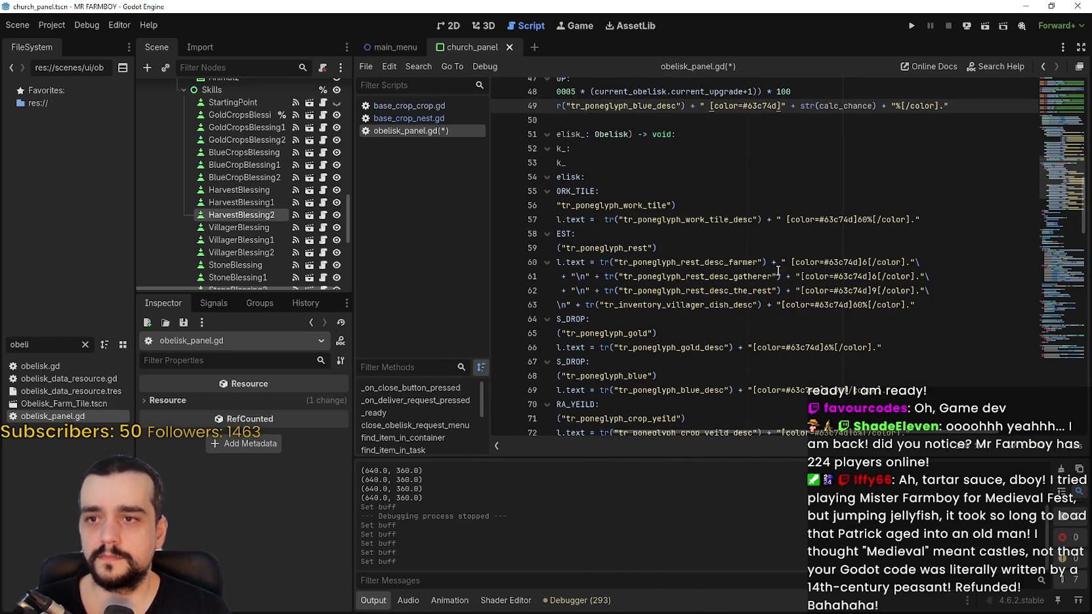
click(799, 276)
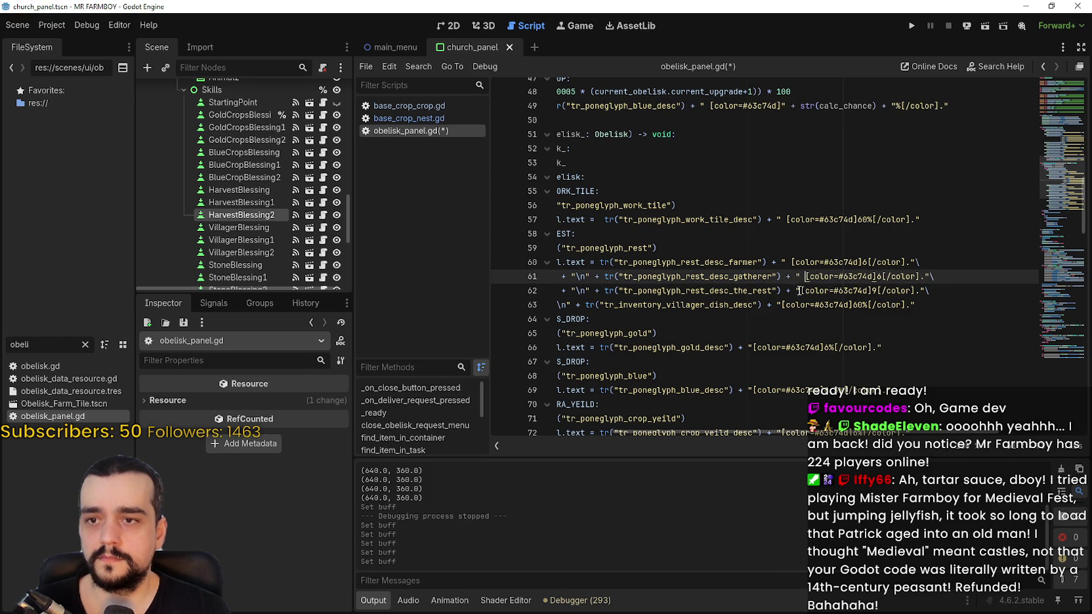
click(799, 291)
click(779, 305)
scroll(750, 264, down, 2)
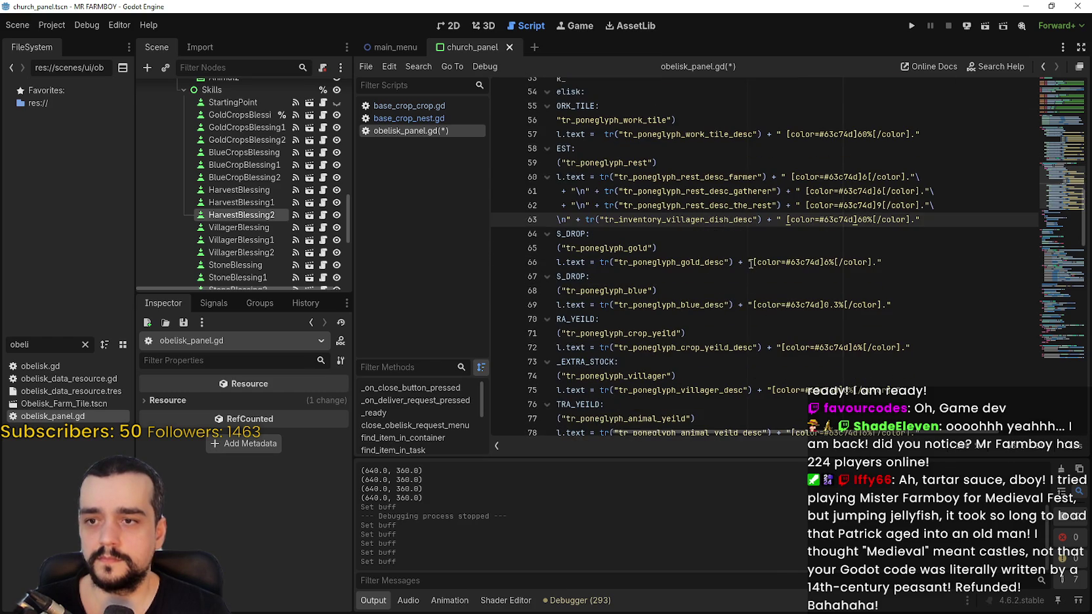
click(751, 263)
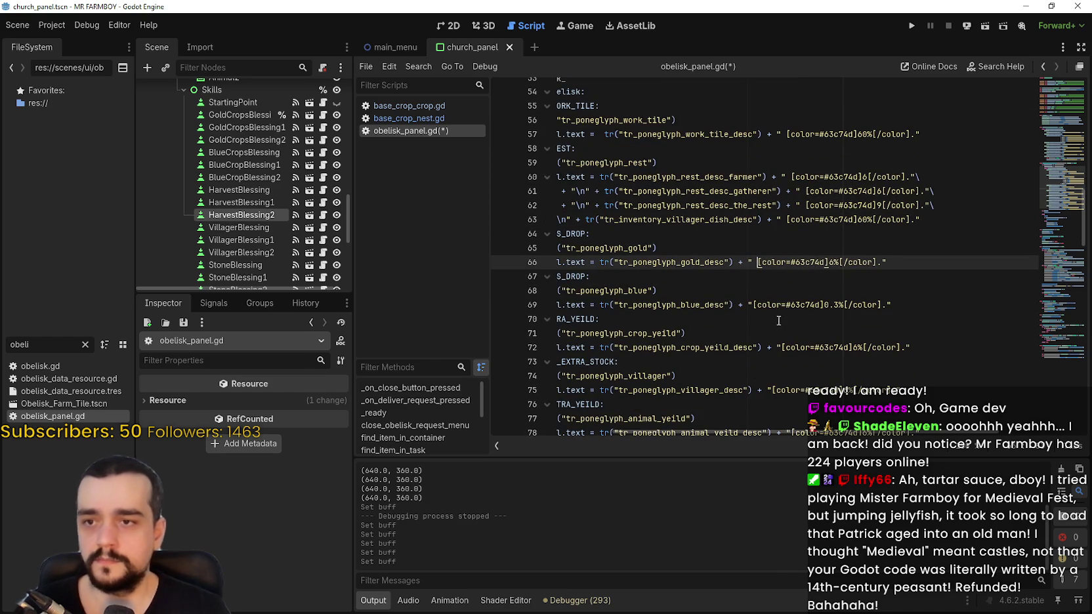
click(754, 305)
Change the crop yield from 6% to 24%, space lines 75 and 78, and save.
scroll(783, 371, down, 1)
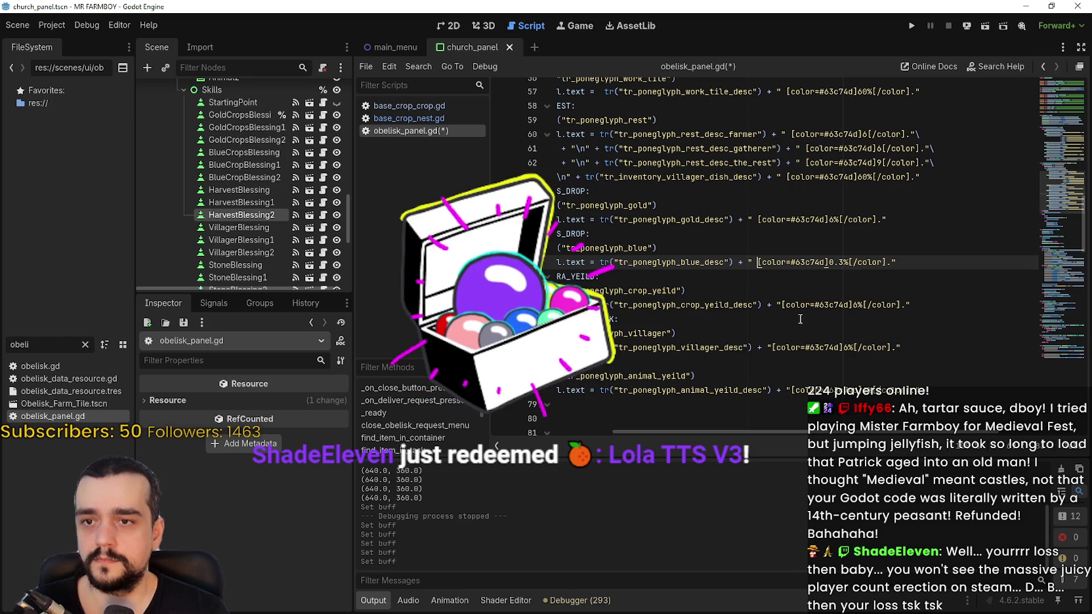
double_click(861, 306)
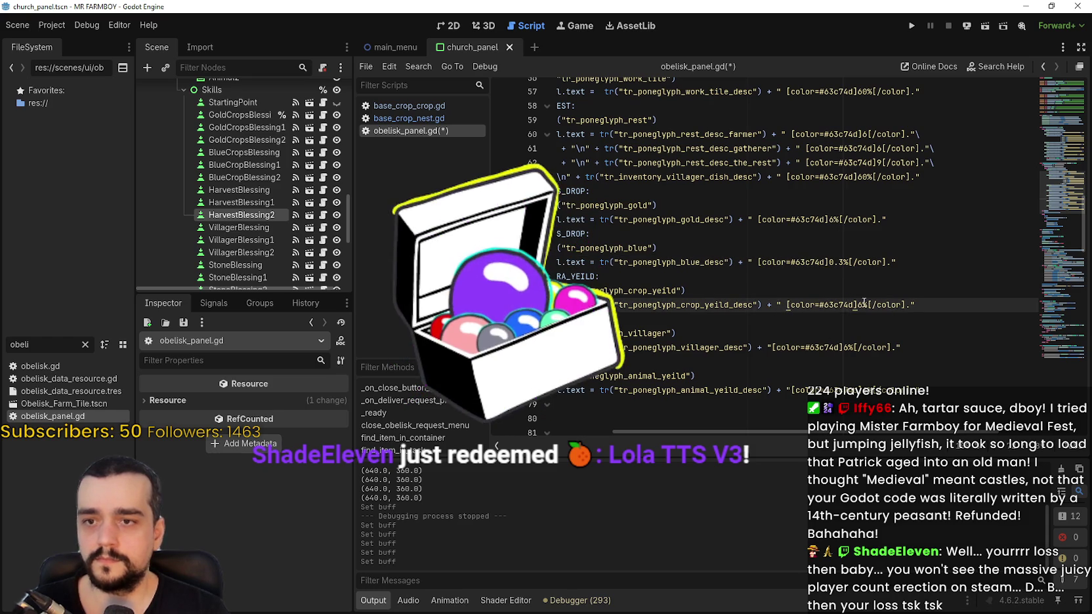
text(24)
click(772, 348)
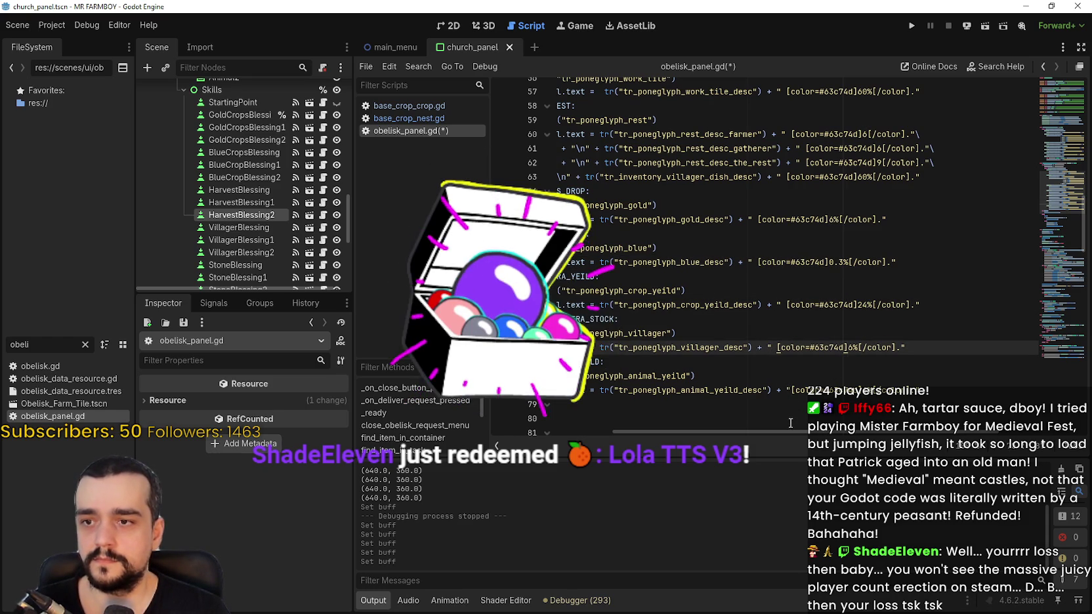
click(791, 390)
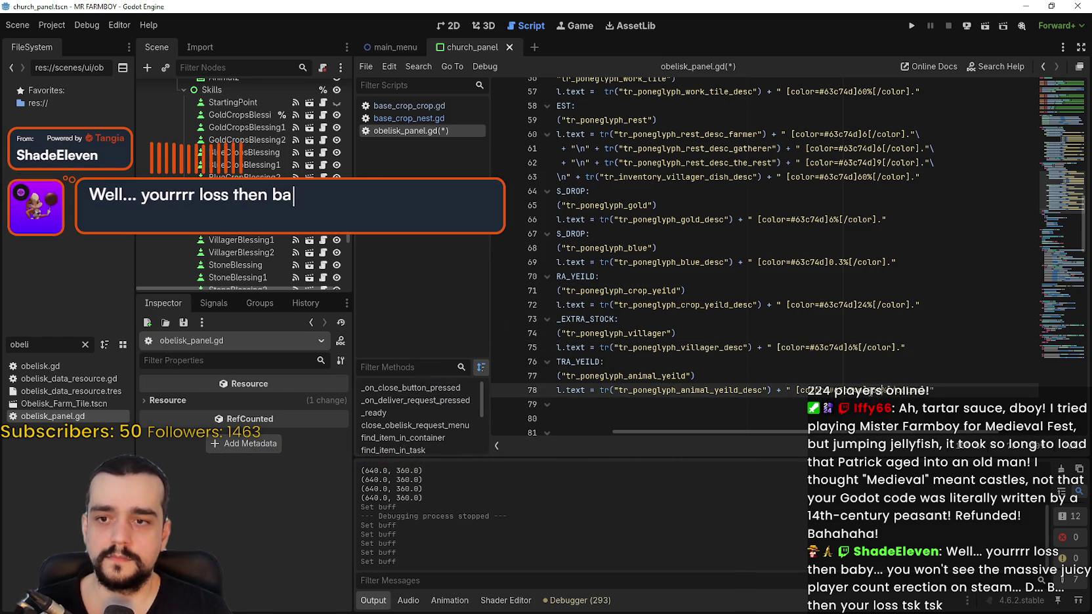
key(ctrl+s)
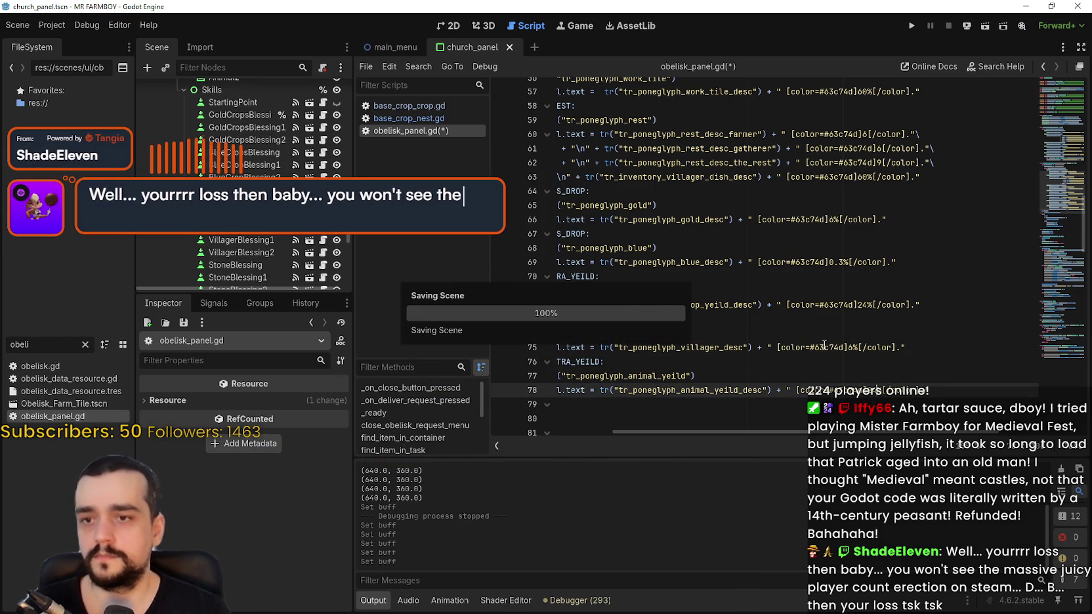
click(853, 362)
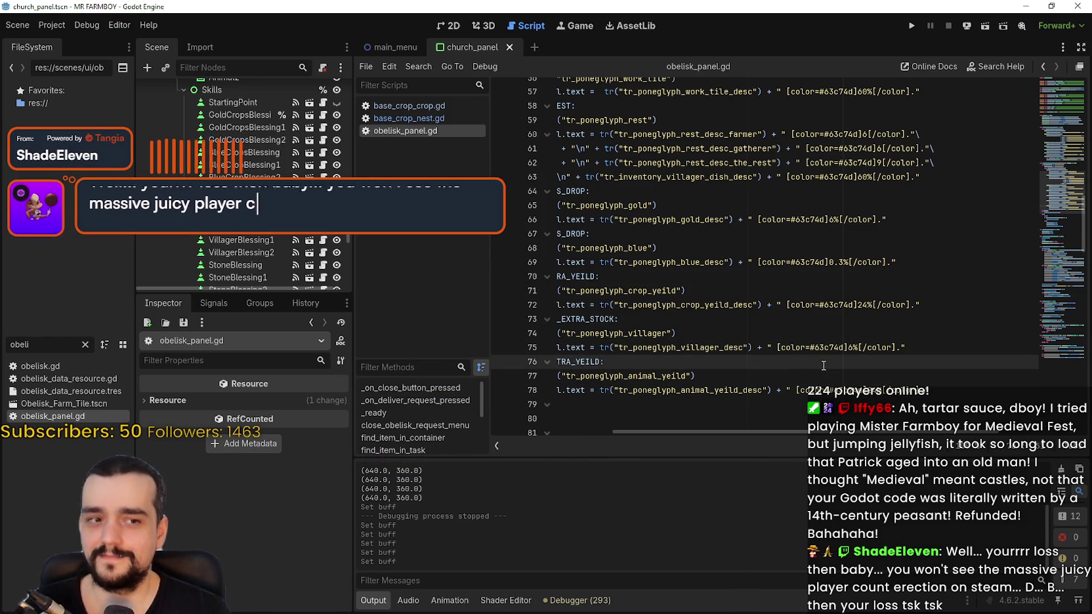
Insert a space before the coloured value on lines 33, 35–38, 40, 42, 44 and 46, then save.
drag(788, 433, 667, 434)
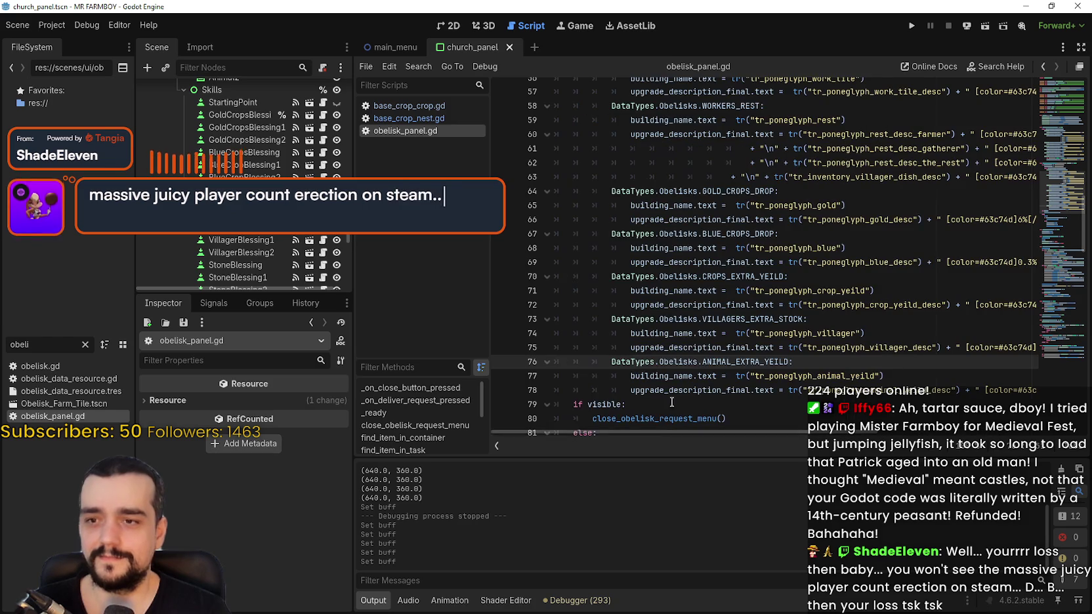
click(677, 399)
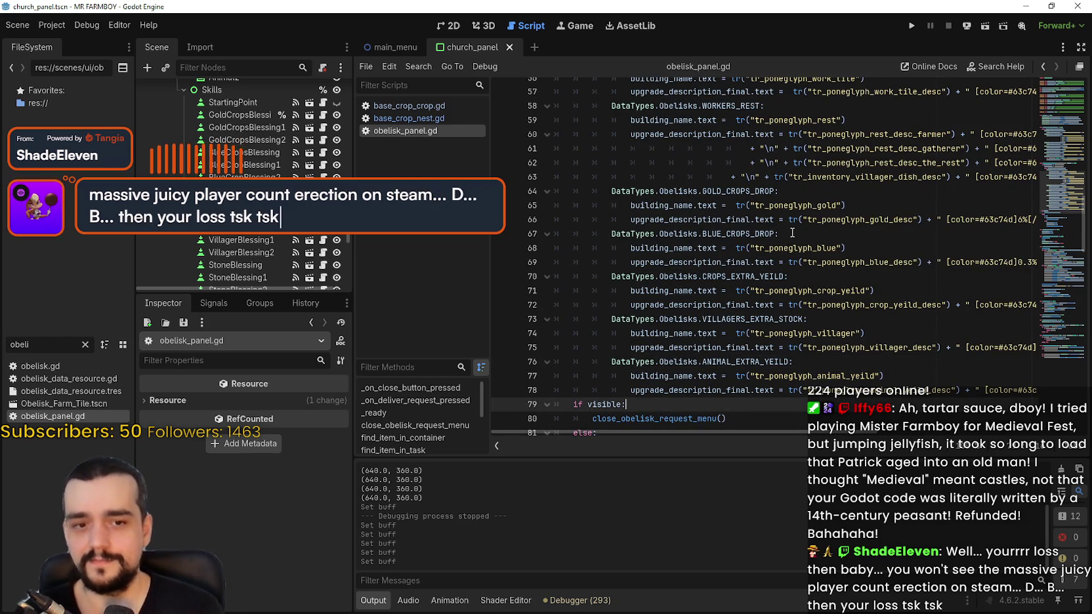
scroll(773, 273, up, 8)
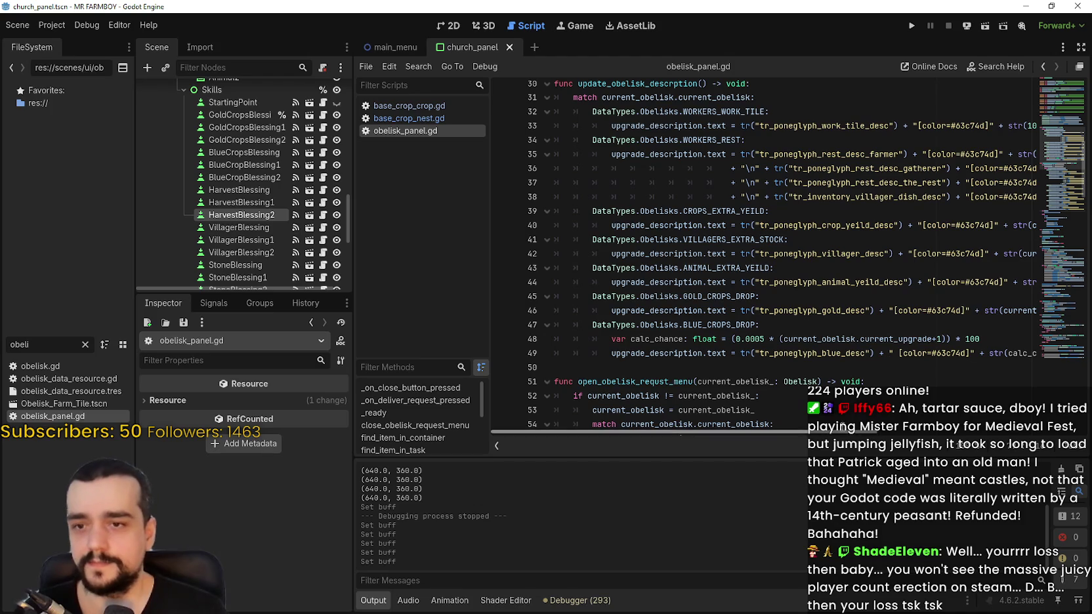
drag(840, 436, 955, 444)
click(717, 311)
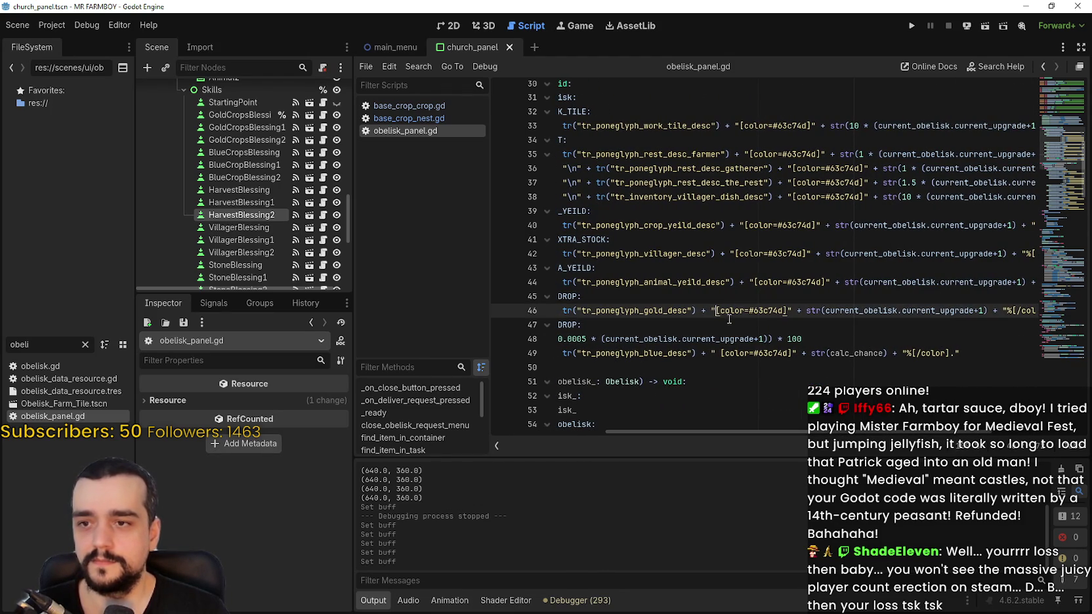
click(753, 283)
click(735, 254)
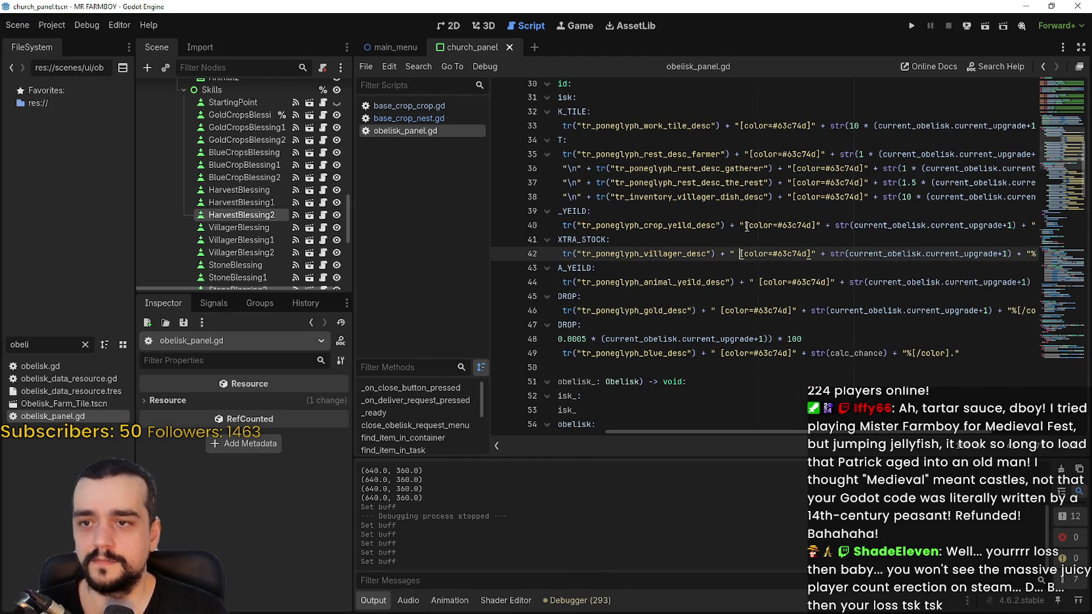
click(750, 225)
click(792, 197)
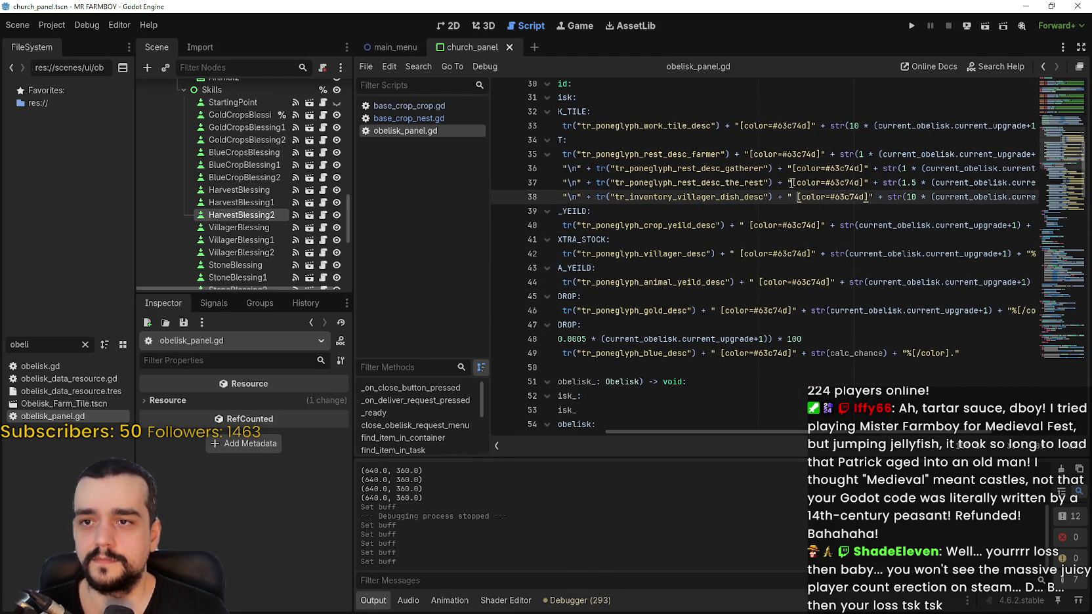
click(792, 183)
click(794, 168)
click(749, 154)
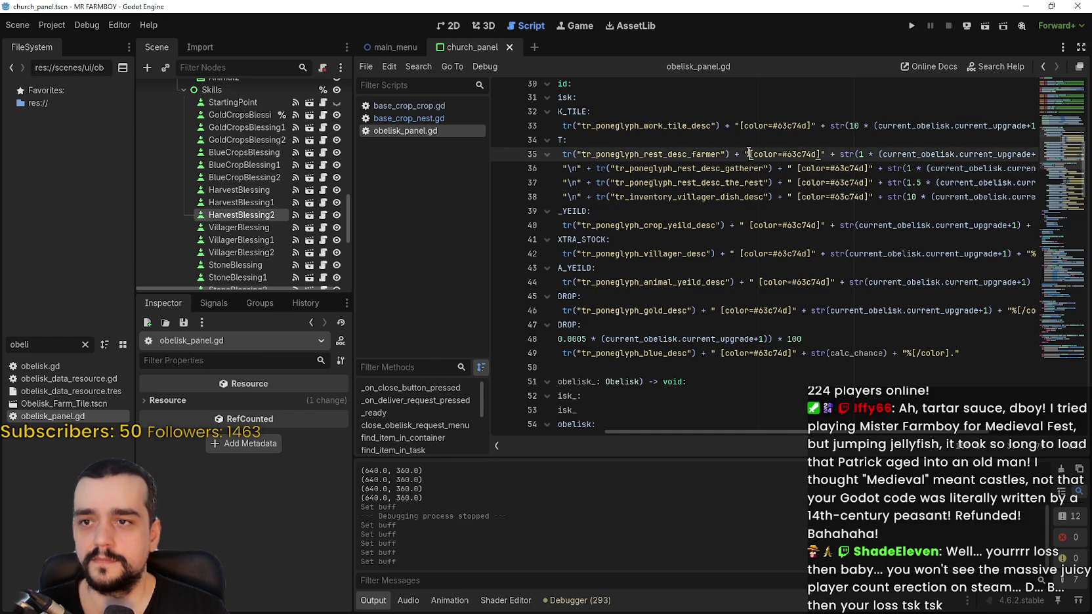
click(739, 126)
scroll(762, 230, up, 3)
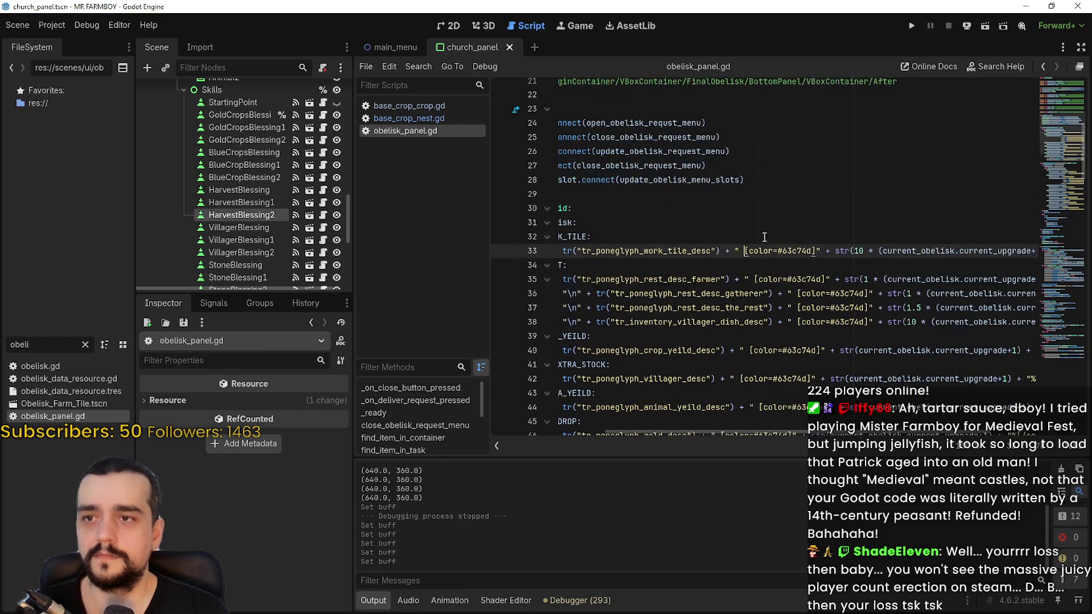
key(ctrl+s)
scroll(856, 322, down, 3)
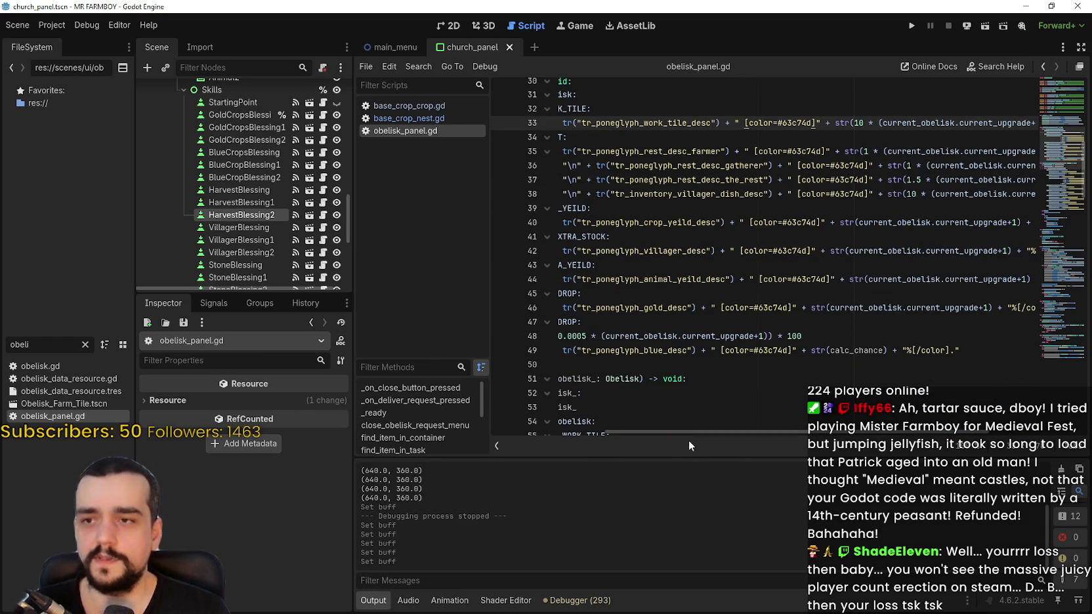
scroll(688, 445, left, 5)
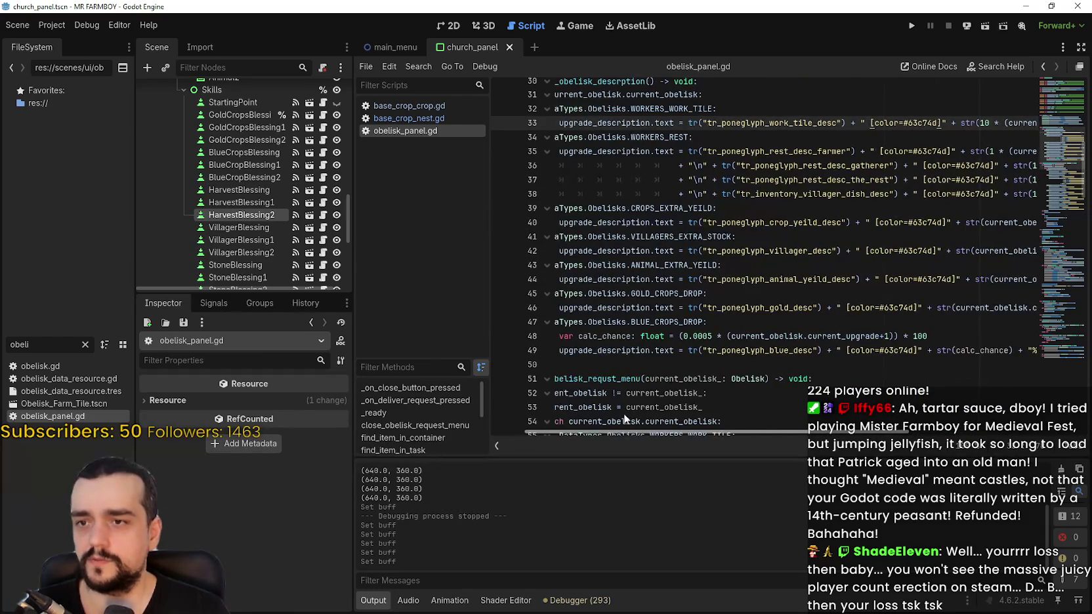
Paste the line-48 calc_chance calculation below CROPS_EXTRA_YEILD, then switch to GitHub Desktop.
drag(1040, 336, 605, 338)
key(ctrl+c)
click(756, 293)
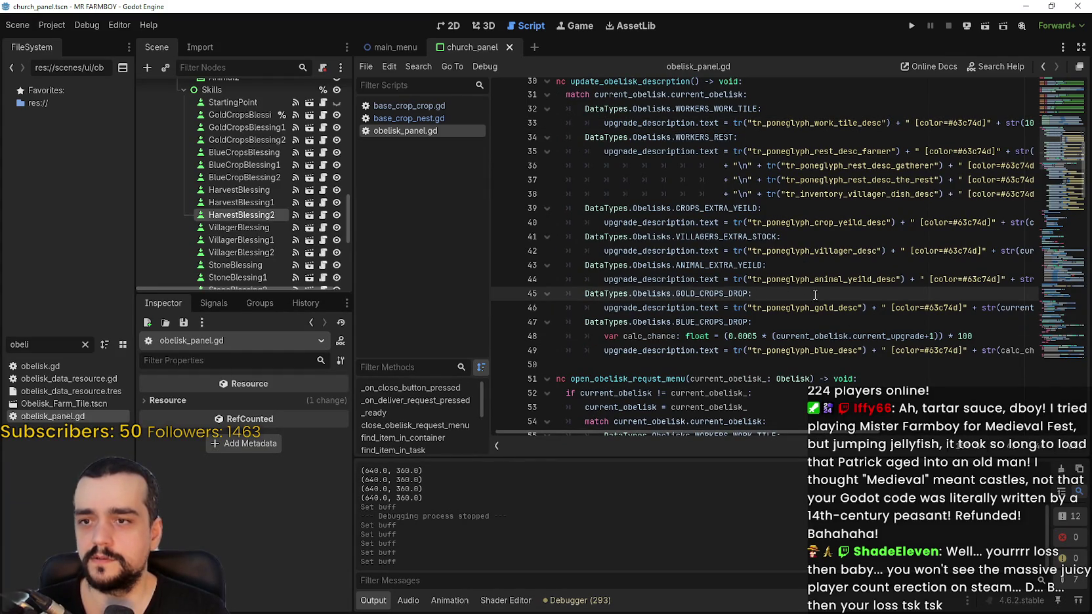
click(808, 266)
click(776, 206)
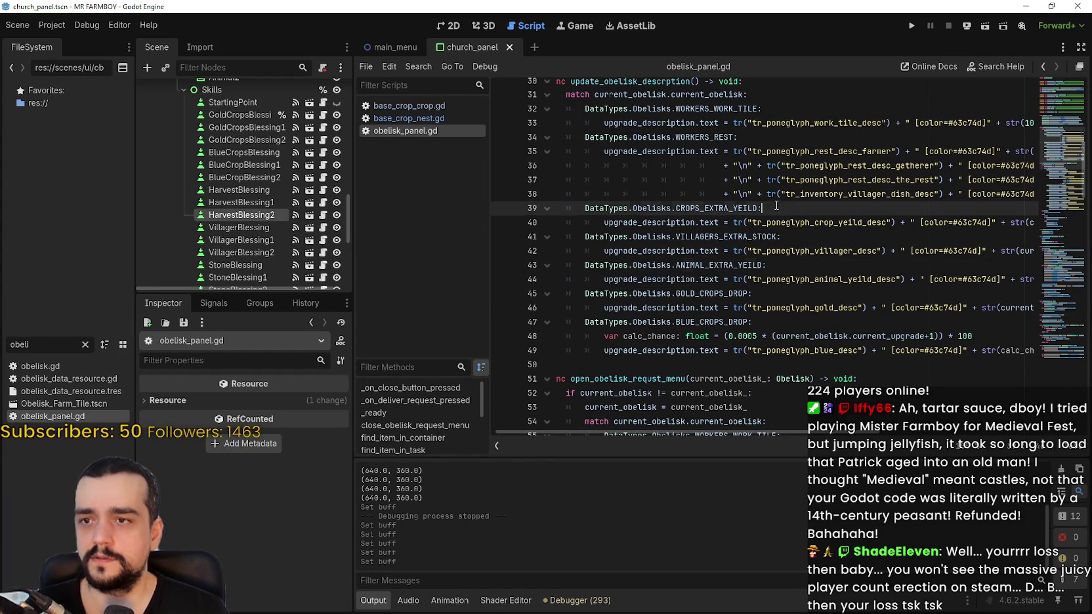
key(Return)
key(ctrl+v)
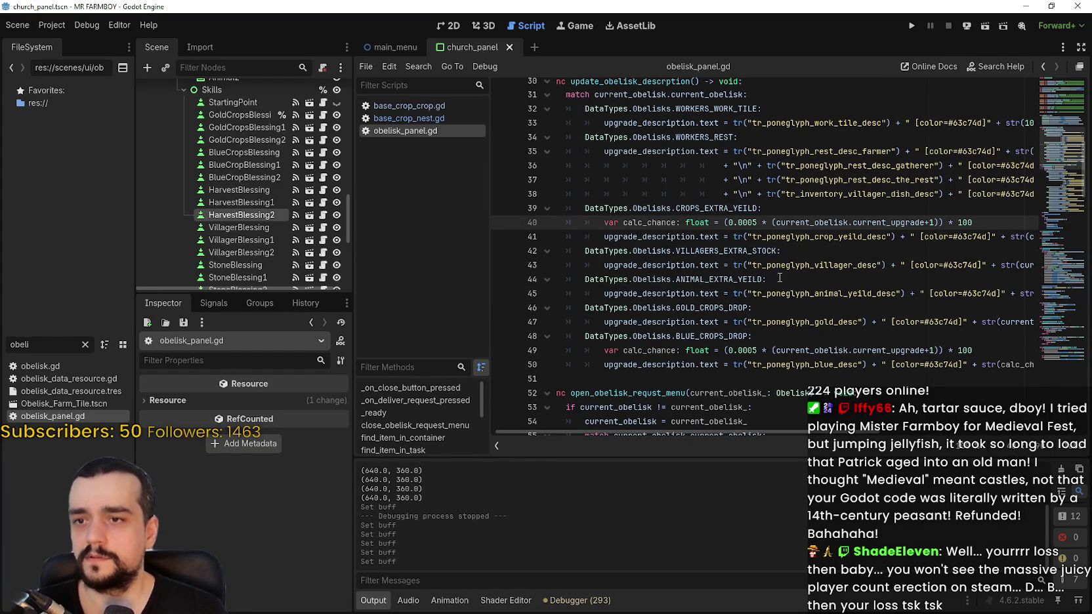
scroll(707, 223, up, 1)
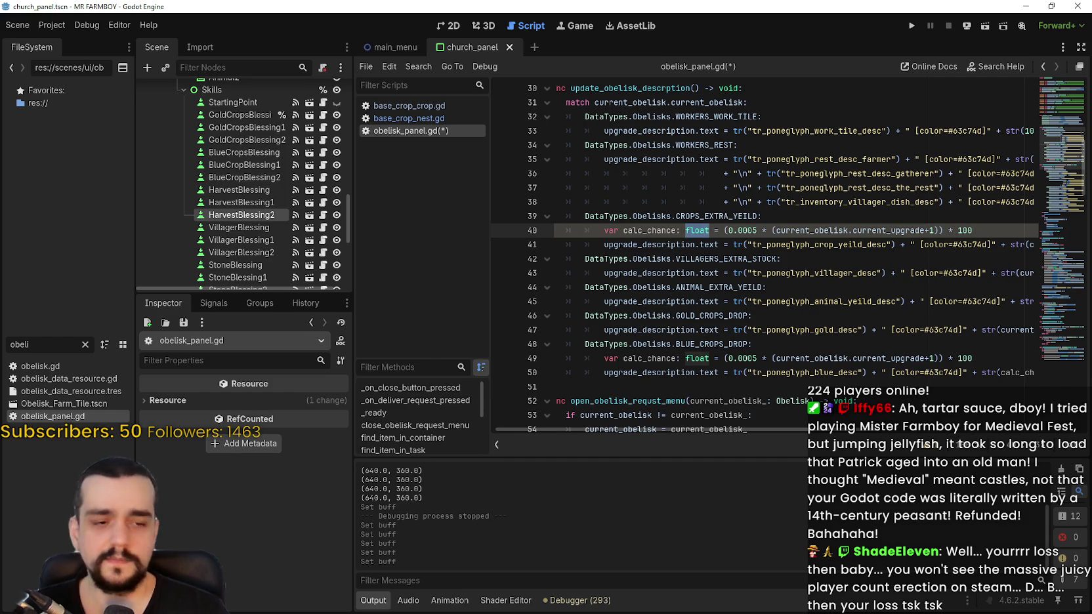
key(alt+Tab)
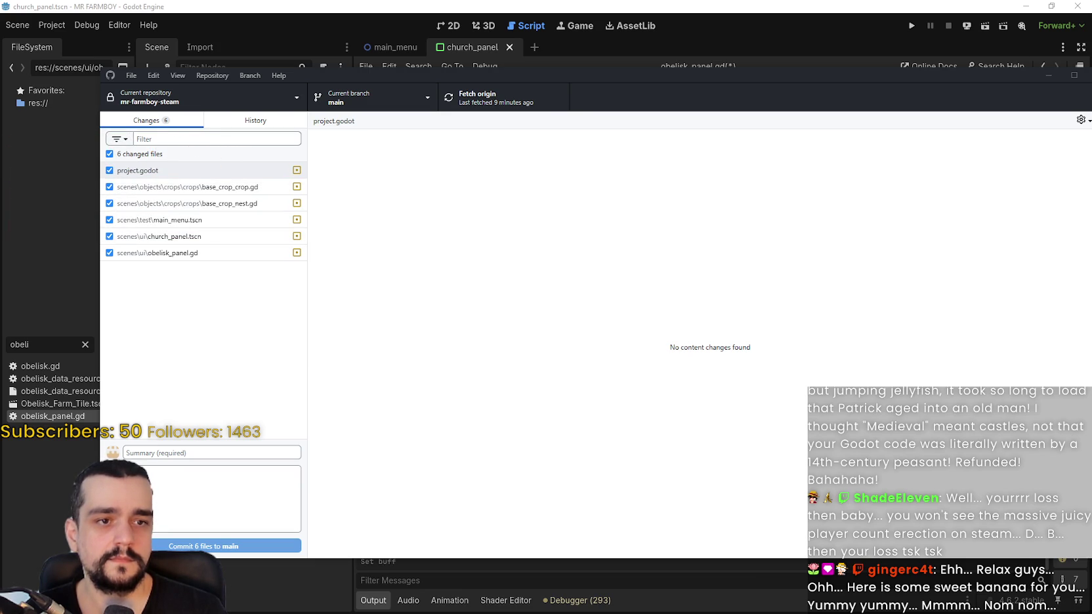
In obelisk_panel.gd, replace line 40's crop-yield chance formula with 4 * (current_obelisk.current_upgrade+1).
click(399, 58)
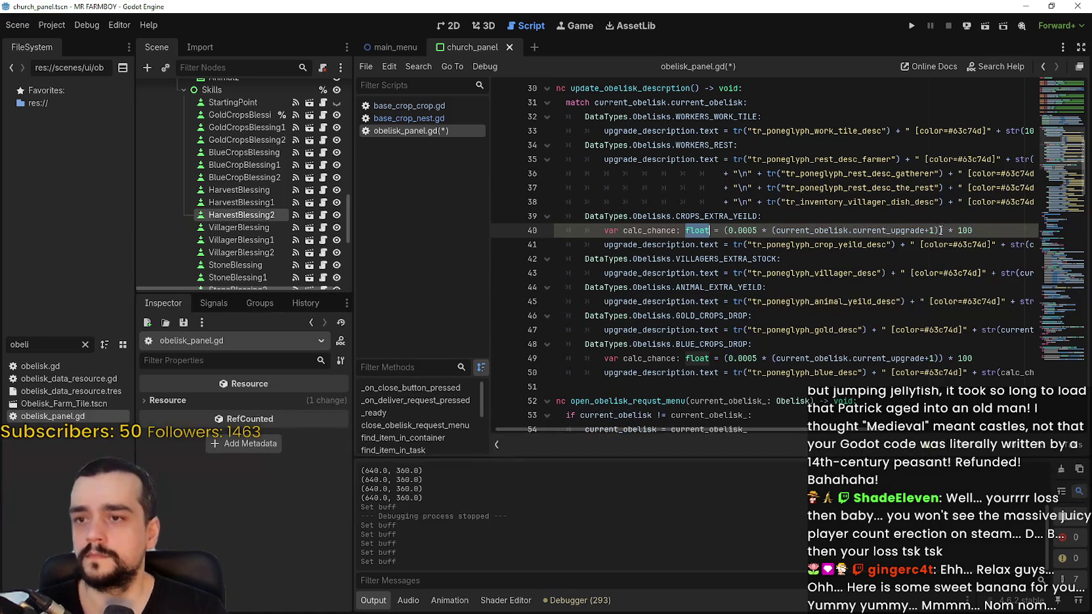
drag(973, 230, 725, 231)
text(4 * (current_obelisk.current_upgrade+1))
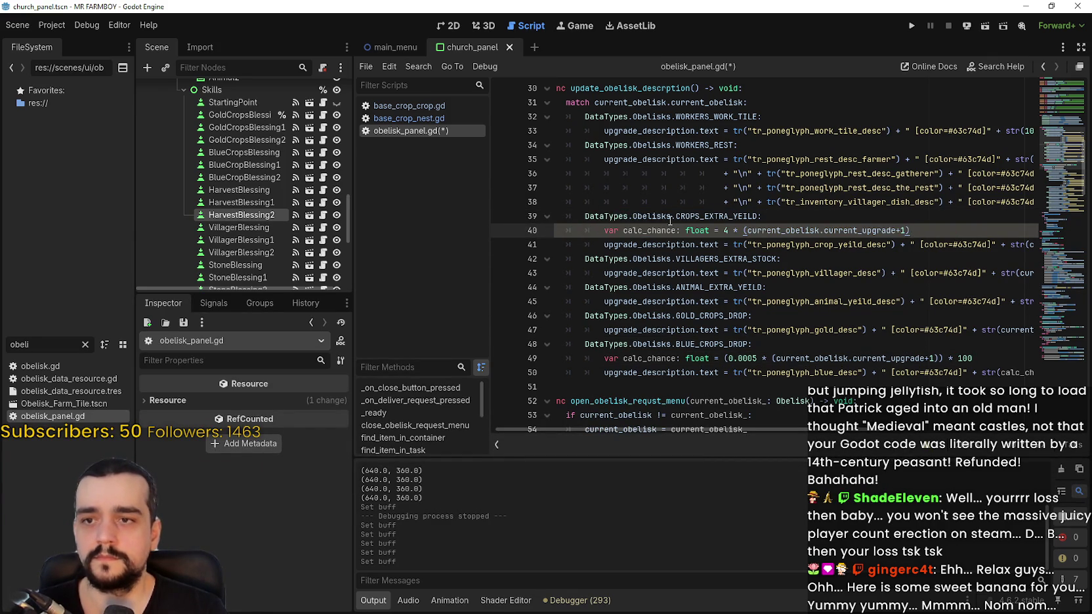
Swap the upgrade expression in line 41's str() description for calc_chance, then copy the calc_chance line.
double_click(651, 226)
key(ctrl+c)
drag(792, 428, 978, 409)
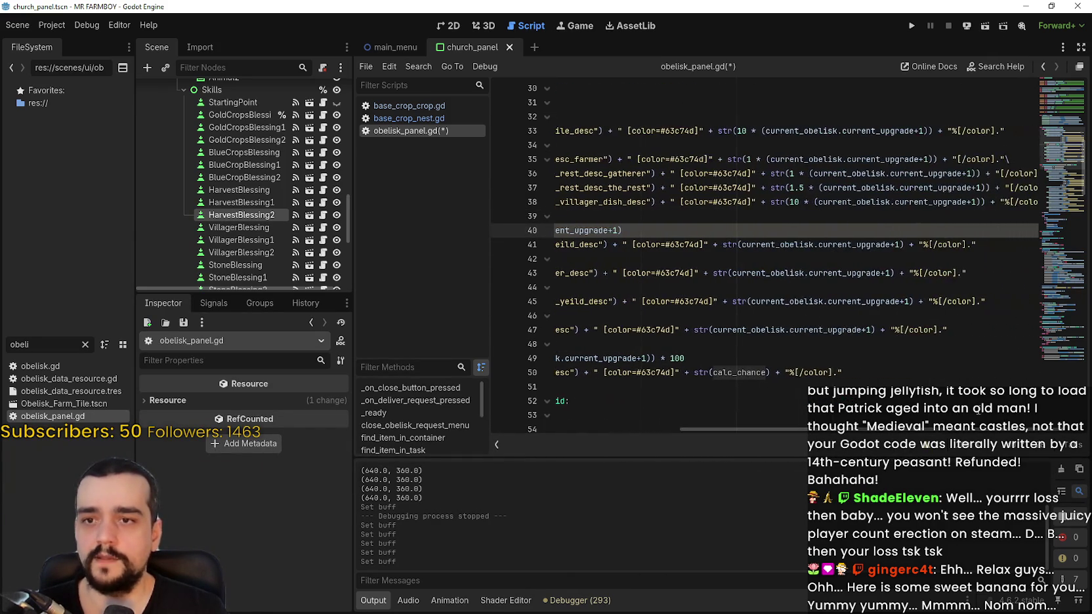
drag(742, 245, 900, 247)
key(ctrl+v)
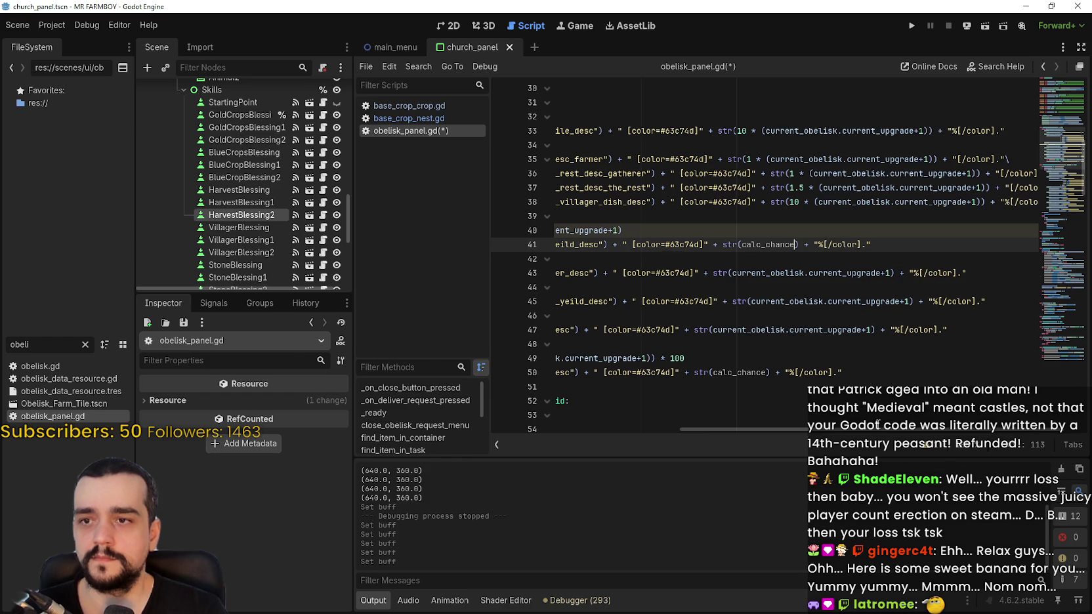
drag(878, 426, 827, 307)
click(869, 252)
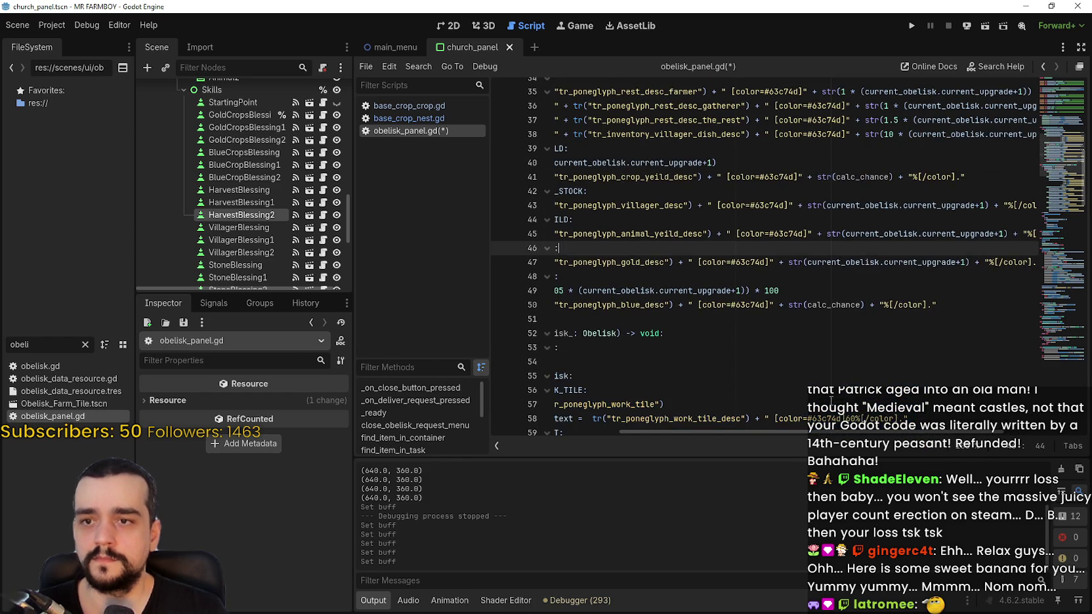
drag(846, 433, 679, 428)
mouse_move(945, 163)
mouse_down()
mouse_move(605, 159)
mouse_move(615, 157)
mouse_up()
click(806, 226)
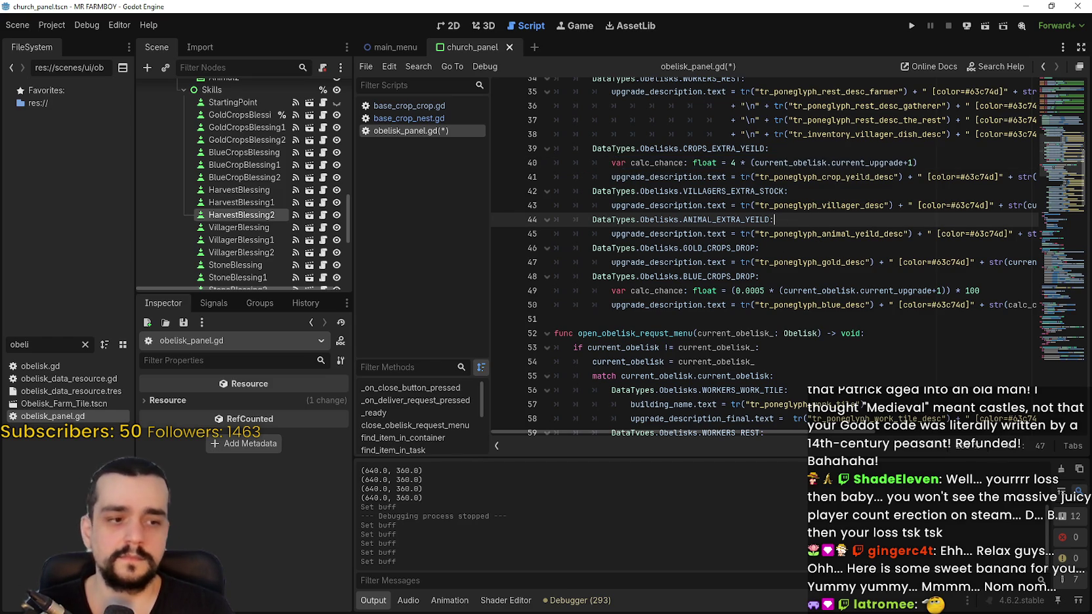
key(alt+Tab)
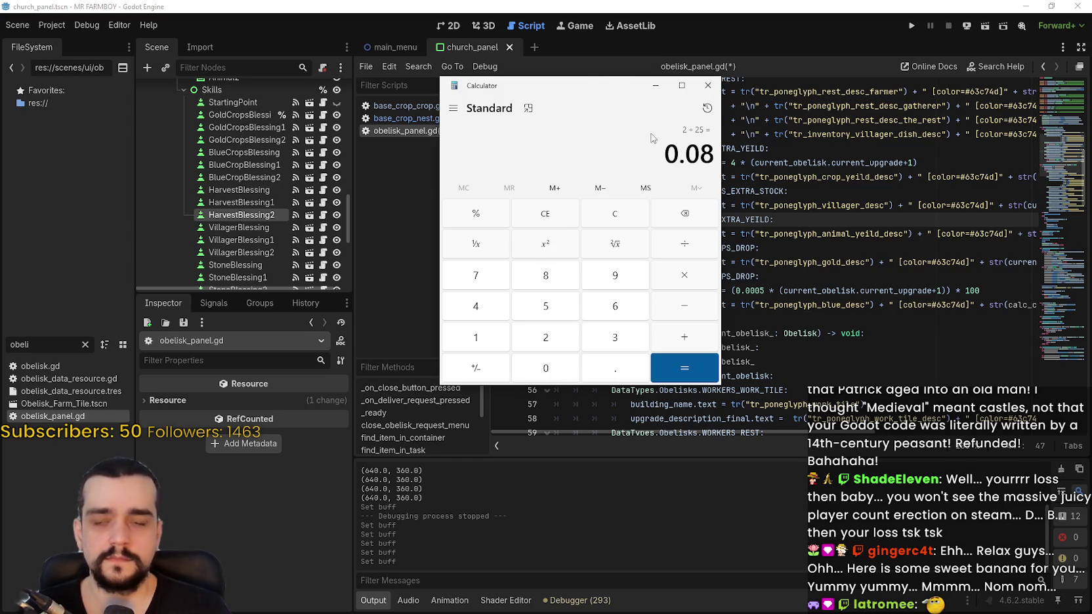
drag(584, 84, 421, 113)
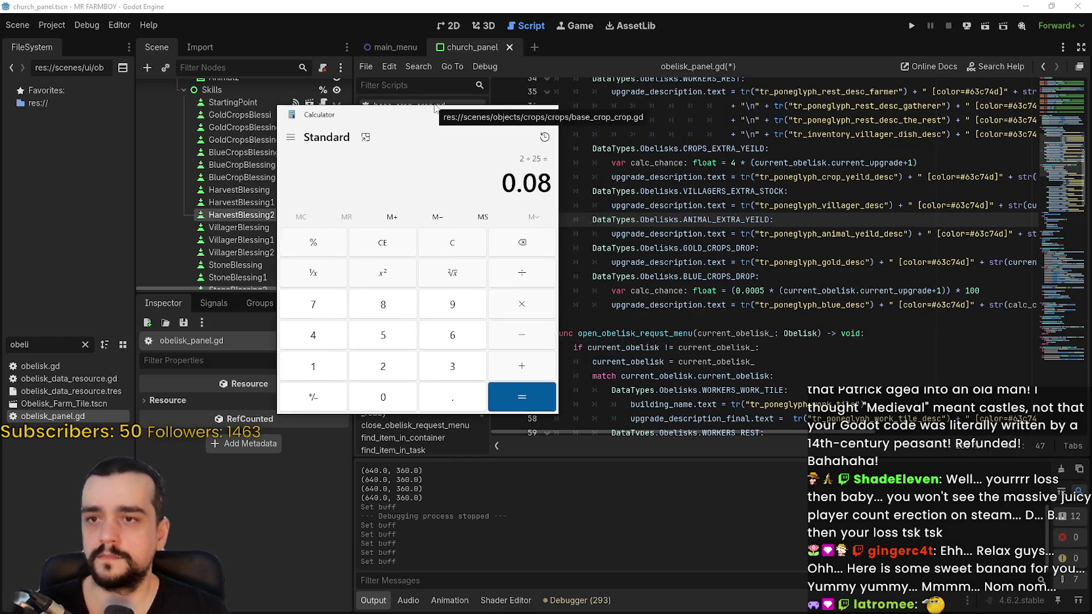
text(4)
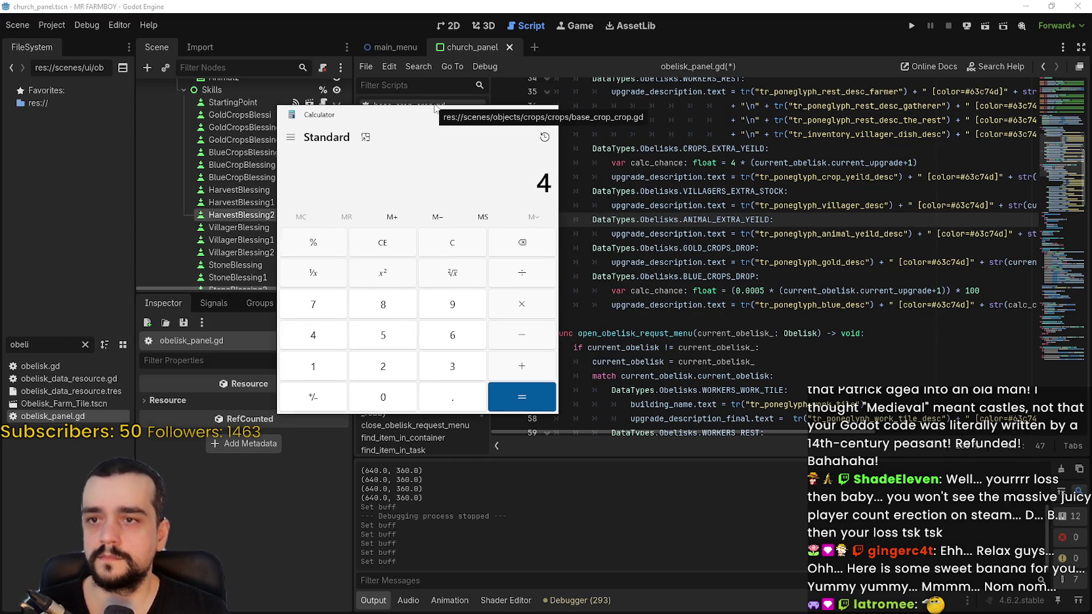
click(519, 307)
text(2)
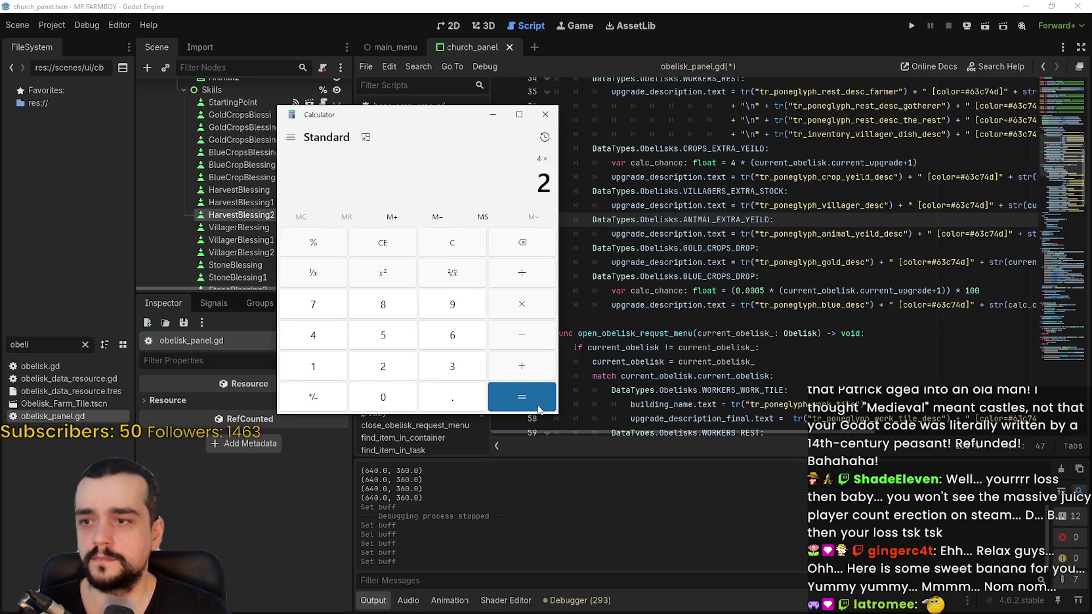
click(537, 409)
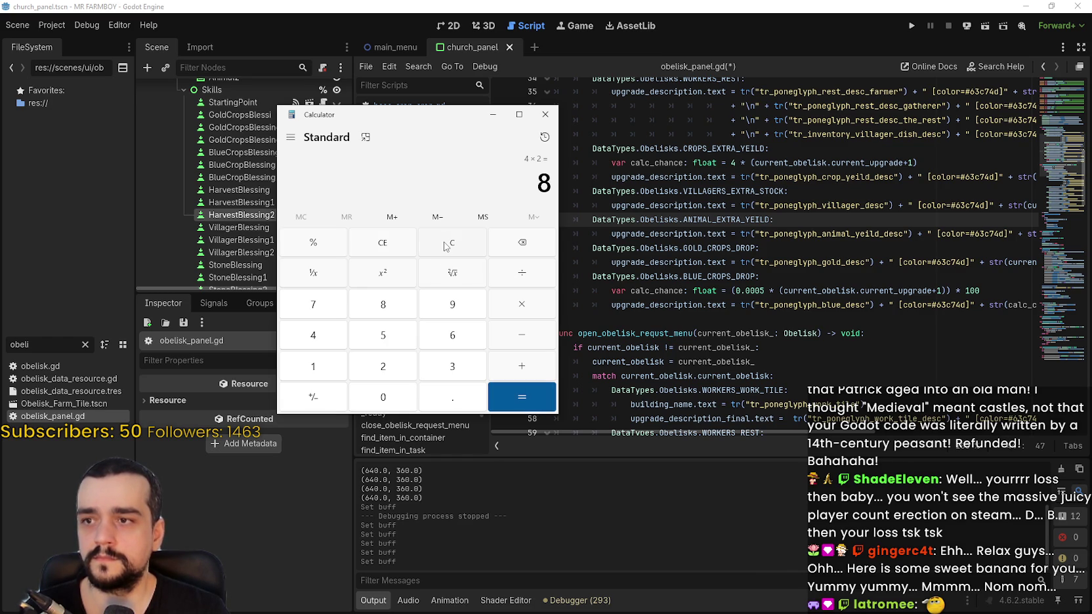
text(4)
text(*)
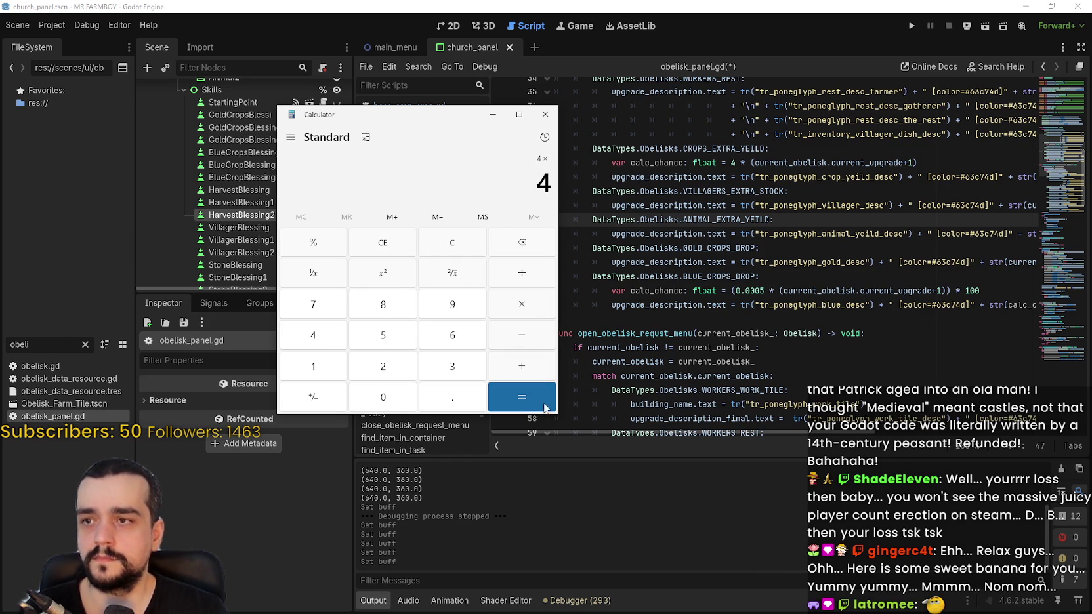
text(3)
click(543, 402)
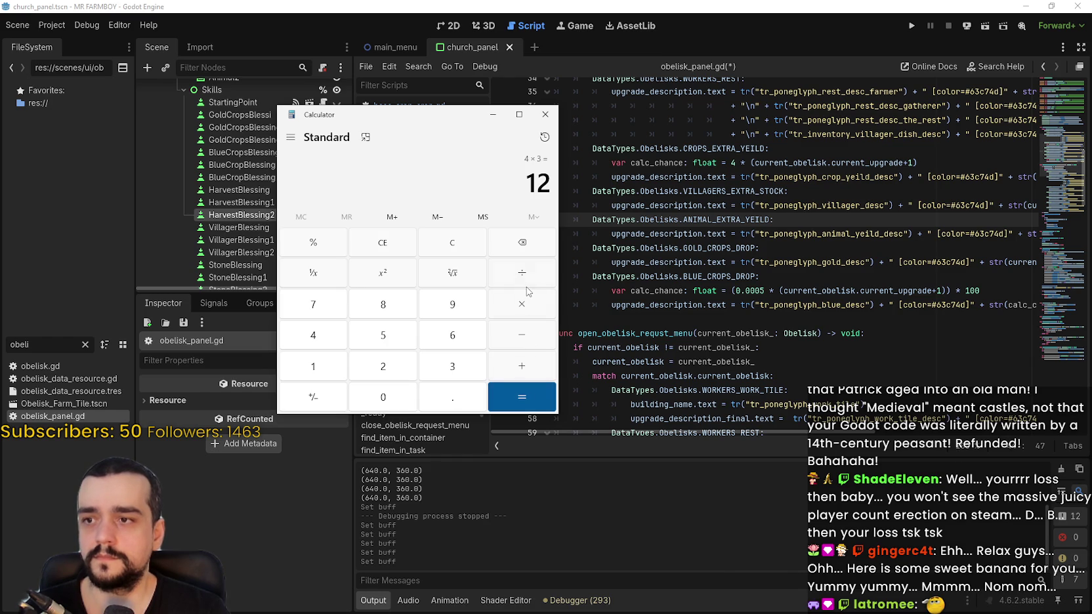
text(3)
click(542, 401)
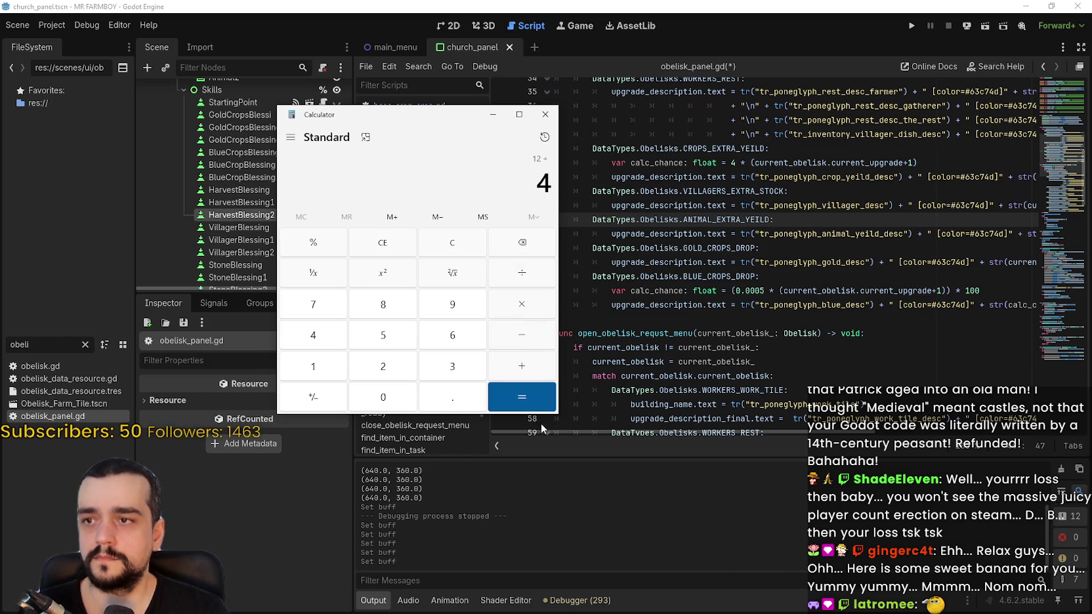
click(545, 115)
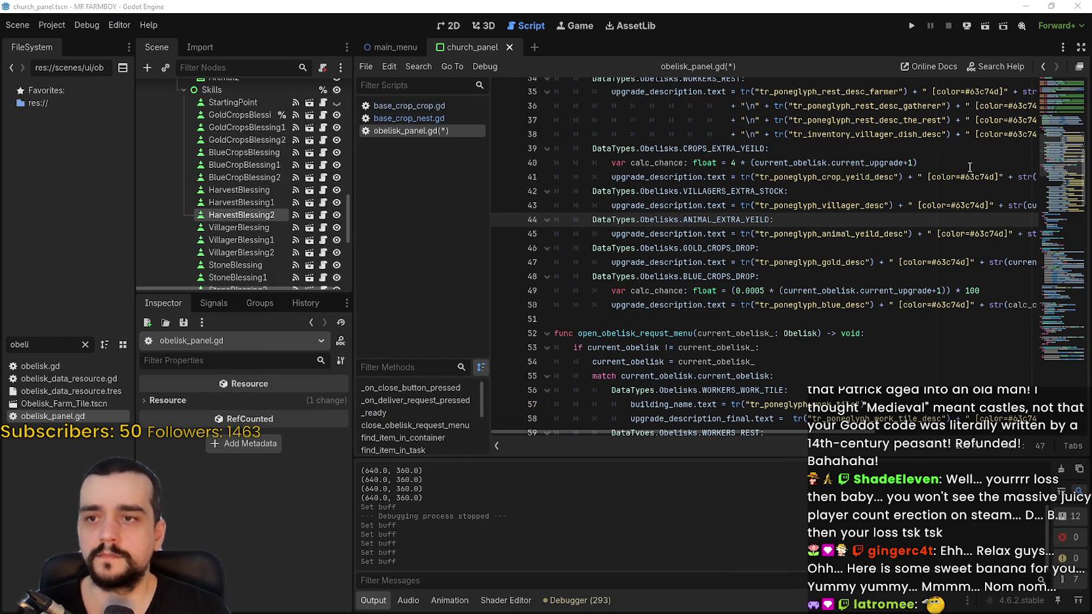
Paste the calc_chance formula line as a new line under the ANIMAL_EXTRA_YEILD case and save.
click(963, 162)
drag(943, 157, 609, 164)
key(ctrl+c)
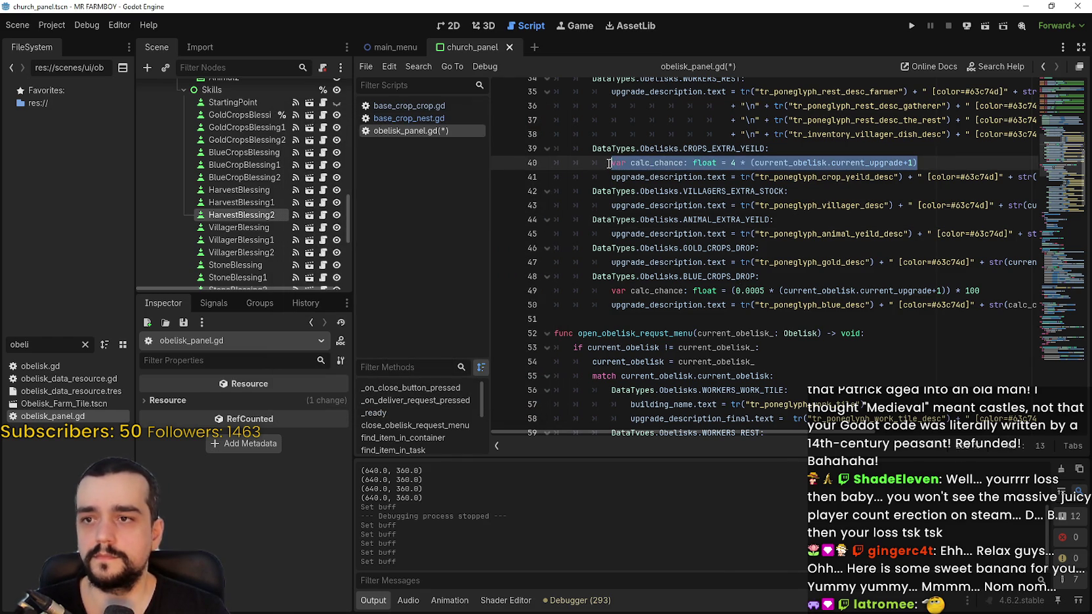
click(789, 255)
click(807, 230)
click(836, 219)
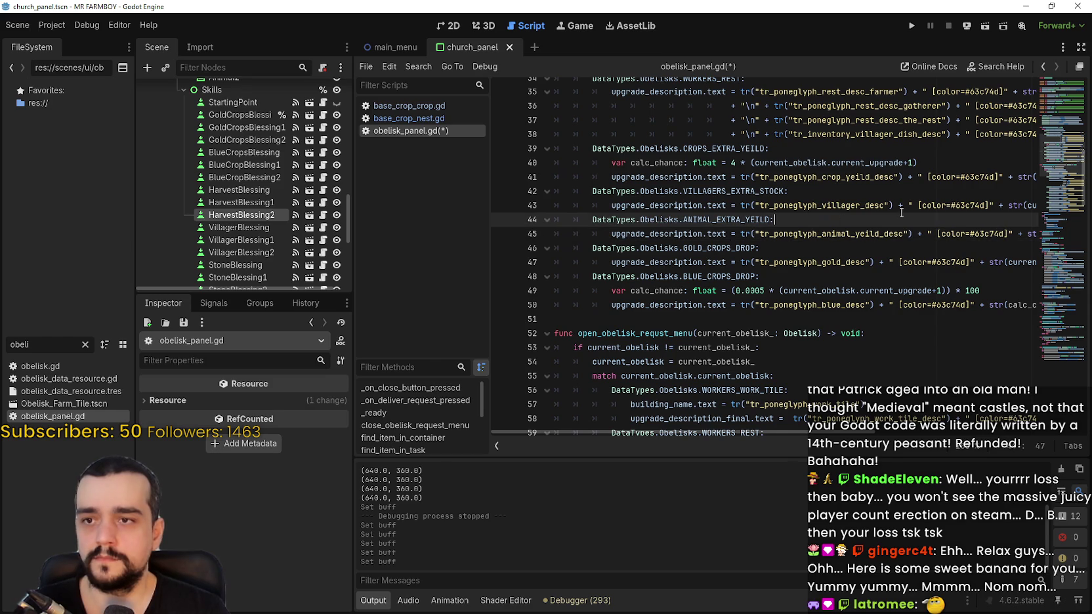
key(Return)
key(ctrl+v)
key(ctrl+s)
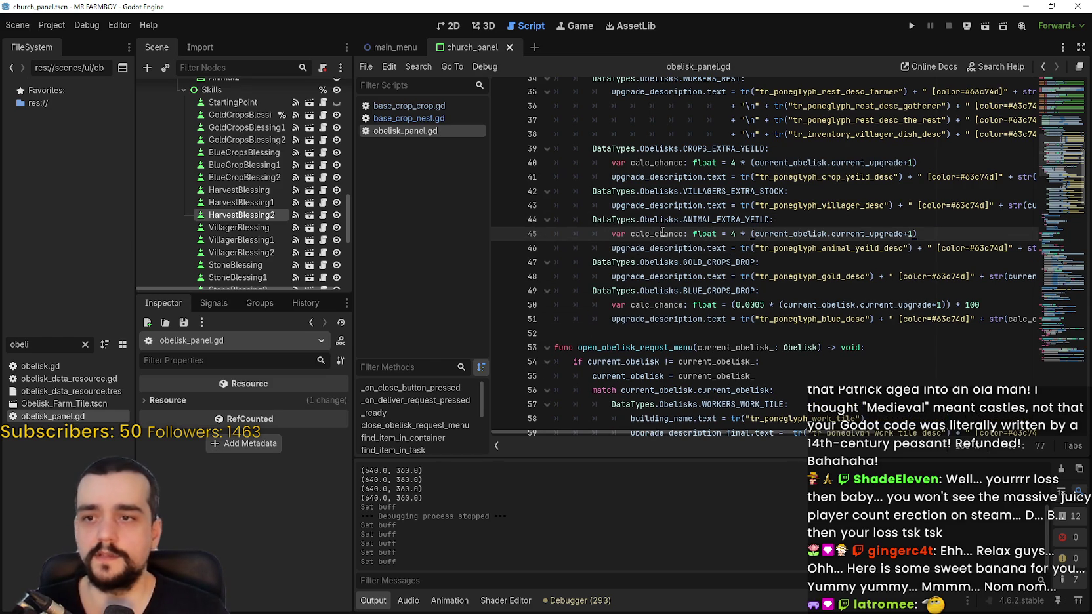
Replace the upgrade expression in line 46's description with calc_chance and save the script.
double_click(663, 233)
key(ctrl+c)
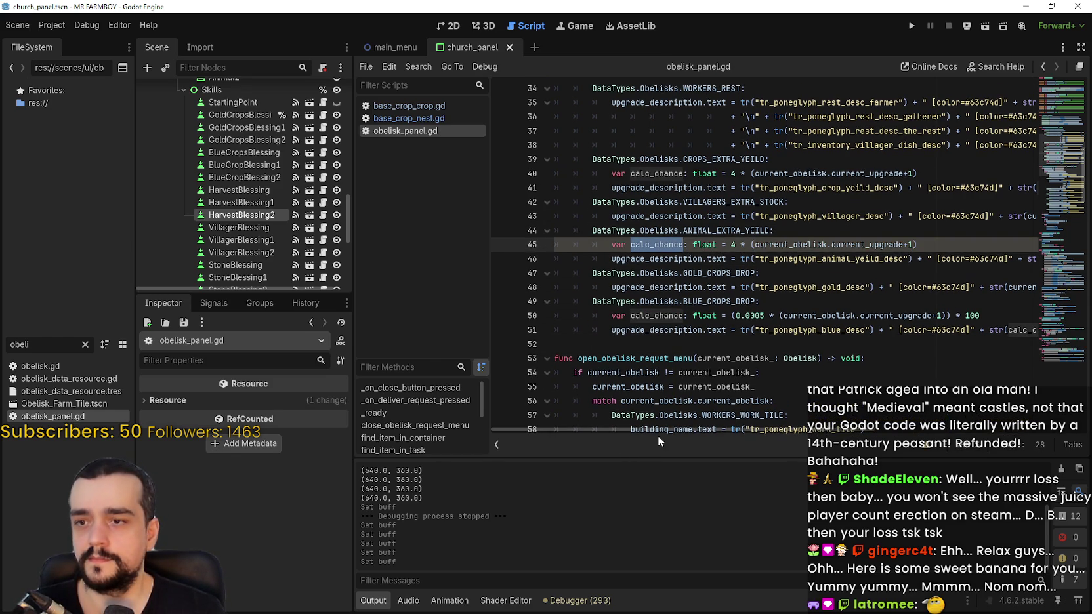
click(753, 431)
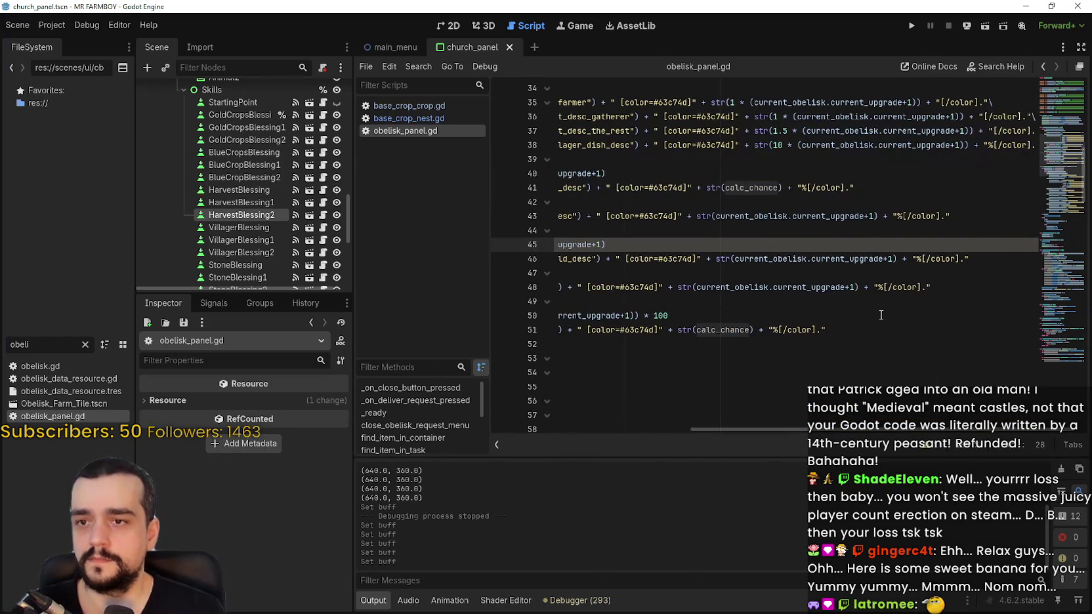
drag(734, 258, 894, 258)
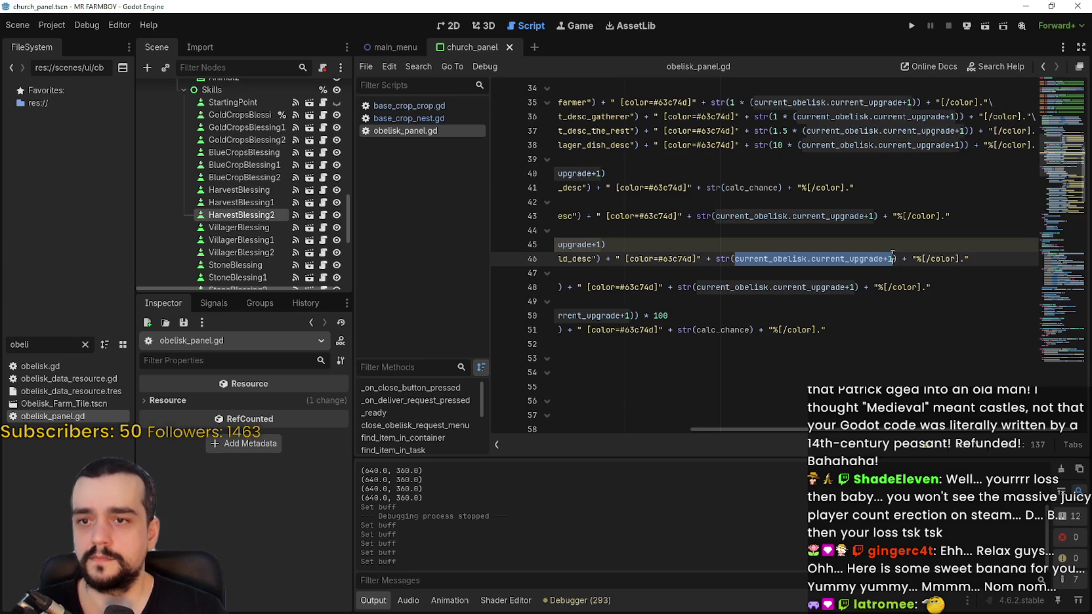
key(ctrl+v)
key(ctrl+s)
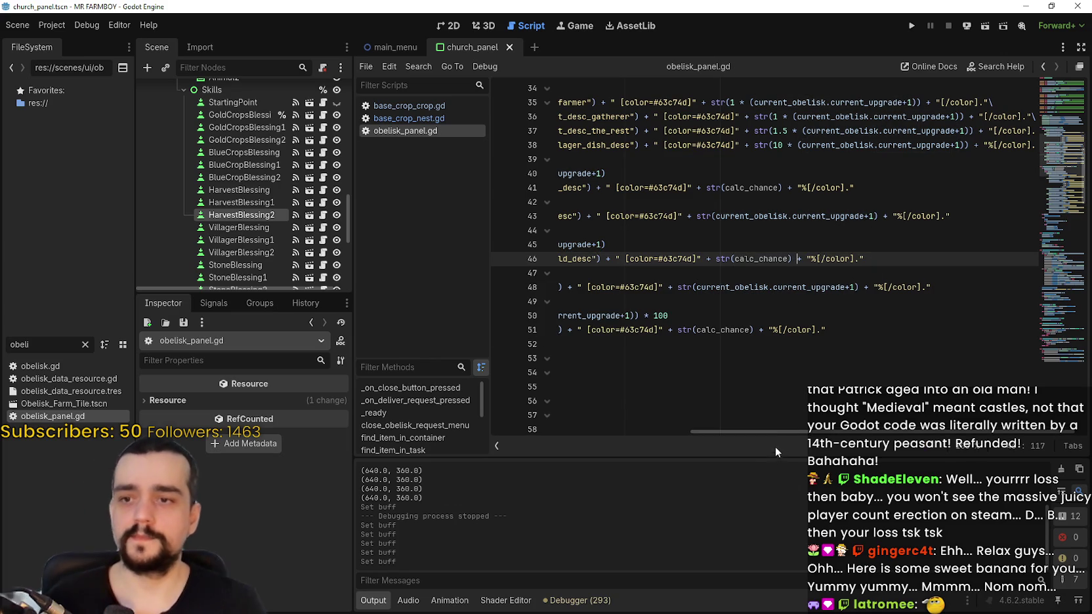
drag(787, 430, 565, 389)
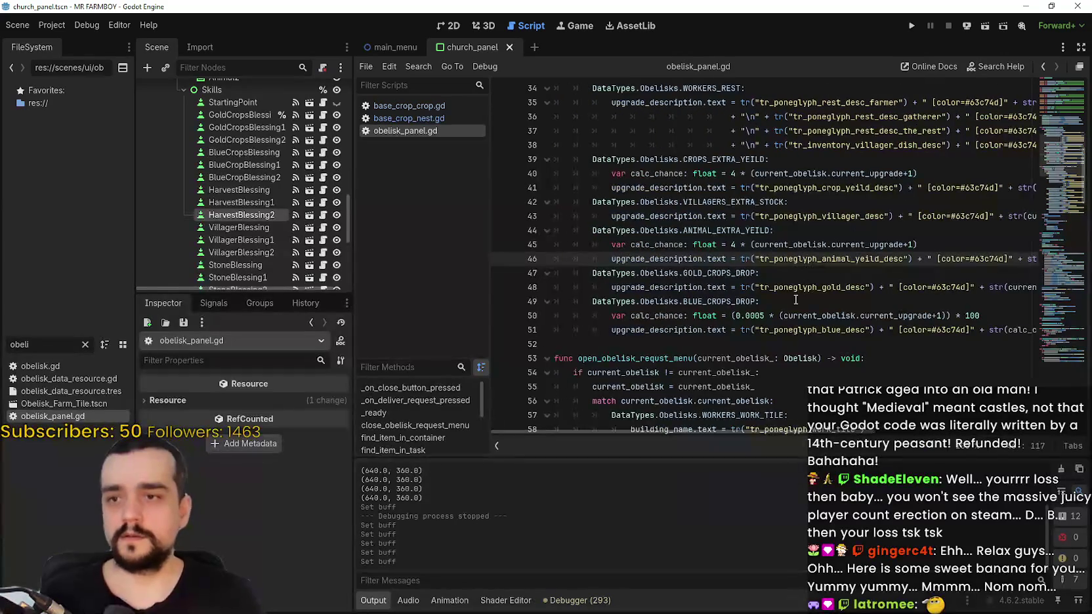
click(846, 301)
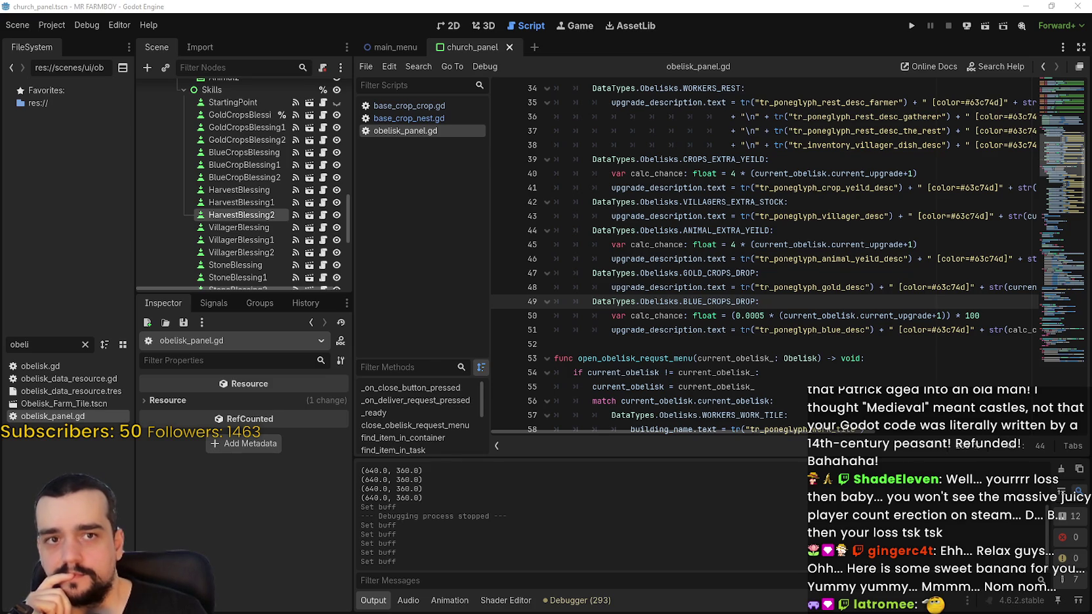
click(724, 344)
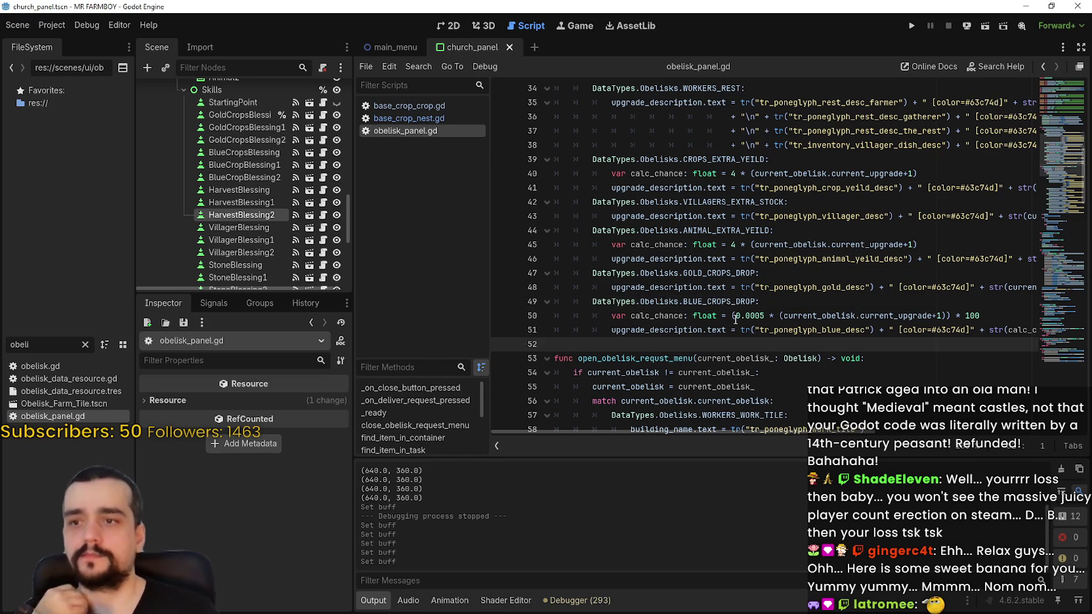
Write commit summary v1.0.9-Live4 with a description about increased crop harvesting and animal drop chance.
key(alt+Tab)
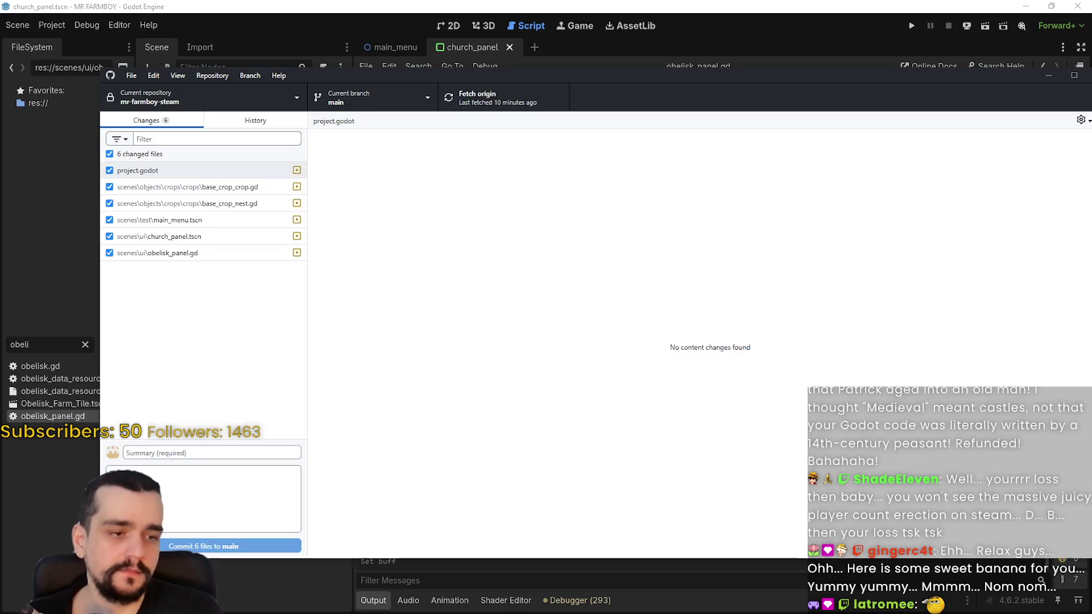
click(223, 125)
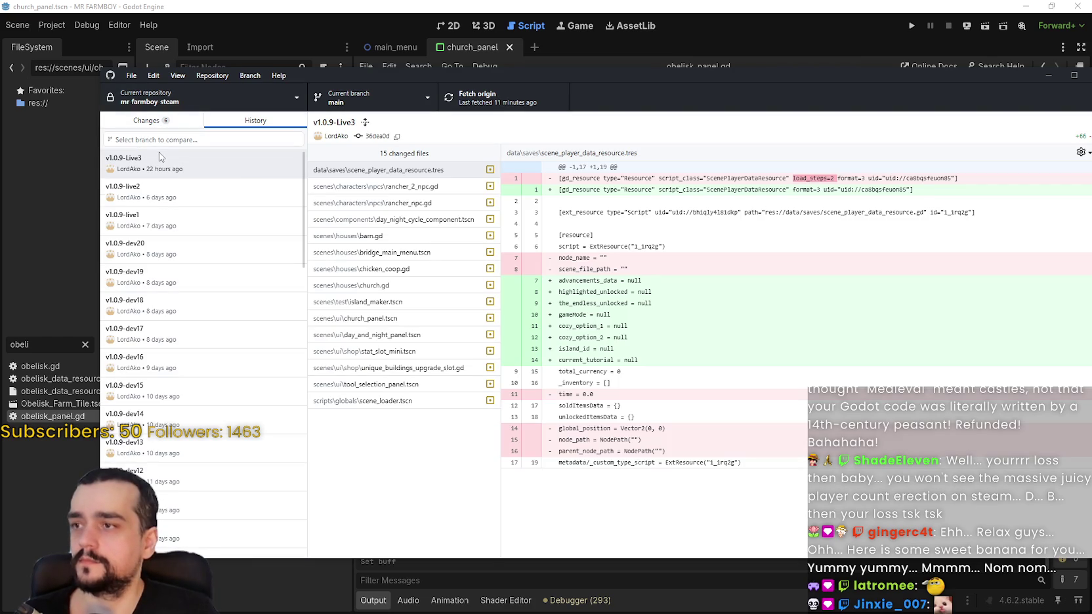
click(155, 121)
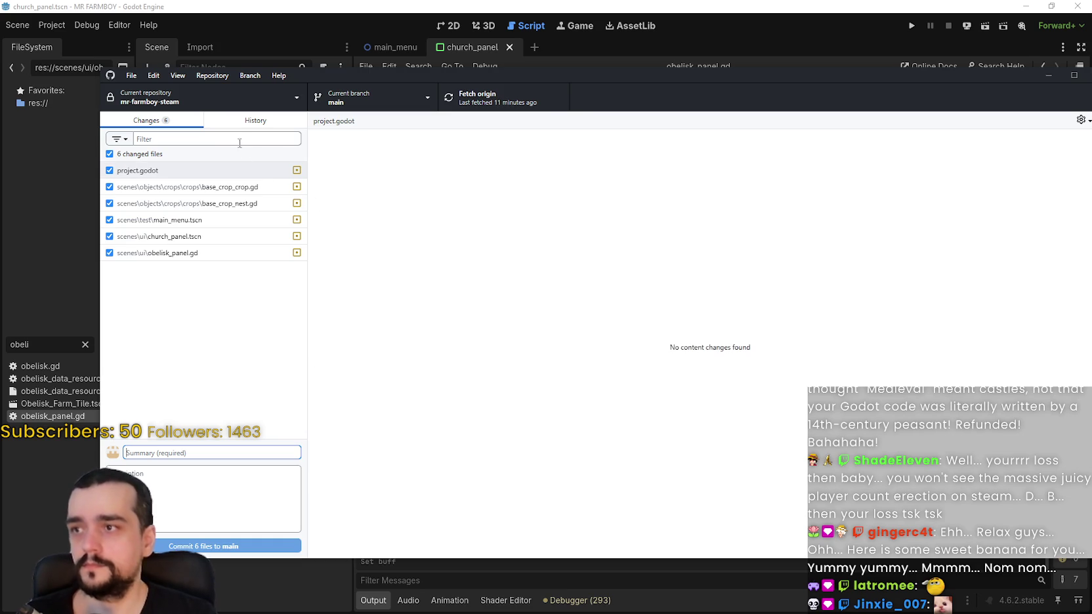
click(209, 122)
click(151, 125)
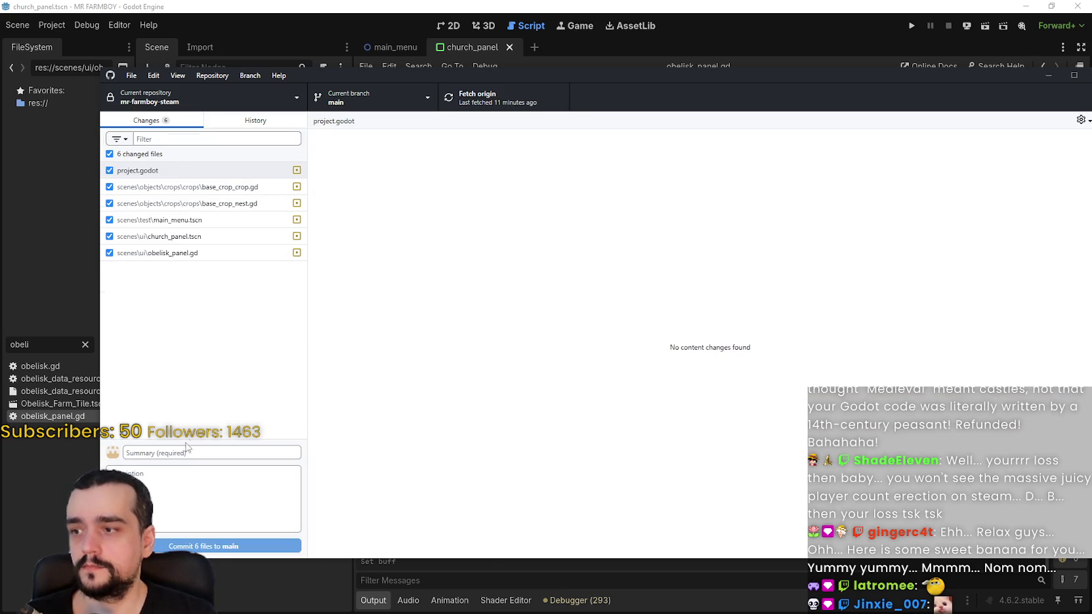
click(209, 453)
text(v1.0.9-Live)
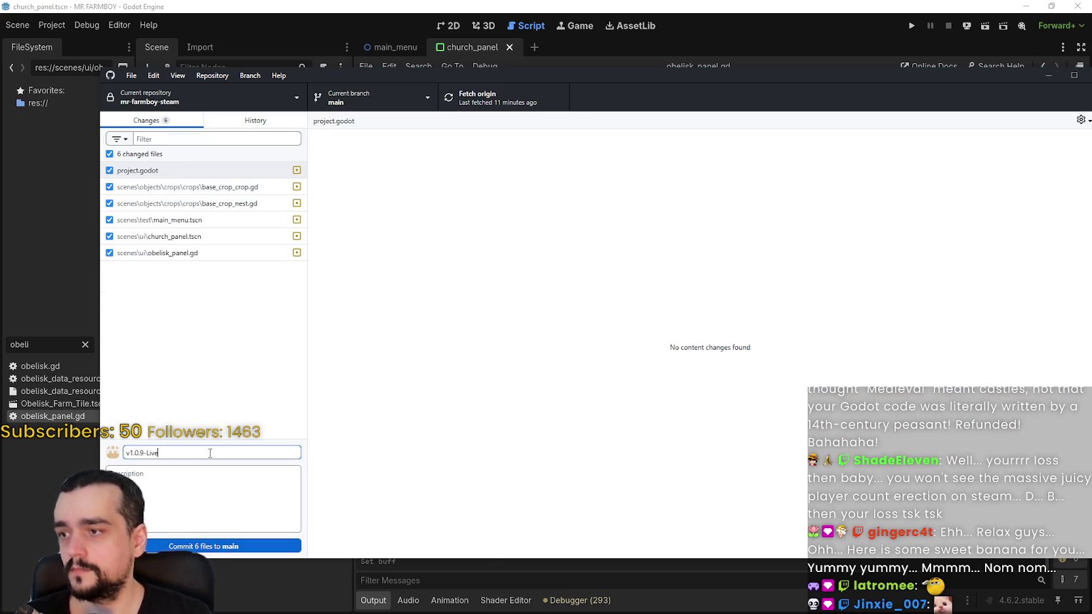
click(220, 125)
click(140, 125)
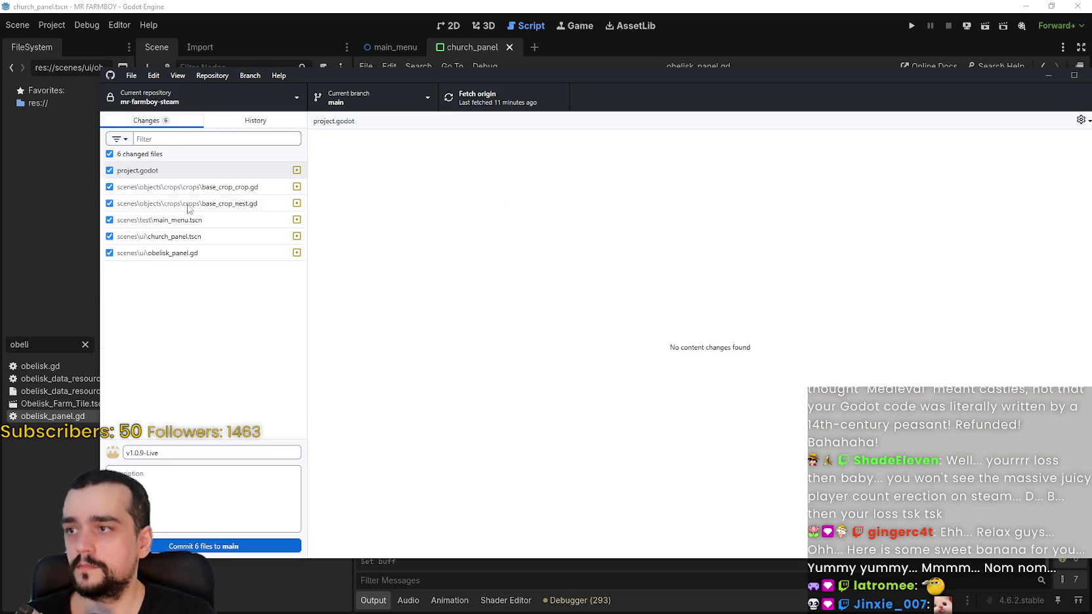
click(233, 476)
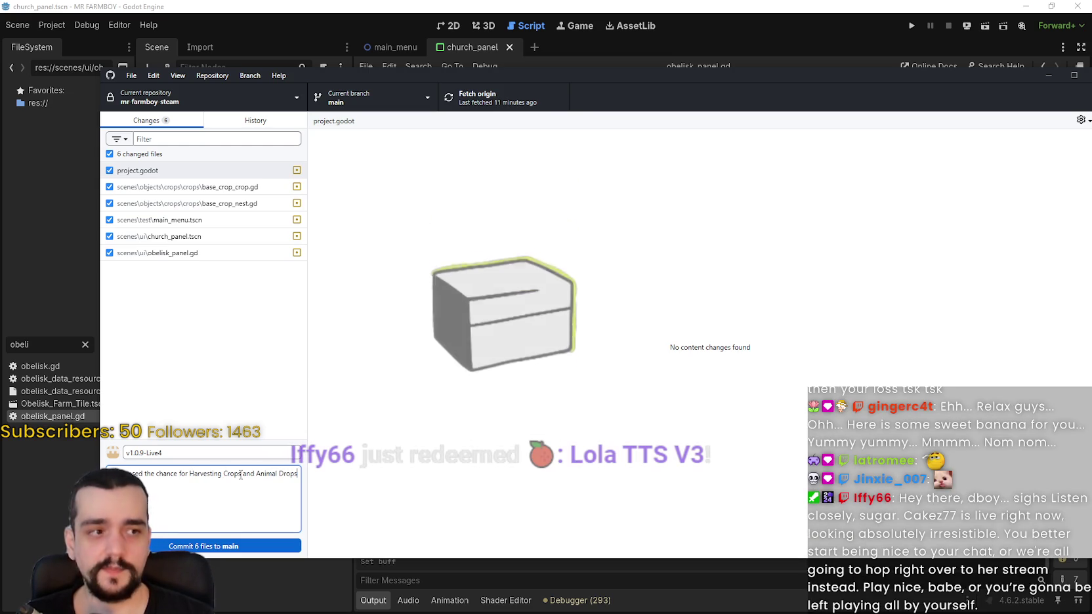
text(Drops)
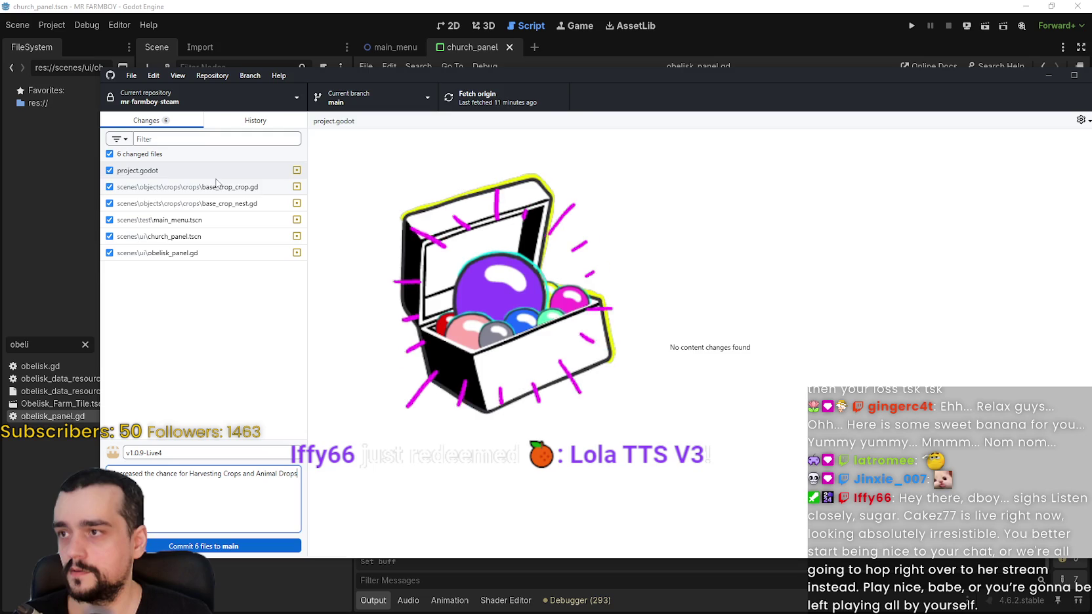
Review the crop script, main_menu.tscn, church_panel.tscn and obelisk_panel.gd diffs, then commit six files to main.
click(220, 187)
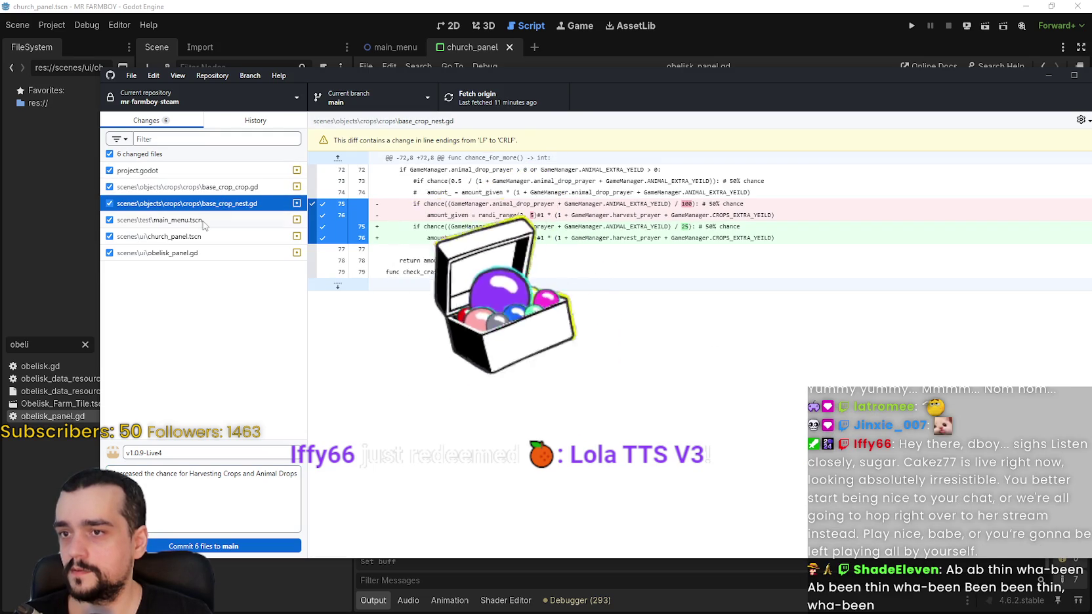
click(202, 222)
click(206, 241)
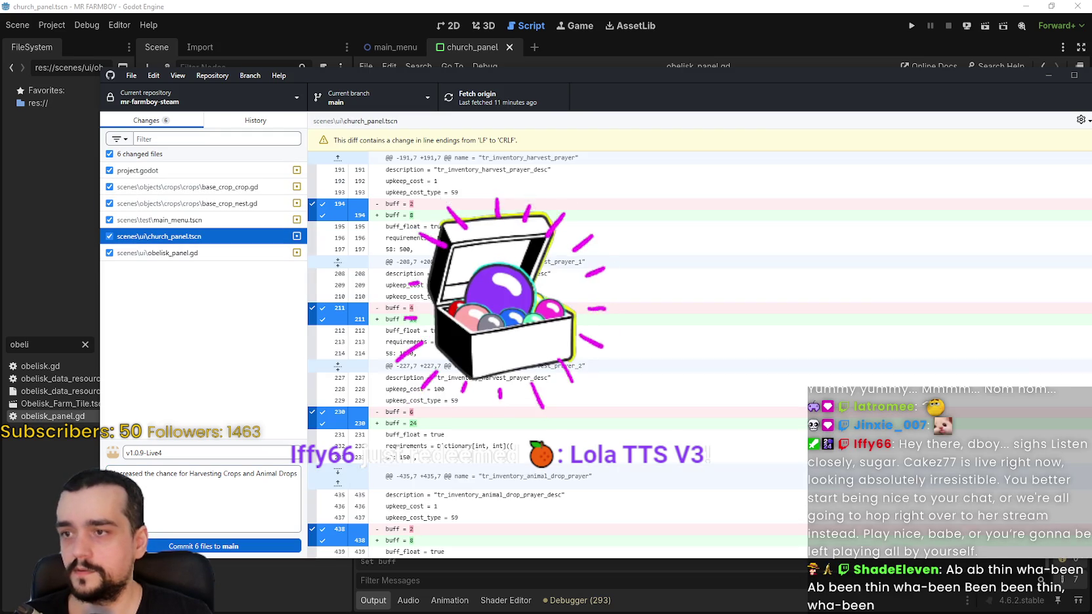
key(Down)
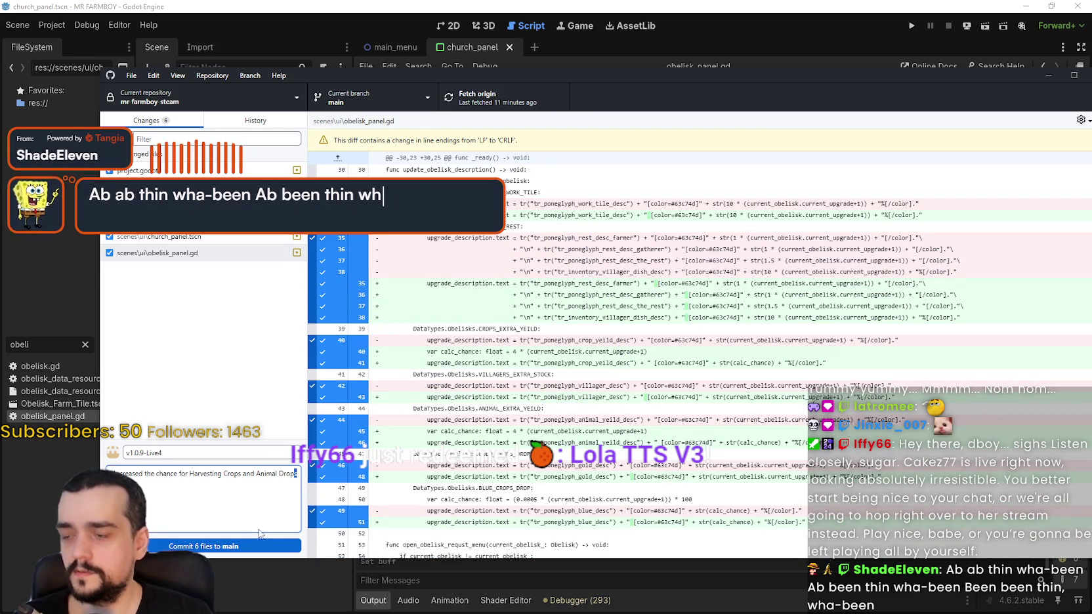
click(276, 546)
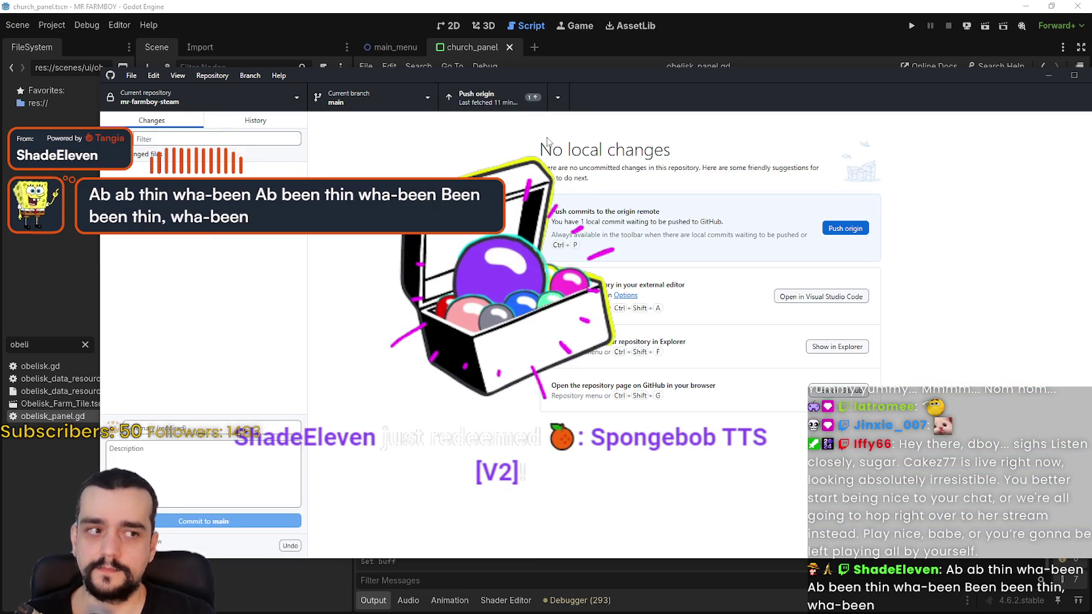
Push the v1.0.9-Live4 commit to origin, then close GitHub Desktop and return to obelisk_panel.gd.
click(486, 97)
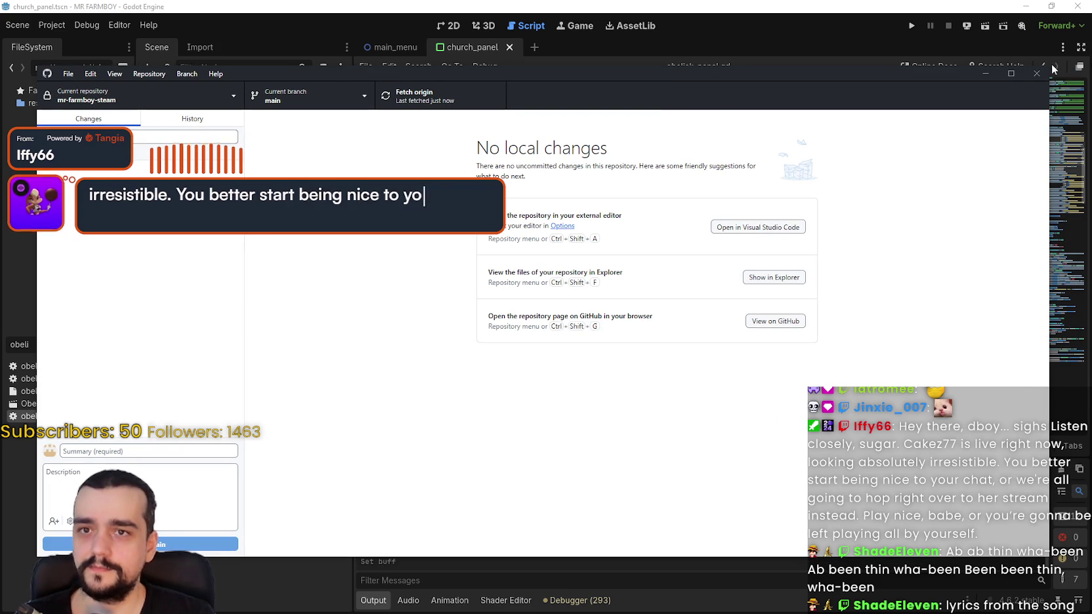
click(1013, 77)
click(735, 358)
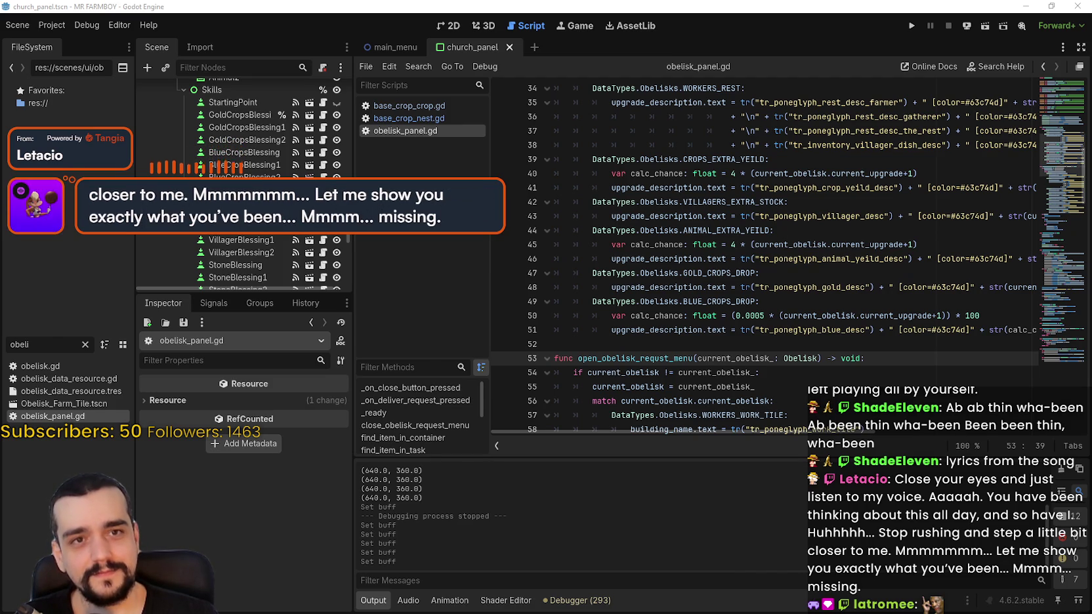
Run the Mr Farmboy project from the Godot toolbar to test the obelisk changes.
click(789, 259)
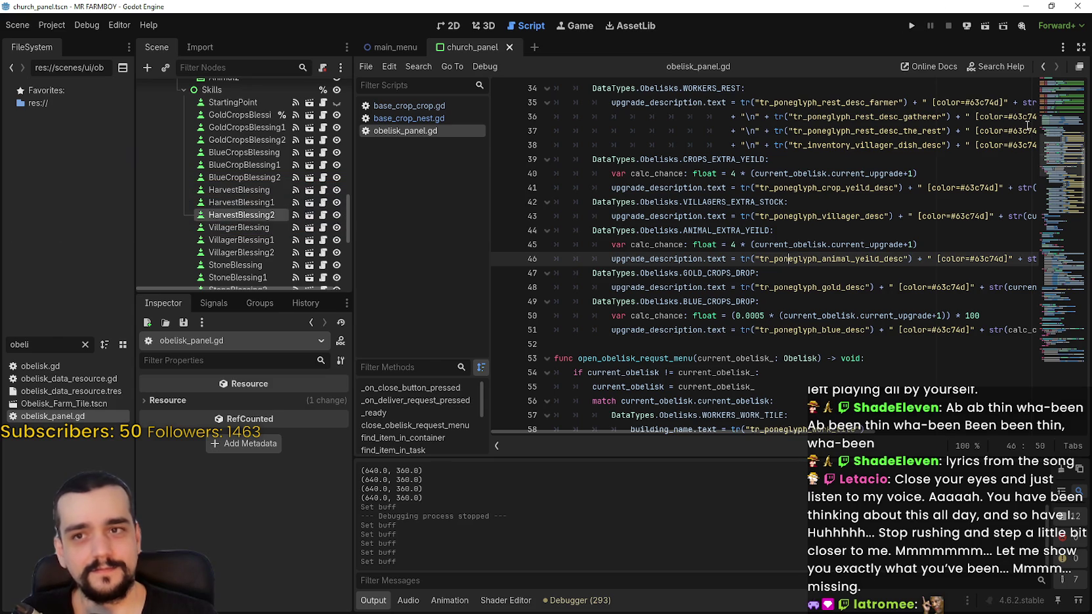
click(912, 26)
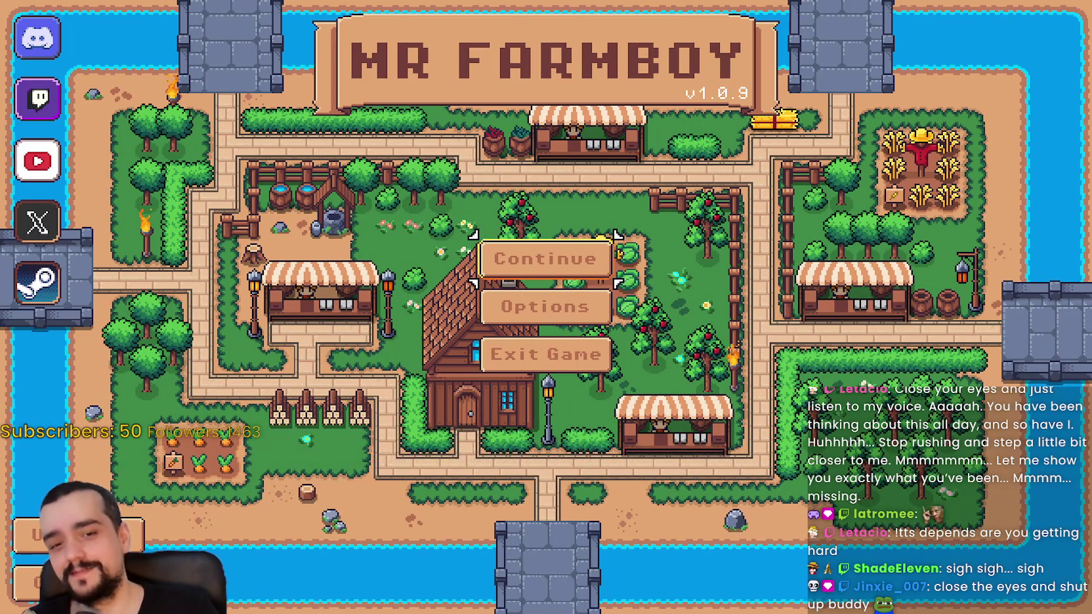
Load Save 1 in the running game via Continue, then stop the game.
key(Return)
click(465, 241)
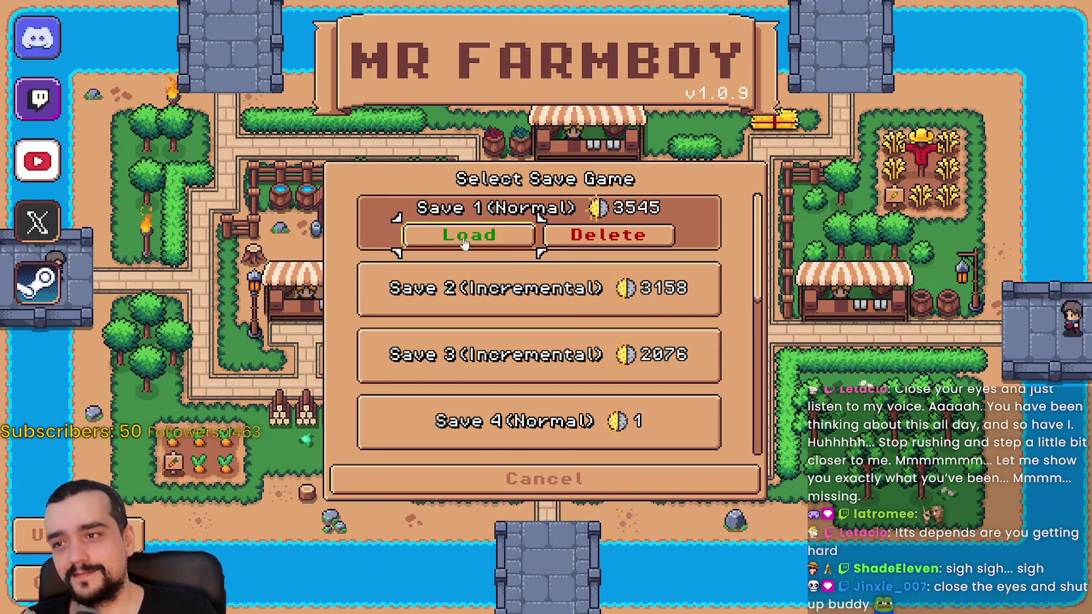
click(465, 241)
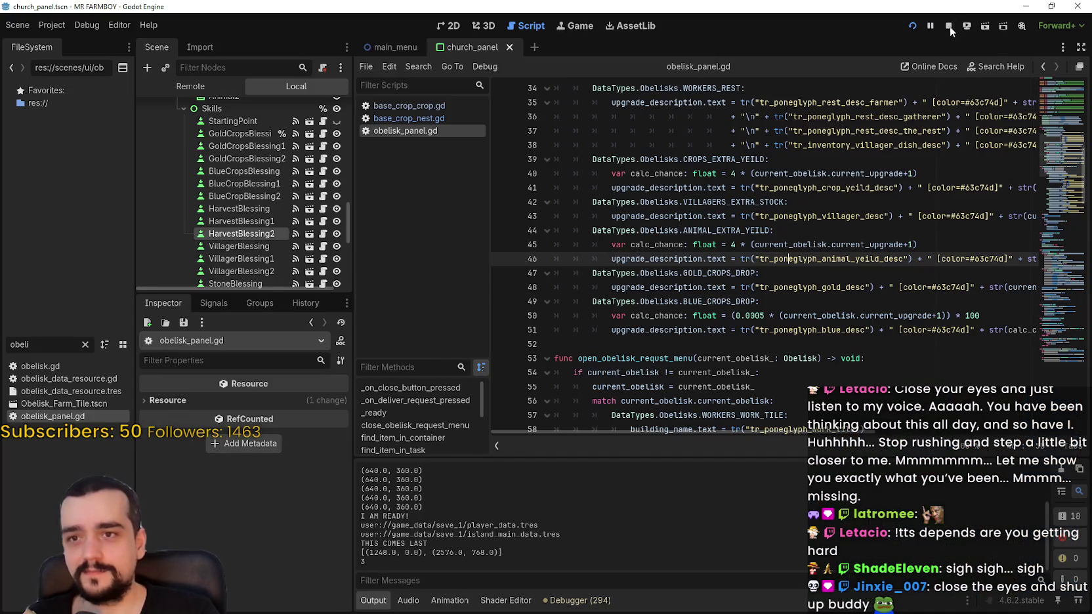
click(949, 27)
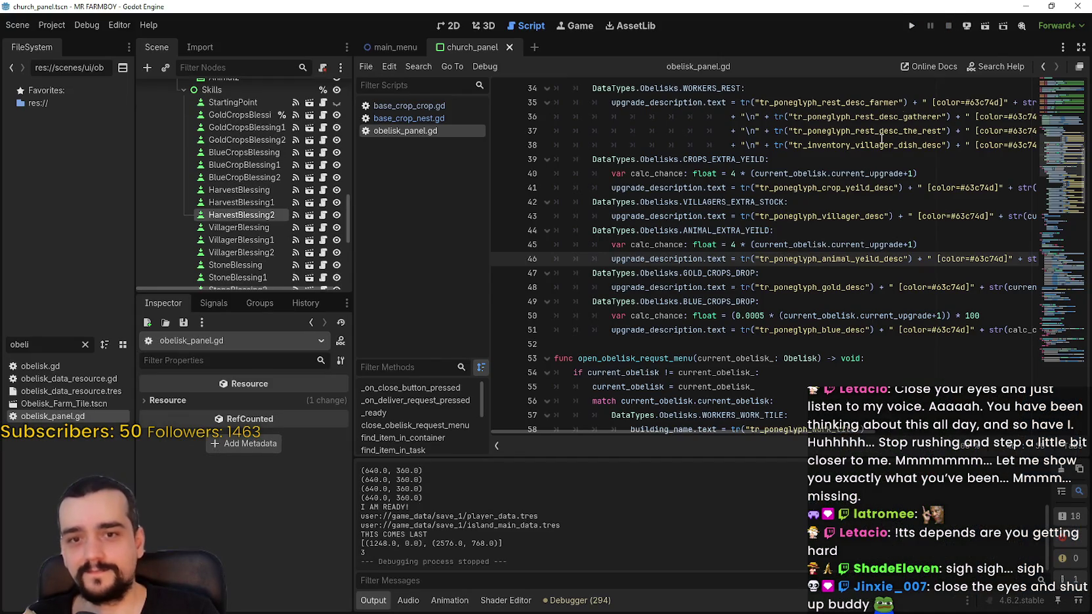
Inspect the AnimalDropBlessing1 and AnimalDropBlessing2 nodes, confirming AnimalDropBlessing2's buff of 24.
click(819, 227)
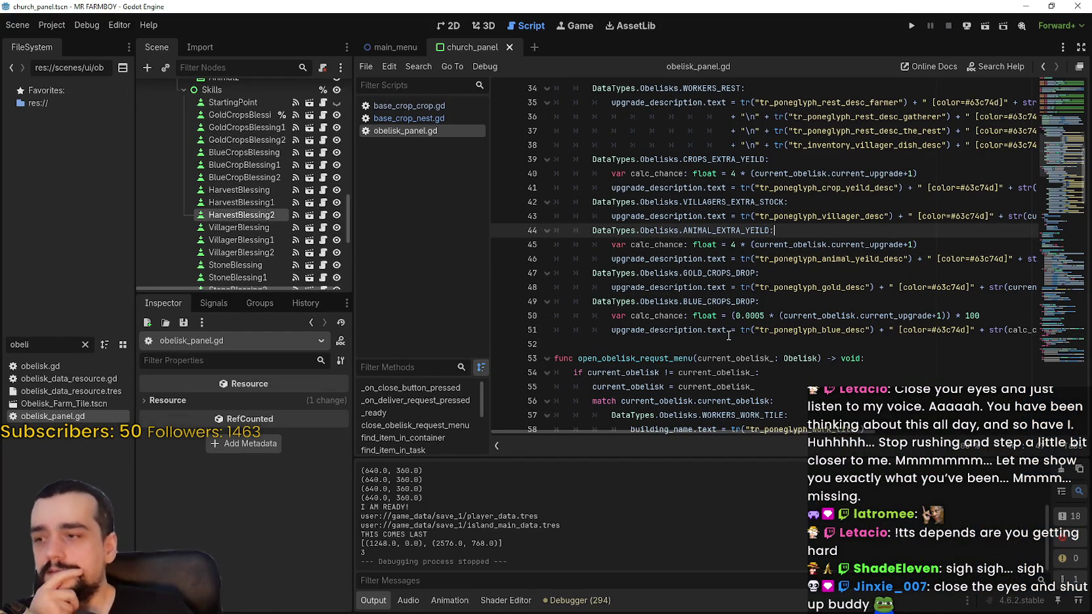
scroll(203, 263, down, 2)
scroll(207, 266, down, 5)
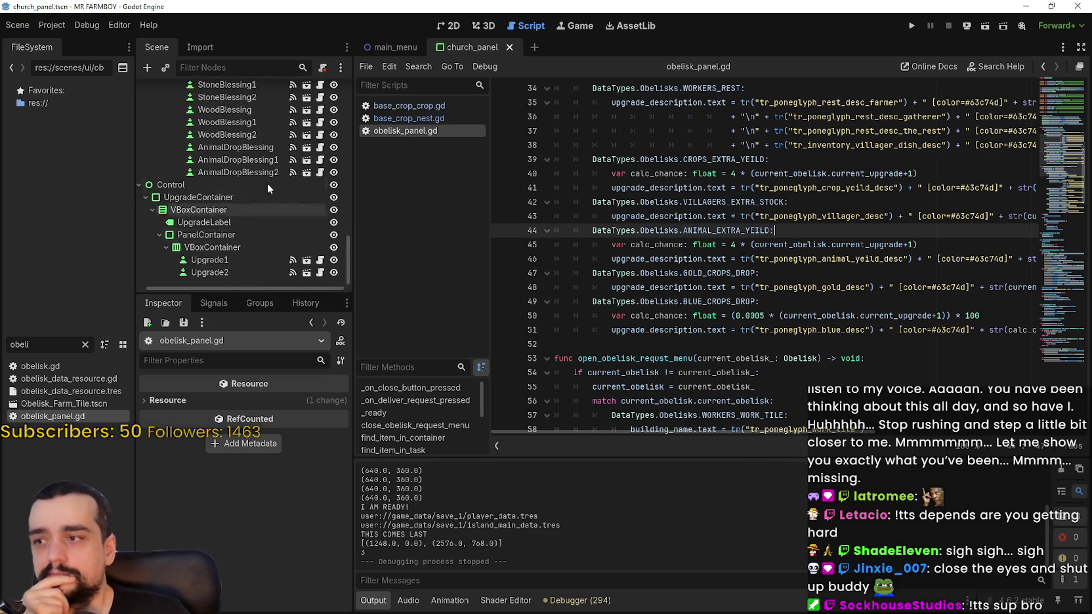
click(258, 210)
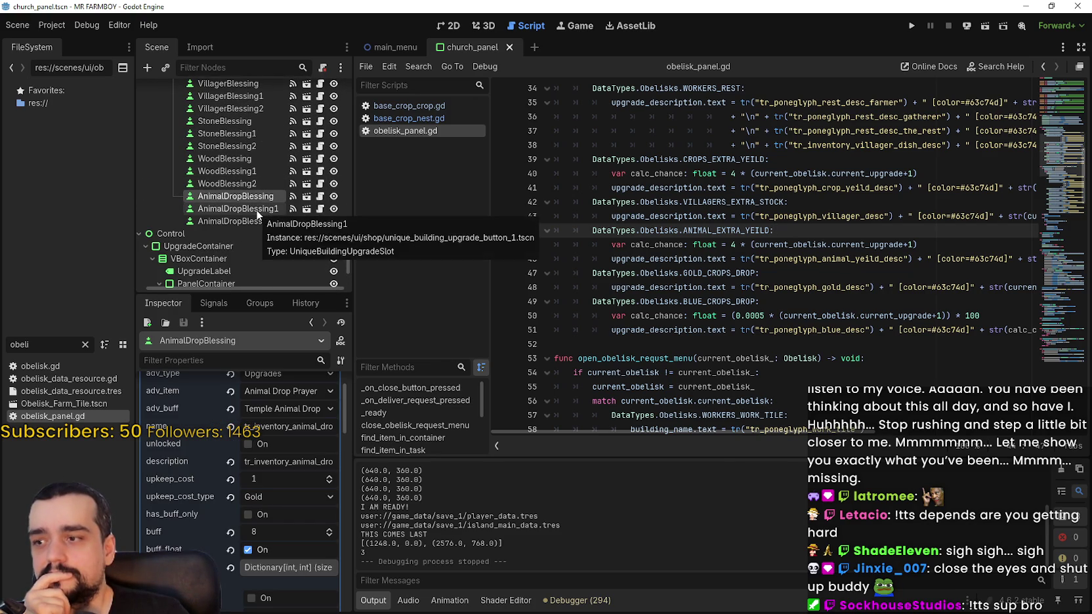
click(243, 225)
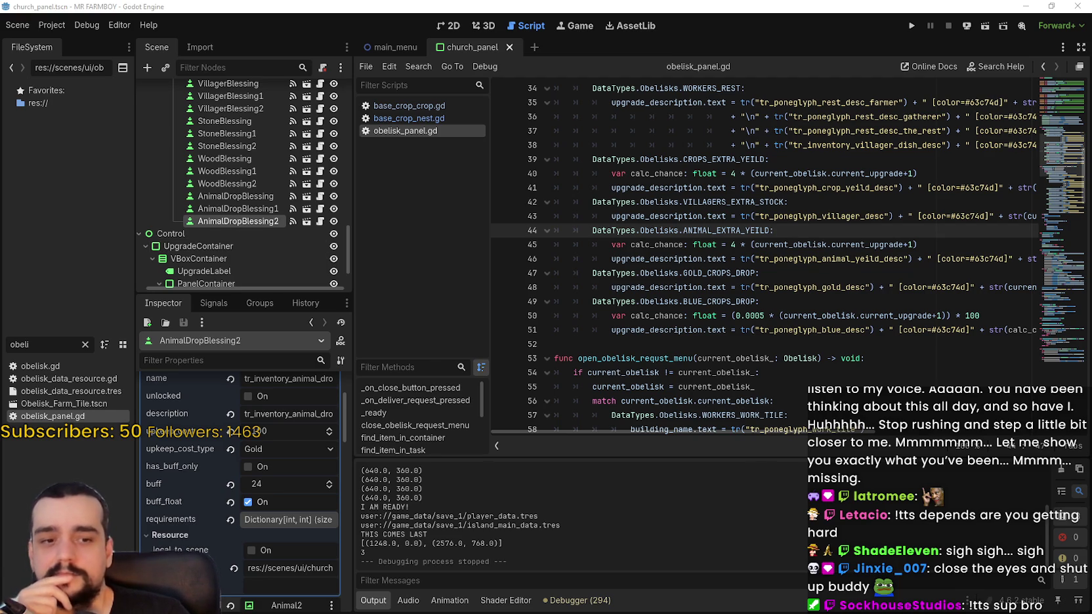
click(52, 25)
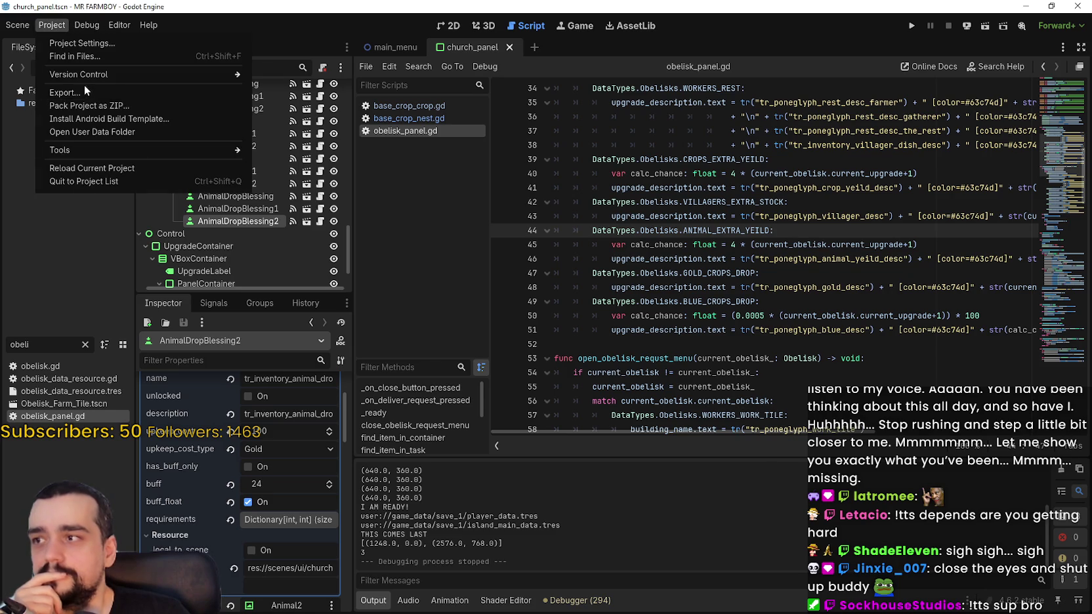
Export the Windows Desktop preset build as MrFarmBoy.zip from Project > Export.
key(Escape)
click(52, 25)
click(71, 71)
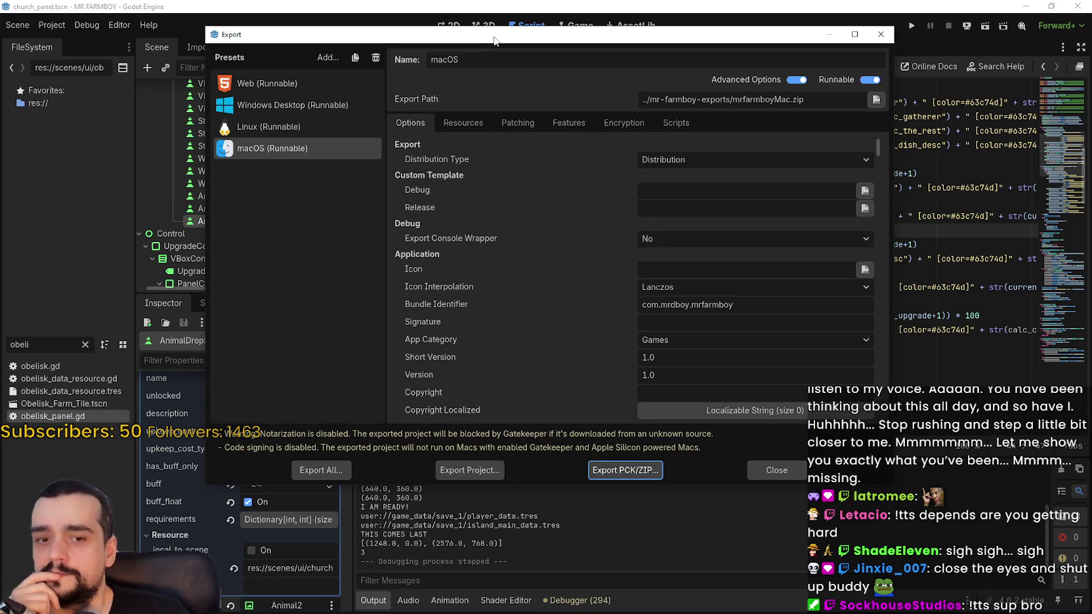
click(295, 107)
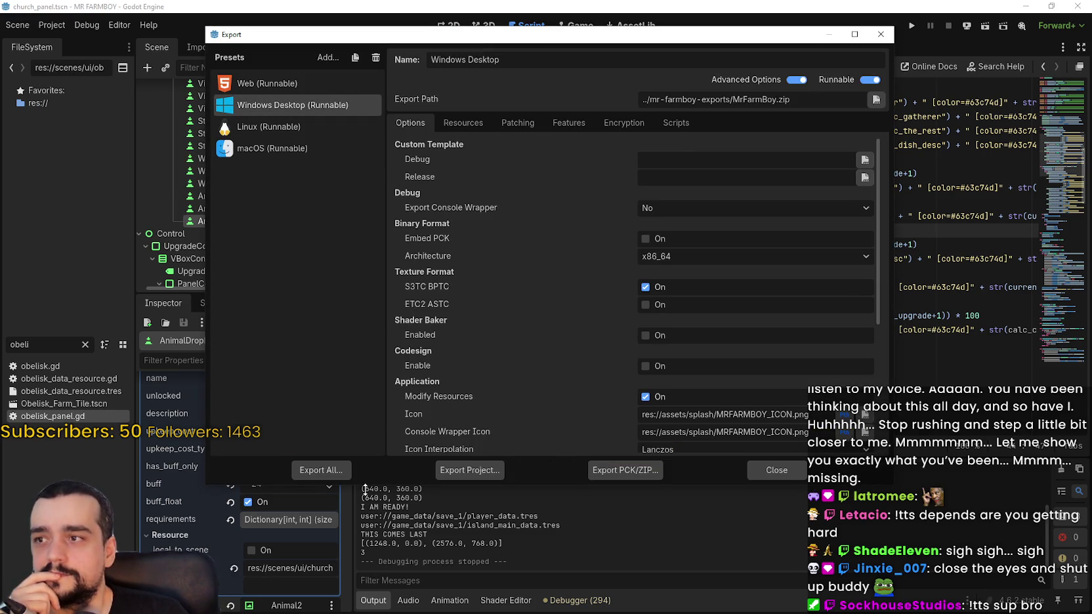
click(471, 470)
click(440, 489)
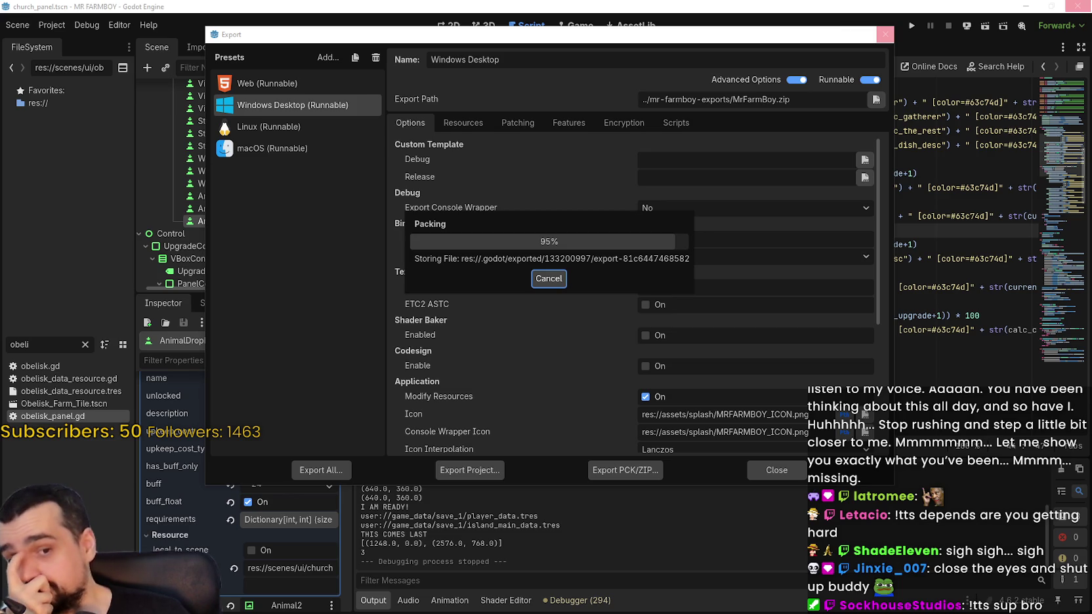
Export the Linux build as mrfarmboyLinux.x86_64 and the macOS build as mrfarmboyMac.zip.
click(299, 126)
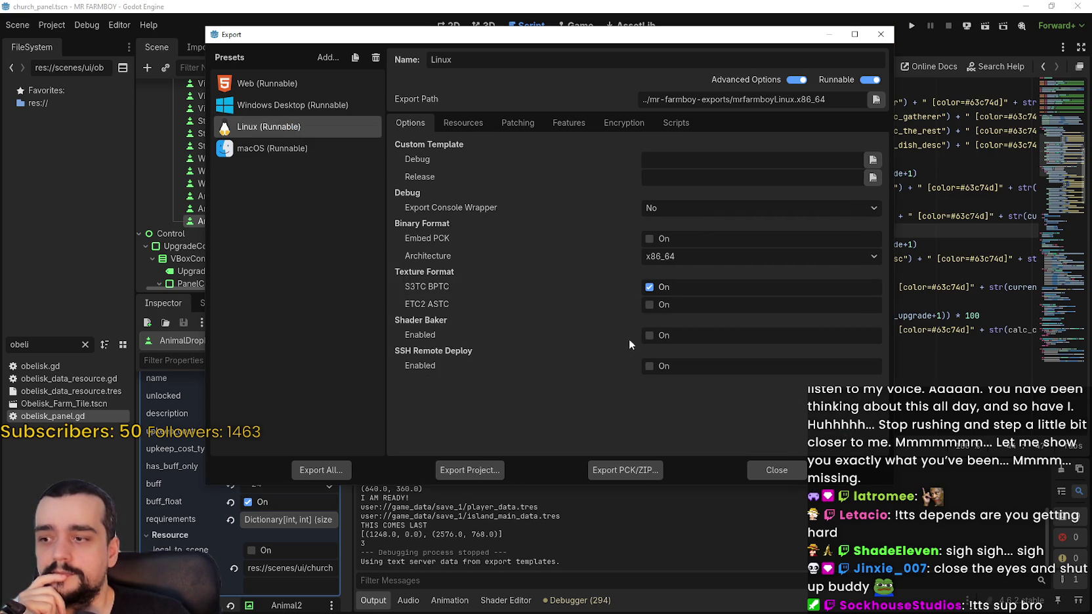
click(496, 471)
click(496, 471)
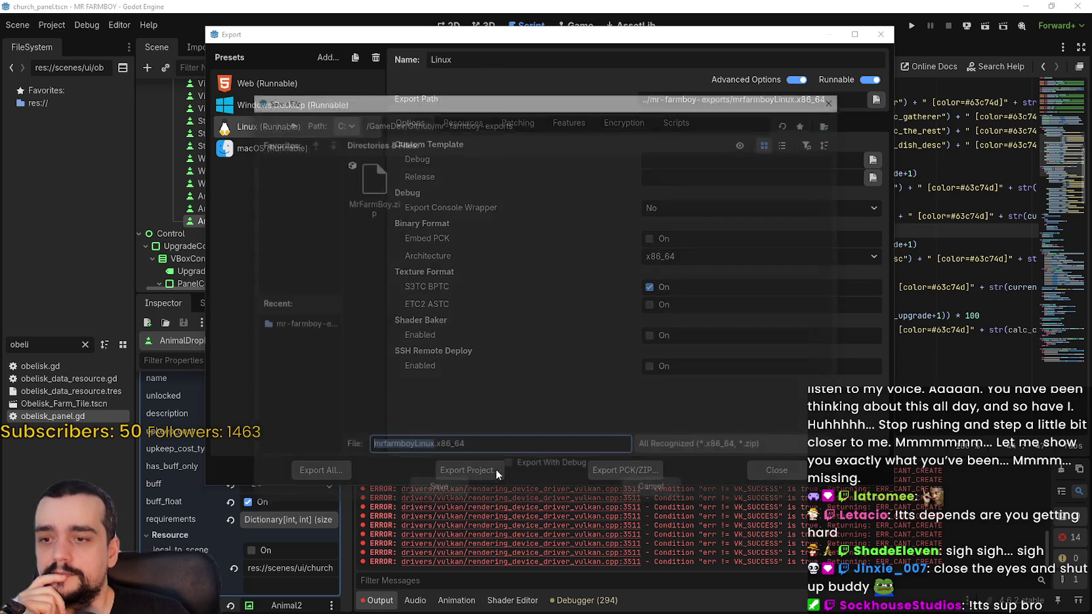
click(430, 492)
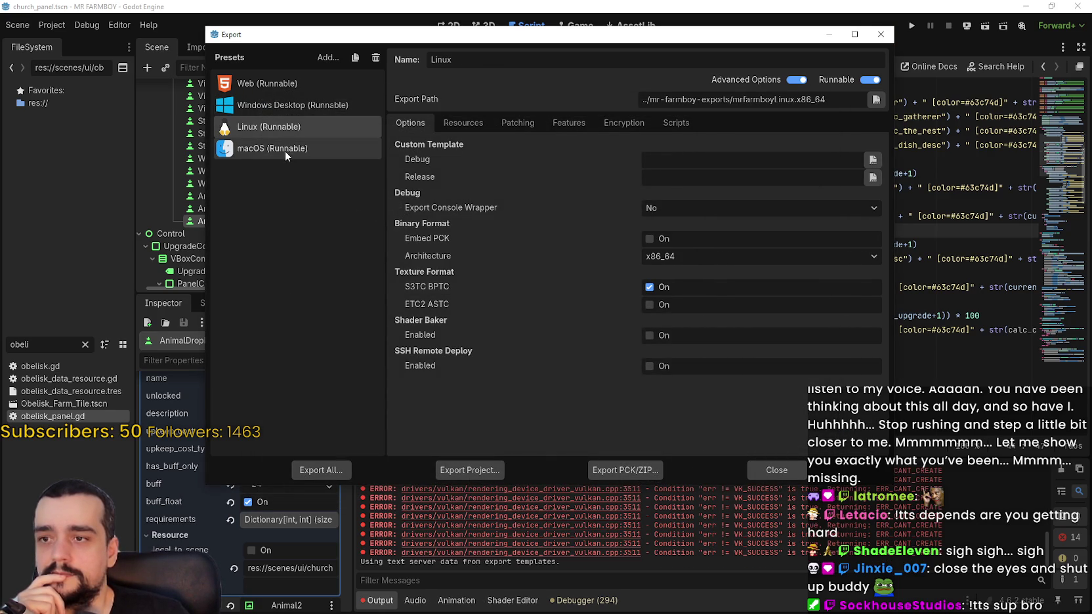
key(Down)
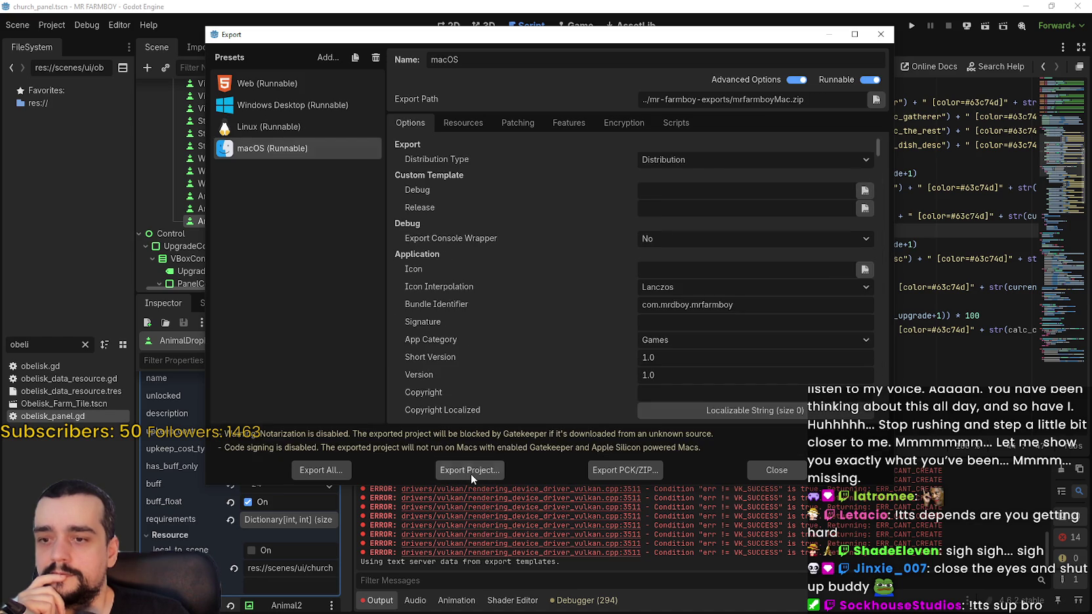
click(471, 471)
click(418, 492)
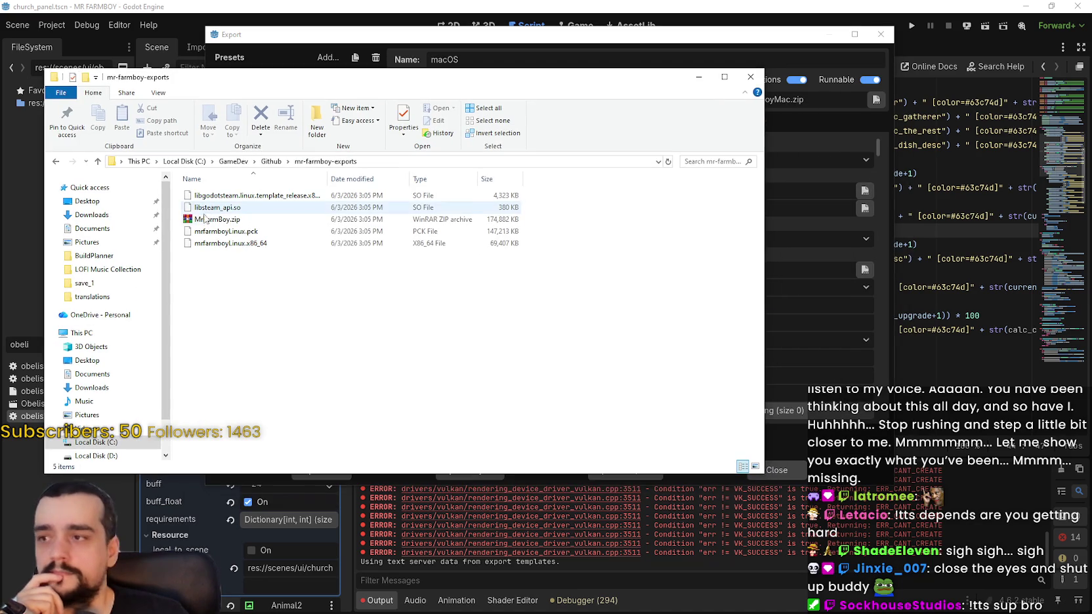
click(217, 219)
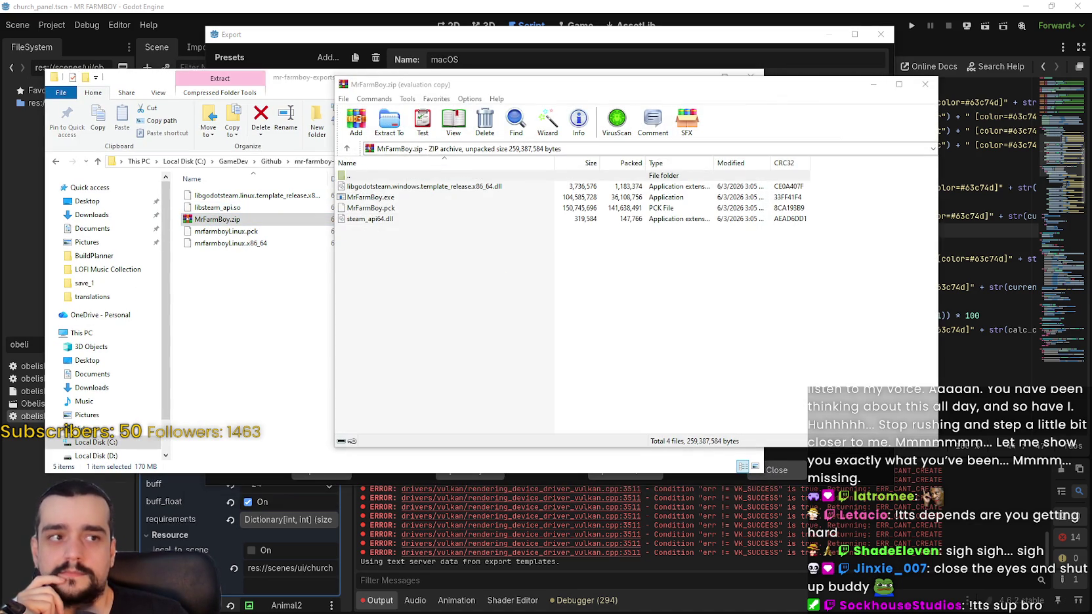
Pack the four exported build files into mr-farmboy-exports.zip with WinRAR, then return to Godot's export report.
double_click(405, 176)
mouse_move(649, 322)
mouse_down()
mouse_move(480, 234)
mouse_move(458, 197)
mouse_up()
click(356, 119)
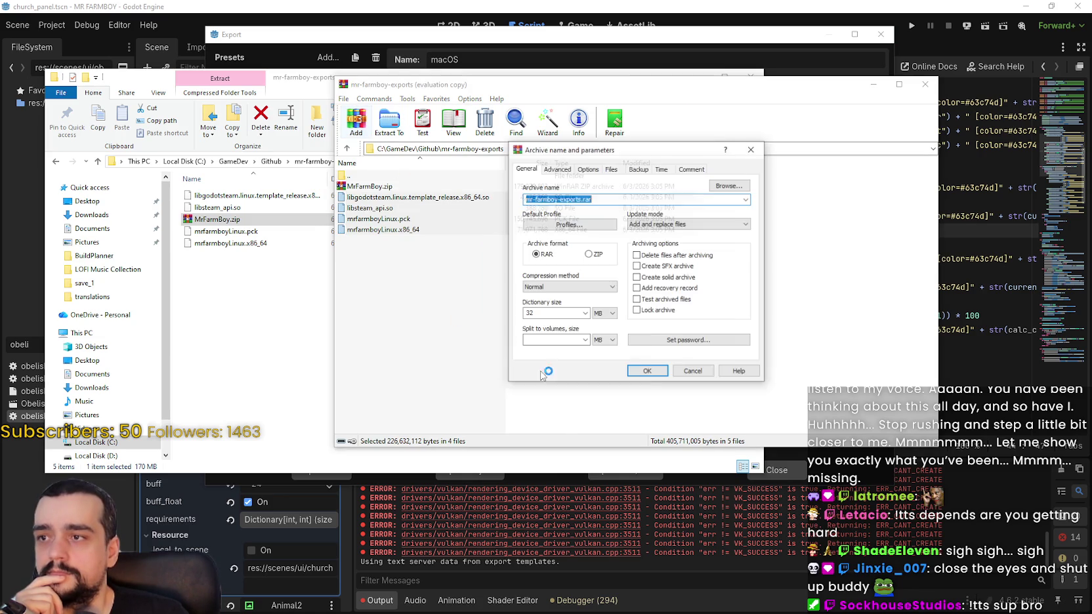
click(600, 257)
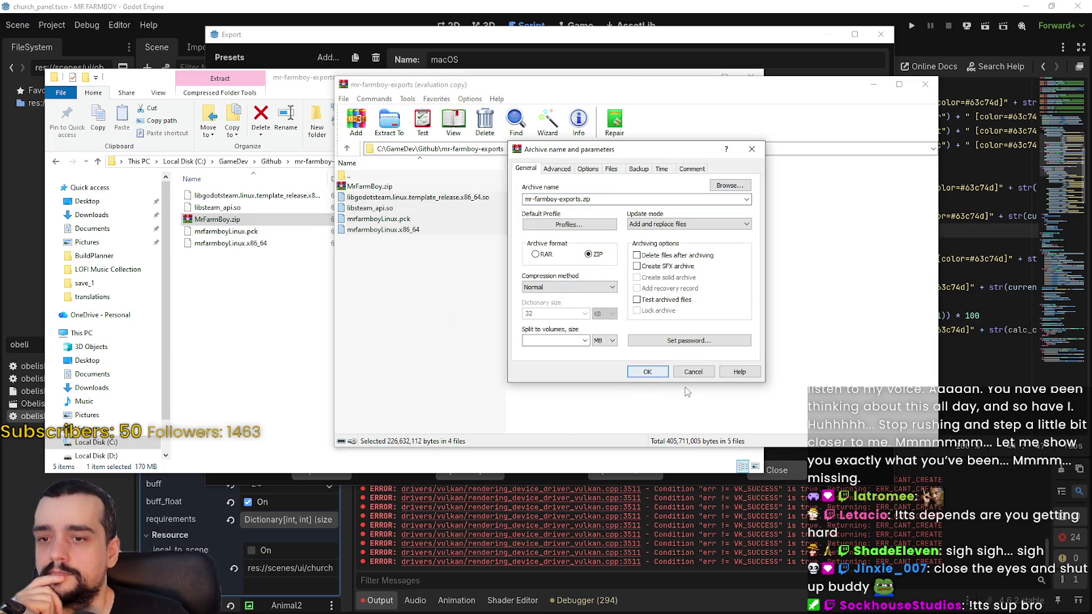
click(659, 373)
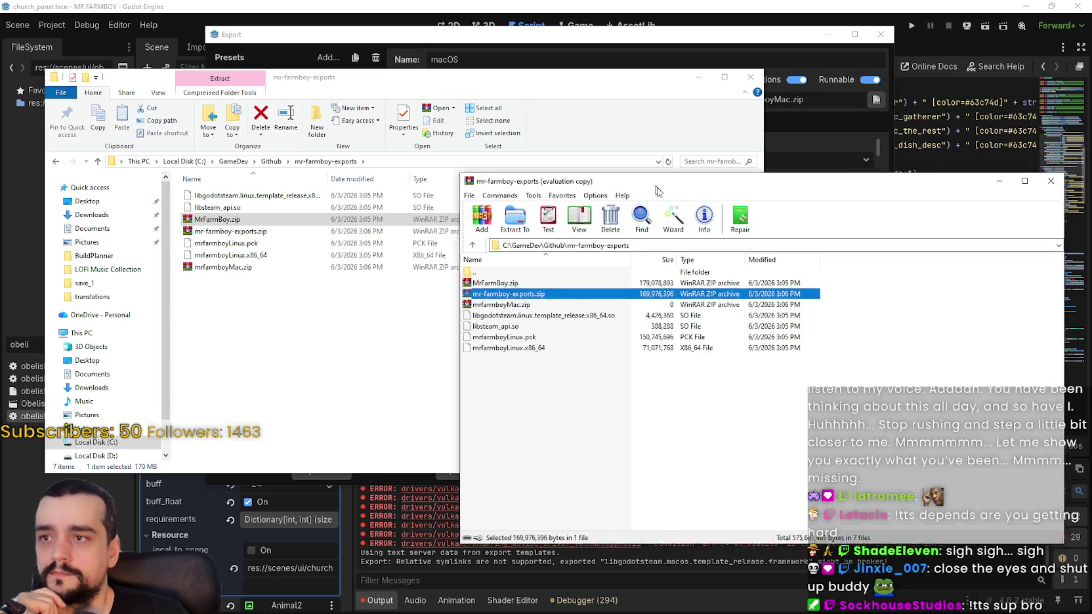
click(507, 83)
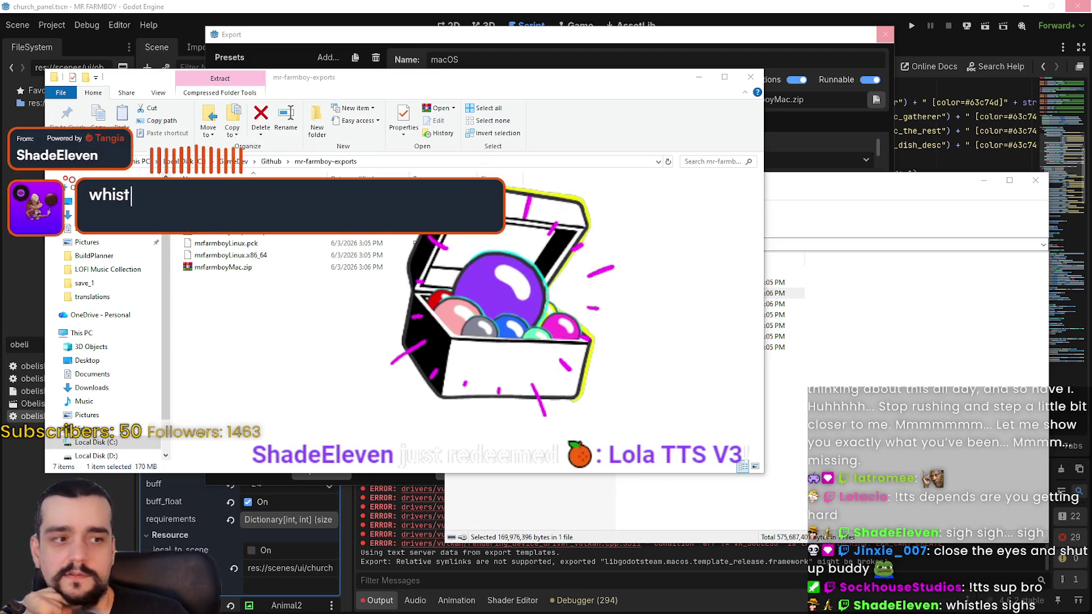
key(alt+Tab)
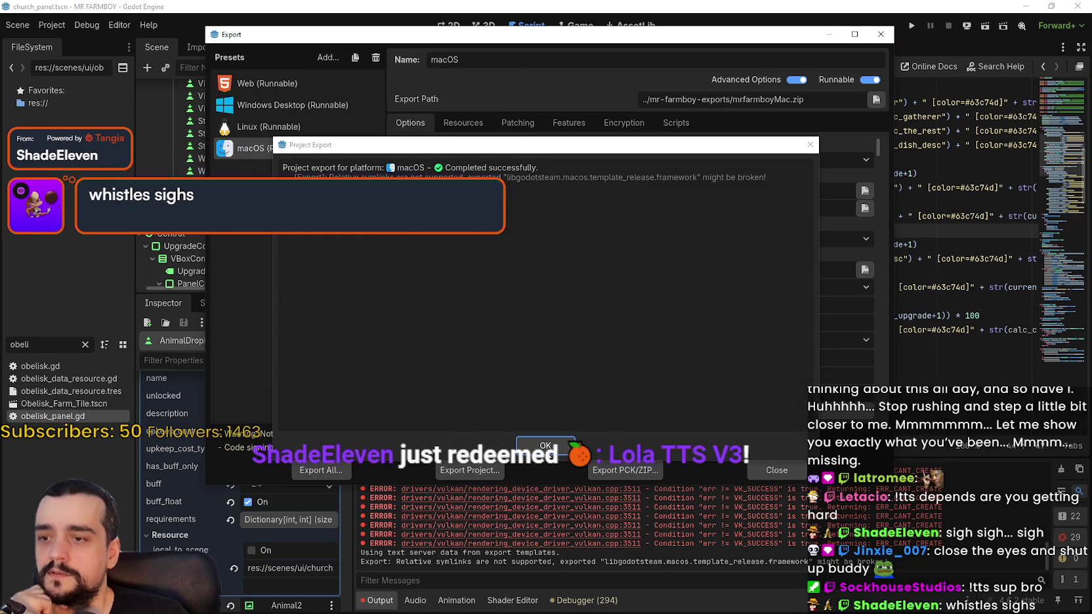
Close Godot's export dialogs and compare sizes of MrFarmBoy.zip, mr-farmboy-exports.zip and mrfarmboyMac.zip.
click(546, 449)
click(769, 472)
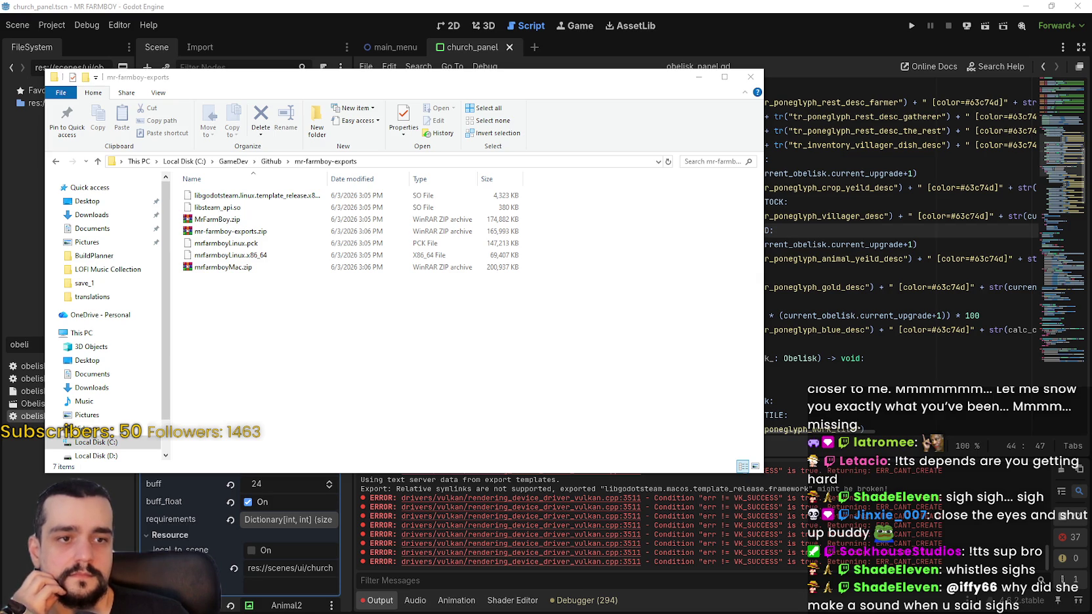
click(238, 219)
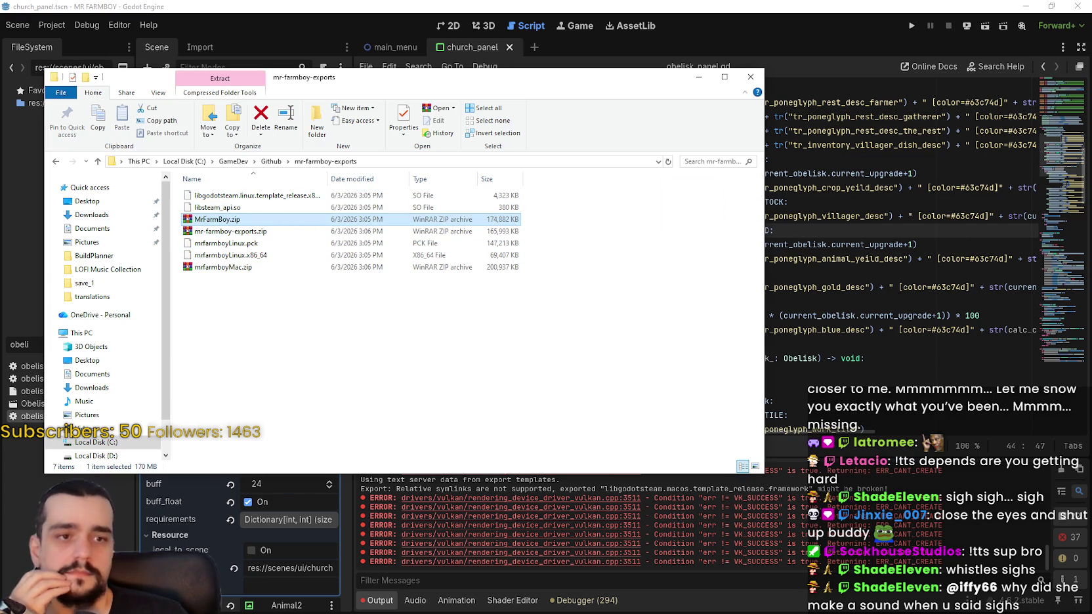
click(212, 232)
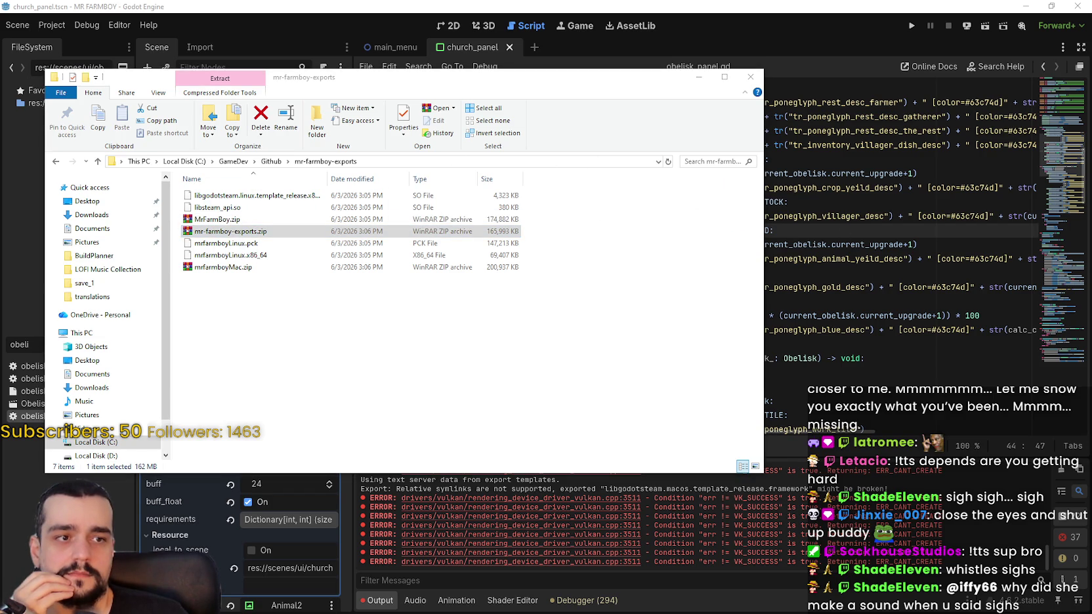
click(217, 267)
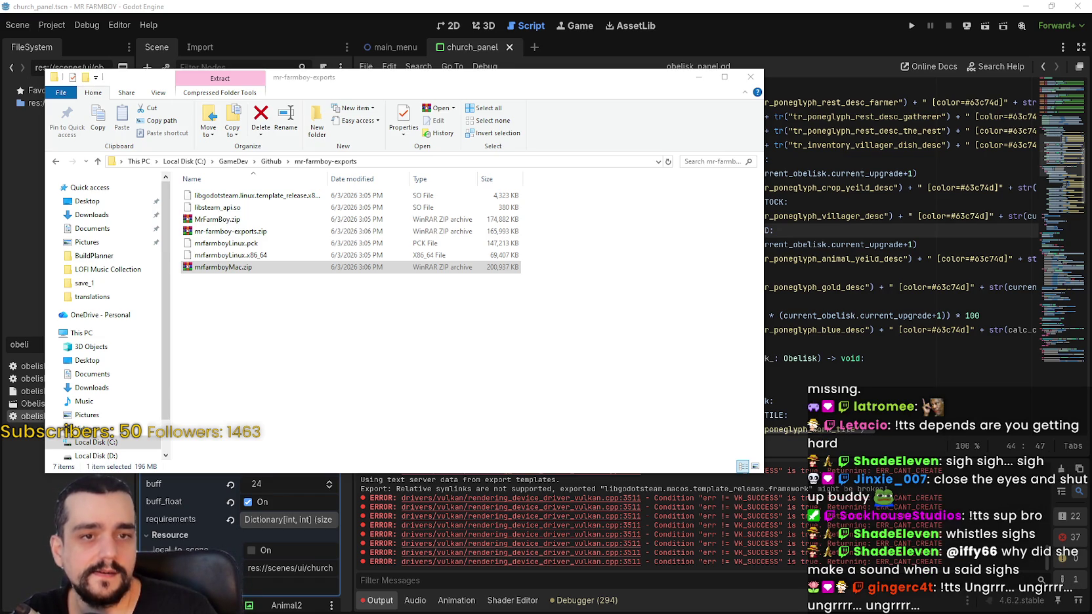
click(638, 244)
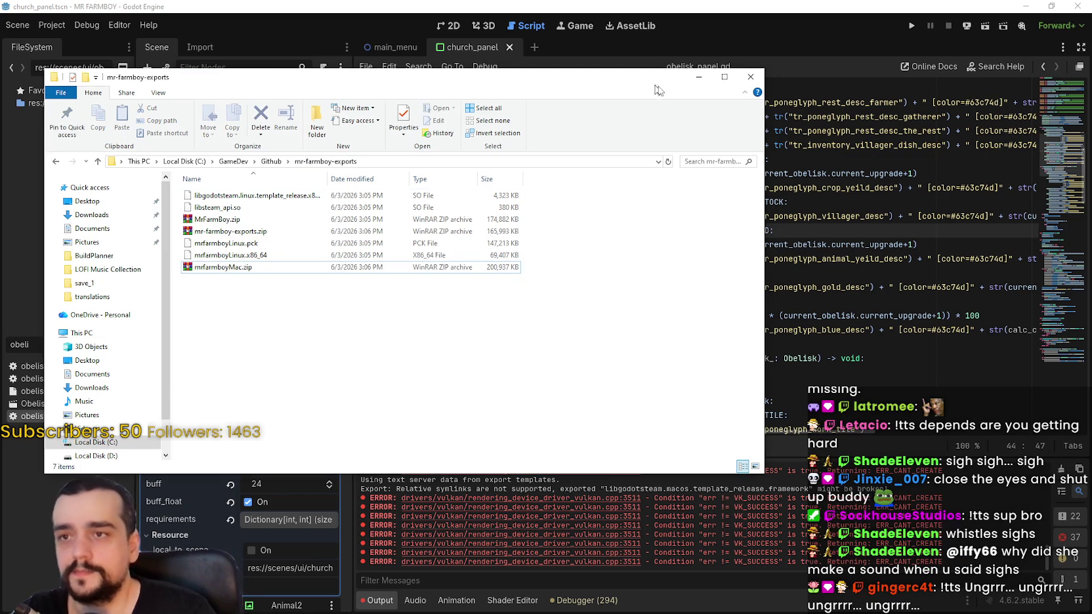
Move the mr-farmboy-exports Explorer window further to the right.
drag(669, 82, 776, 79)
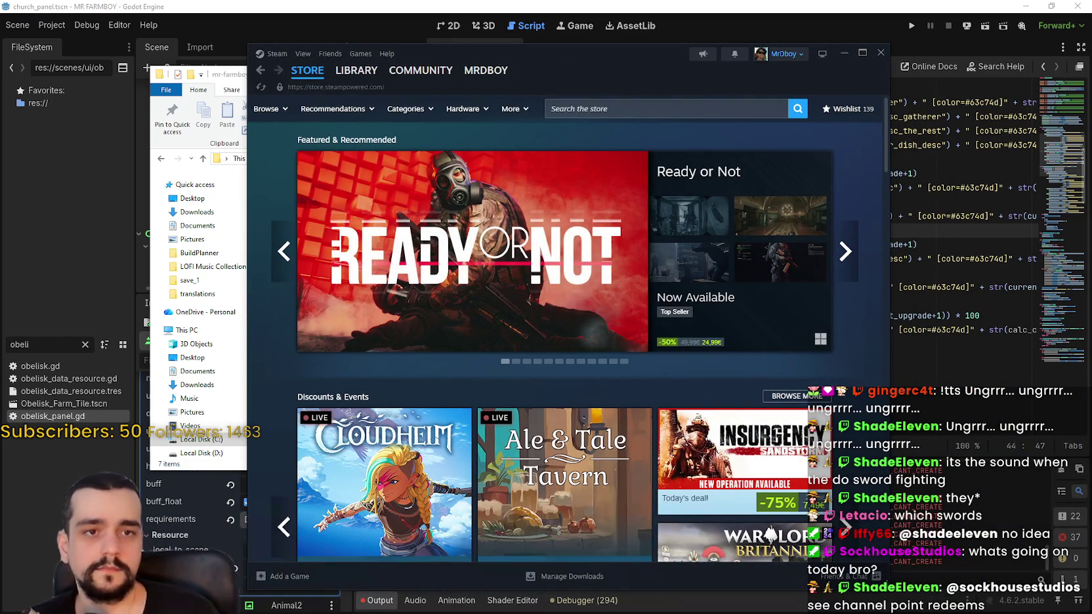
Search the Steam store for MR FARMBOY and open its page.
click(695, 115)
text(MR FARMB)
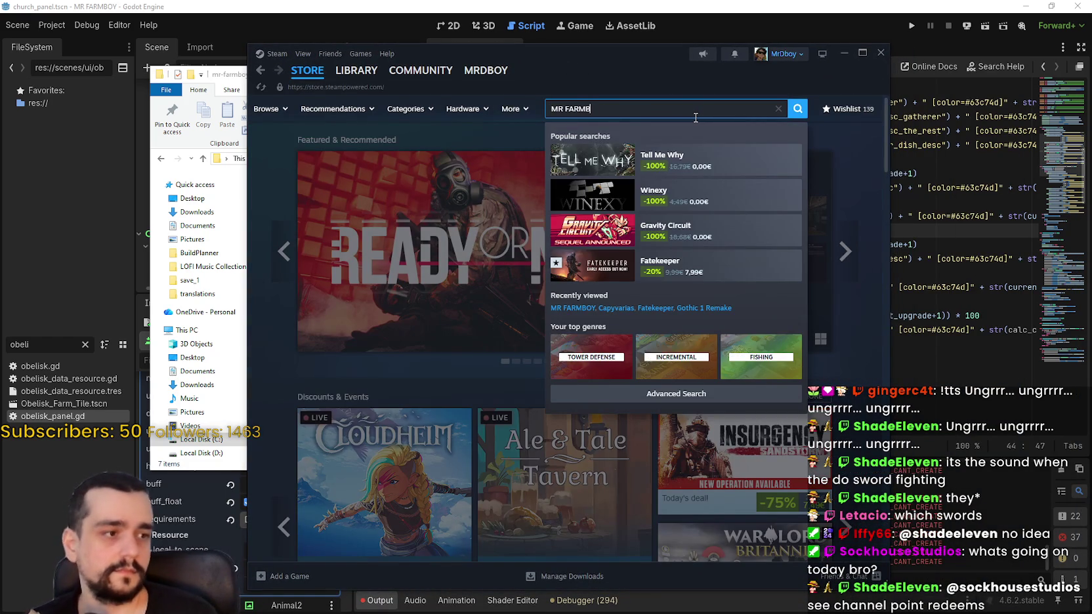
text(OY)
click(690, 159)
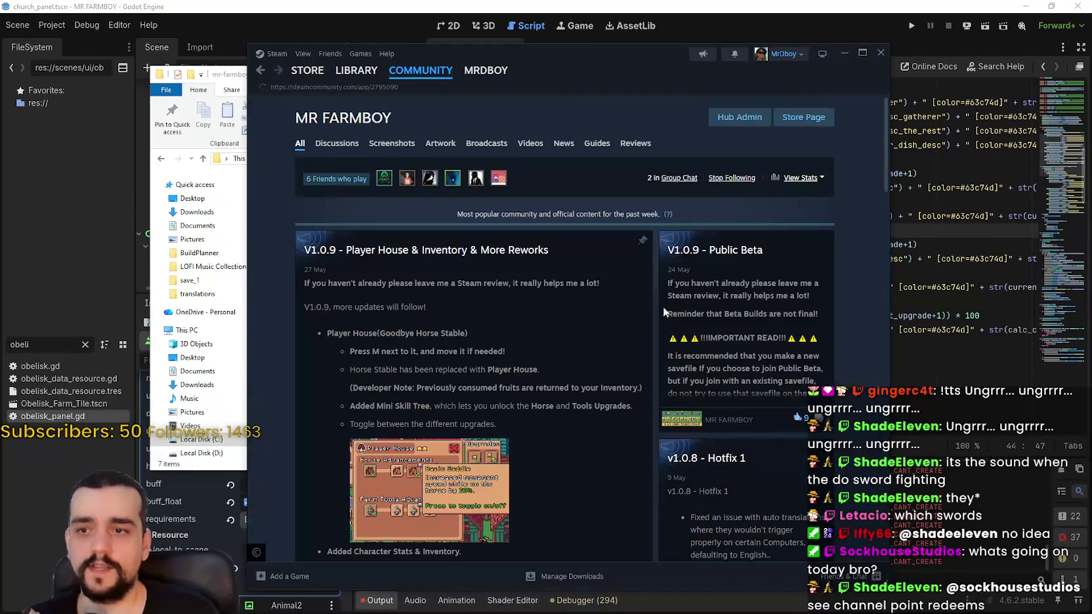
Browse the MR FARMBOY community hub and read the V1.0.9 - Public Beta announcement.
click(349, 150)
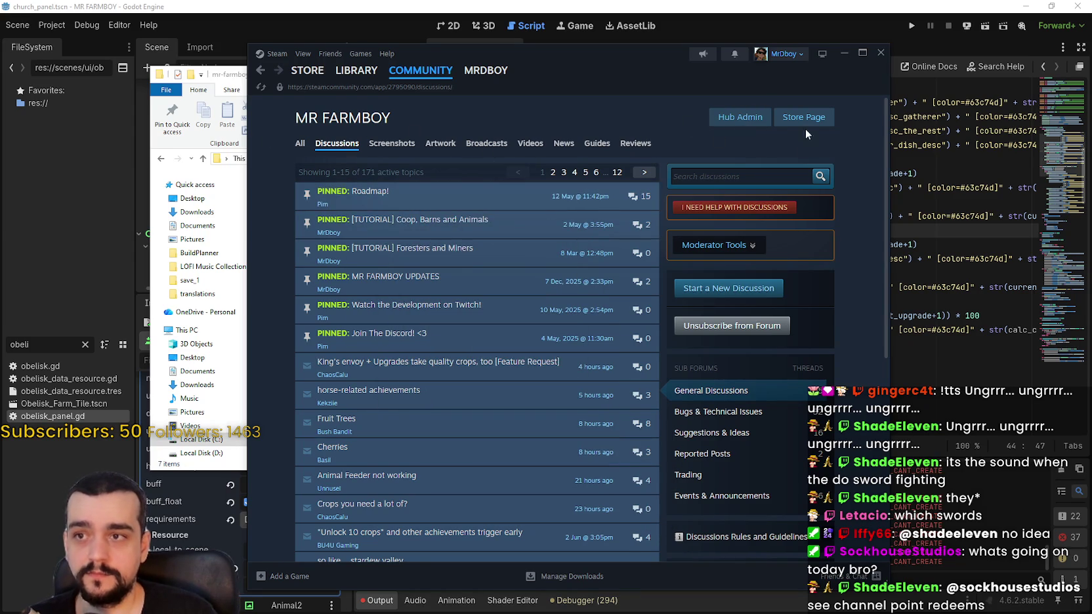
click(298, 143)
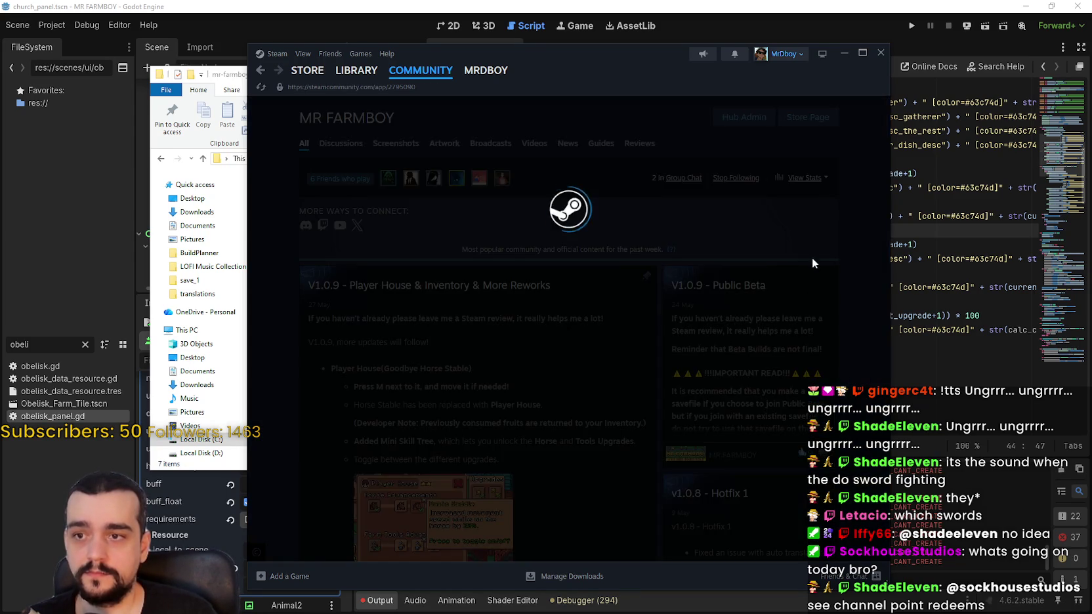
scroll(648, 414, down, 15)
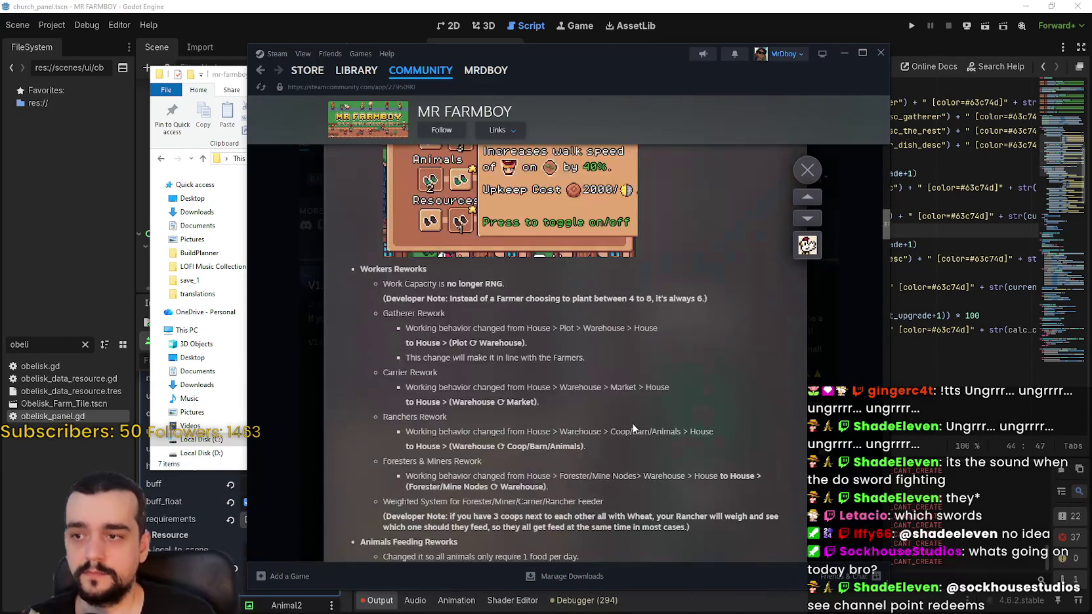
scroll(632, 423, down, 15)
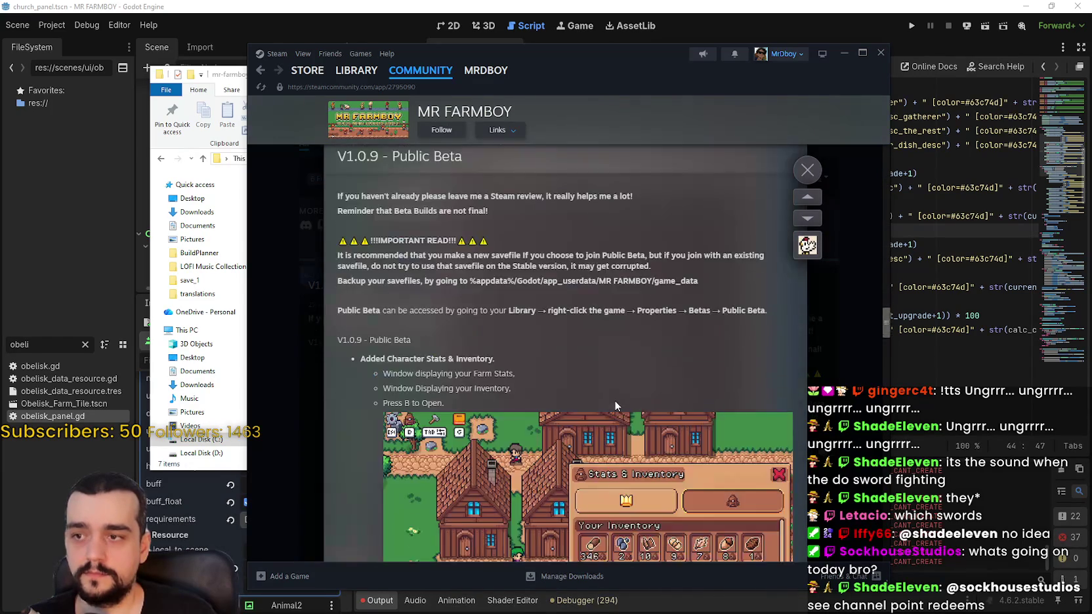
Open the V1.0.9 announcement discussion and put the first comment into edit mode.
scroll(608, 394, up, 3)
click(575, 347)
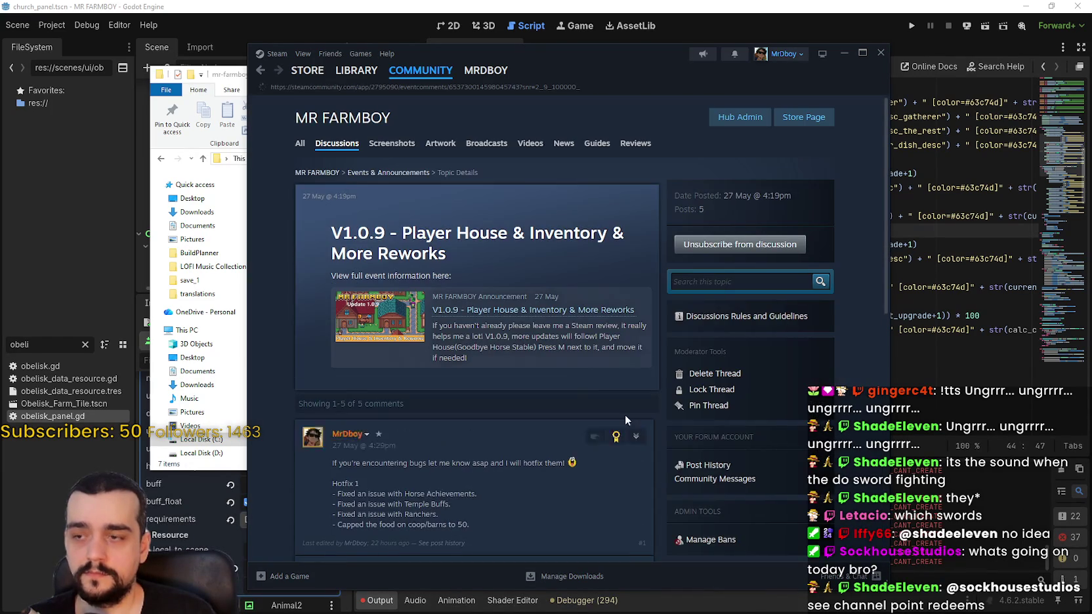
scroll(625, 420, down, 3)
click(635, 266)
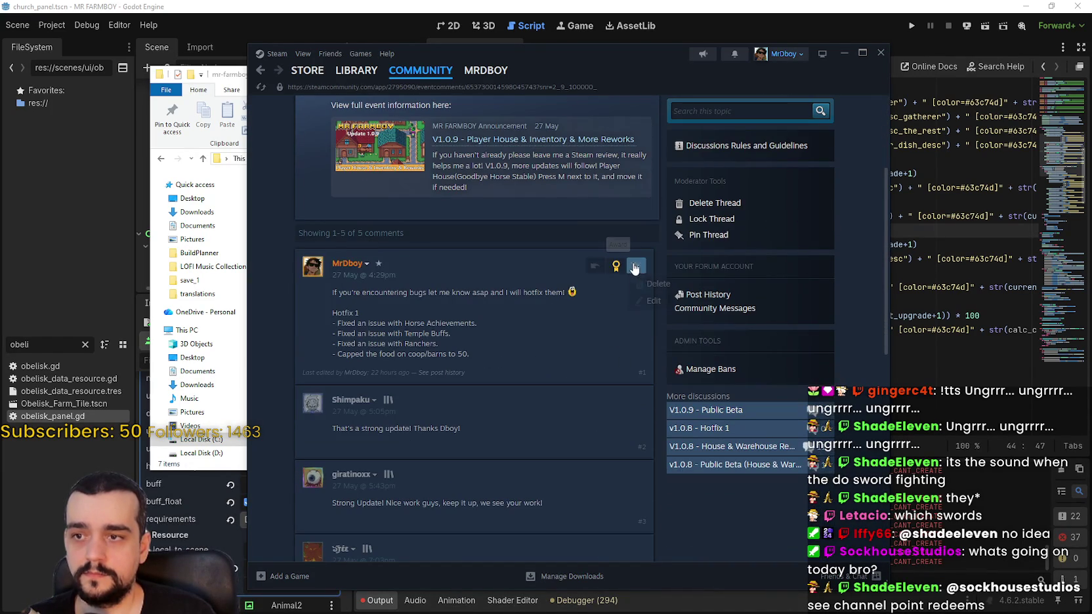
click(652, 300)
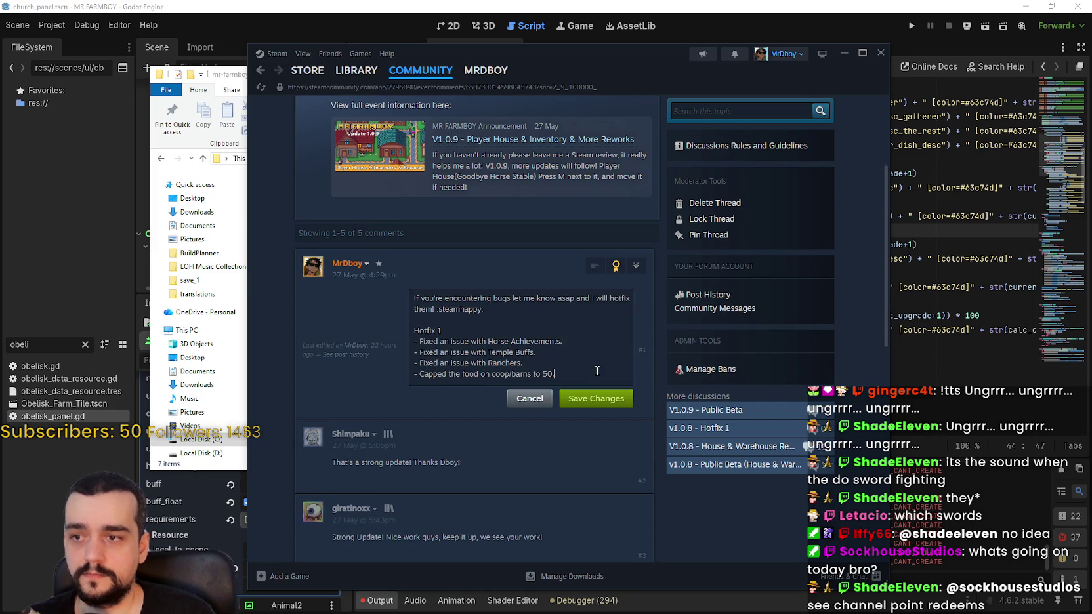
Add a 'Hotfix 2' heading below Hotfix 1 with a bullet about harvest chance.
key(Return)
key(Return)
text(Hotf)
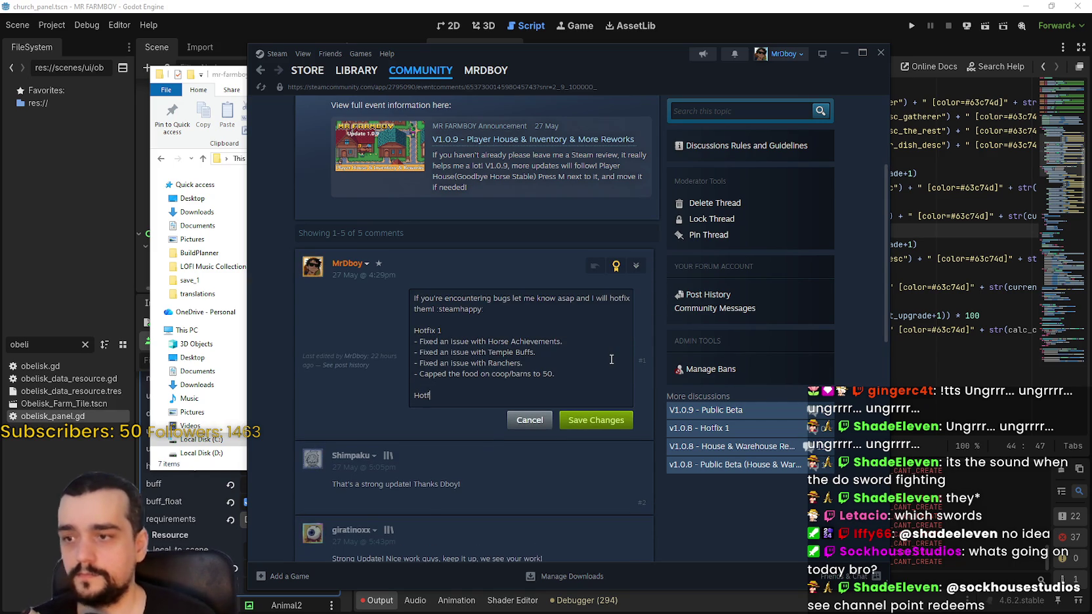
text(ix 2)
key(Return)
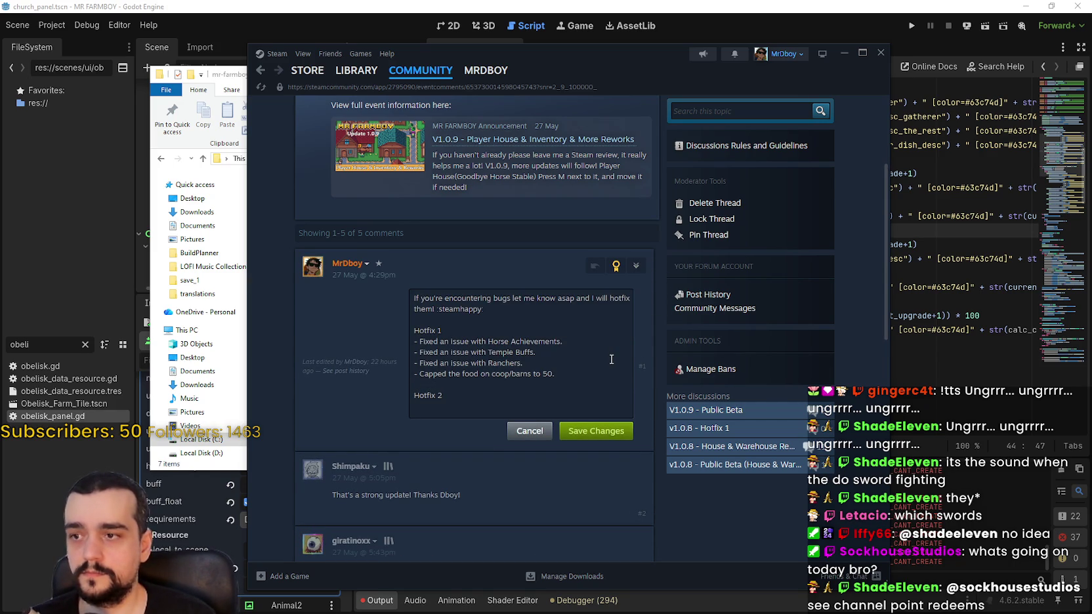
text(-)
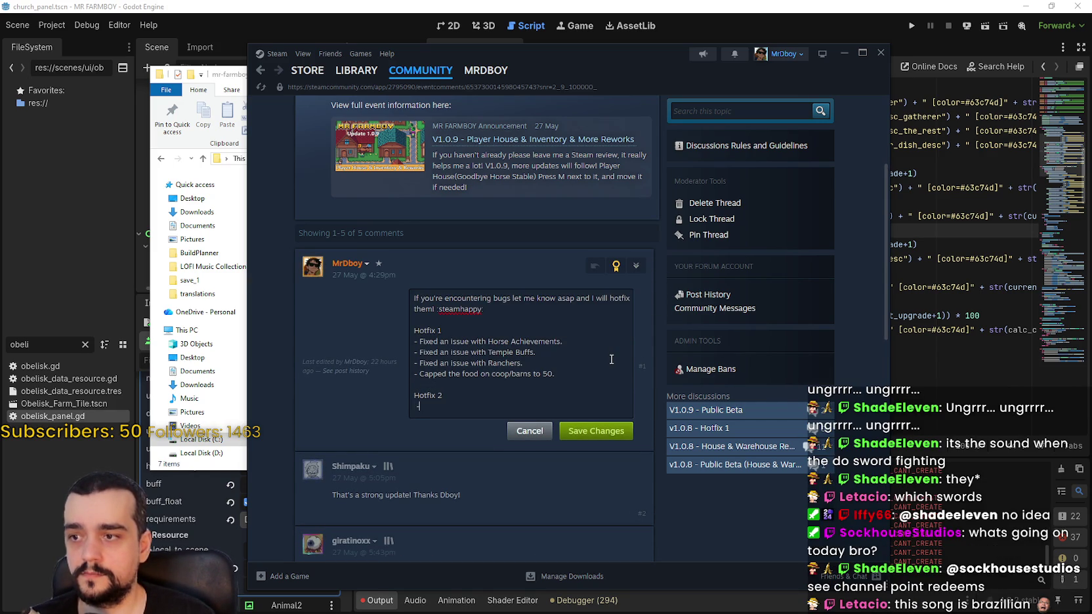
text(-)
text( Increased t)
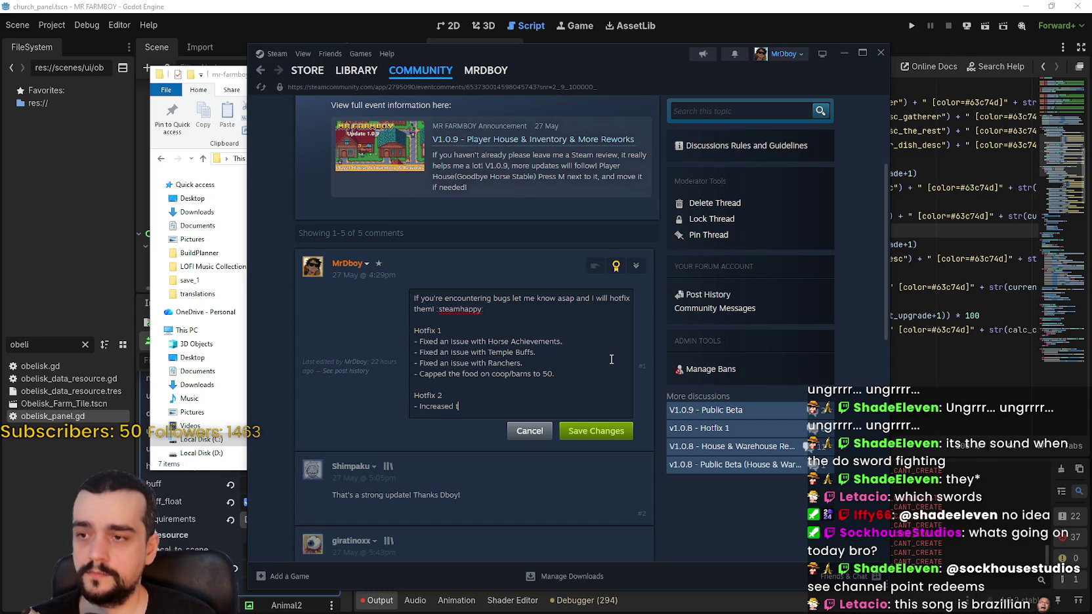
text(he)
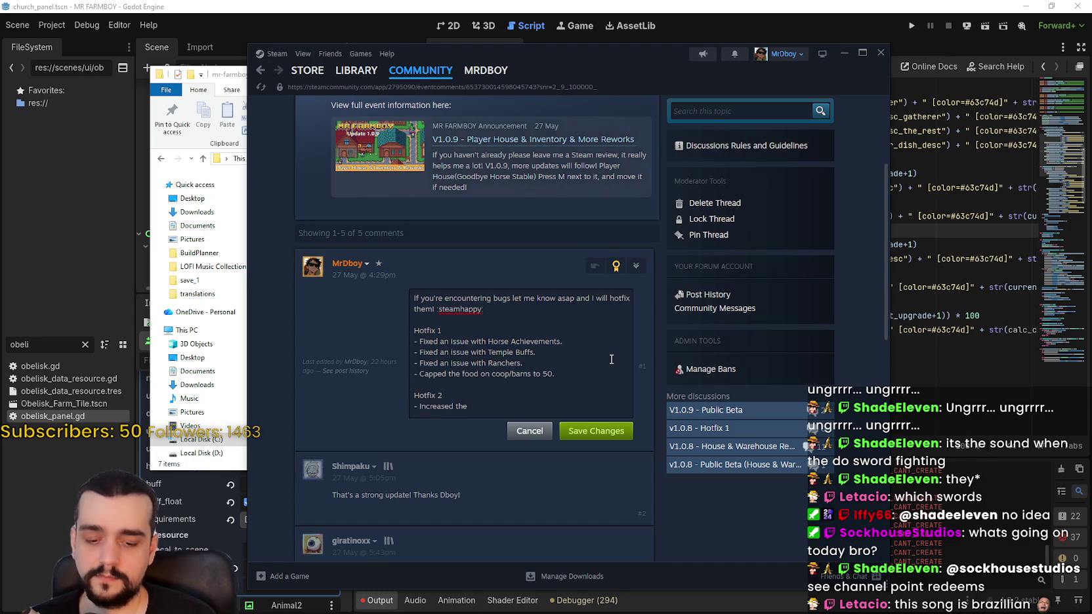
text( harvest )
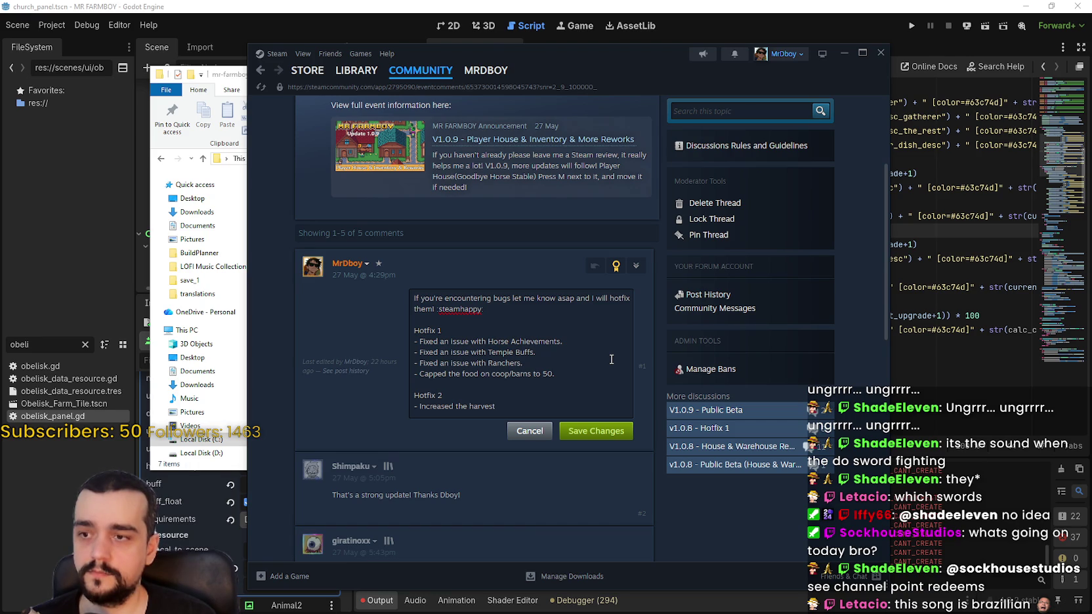
text(chance )
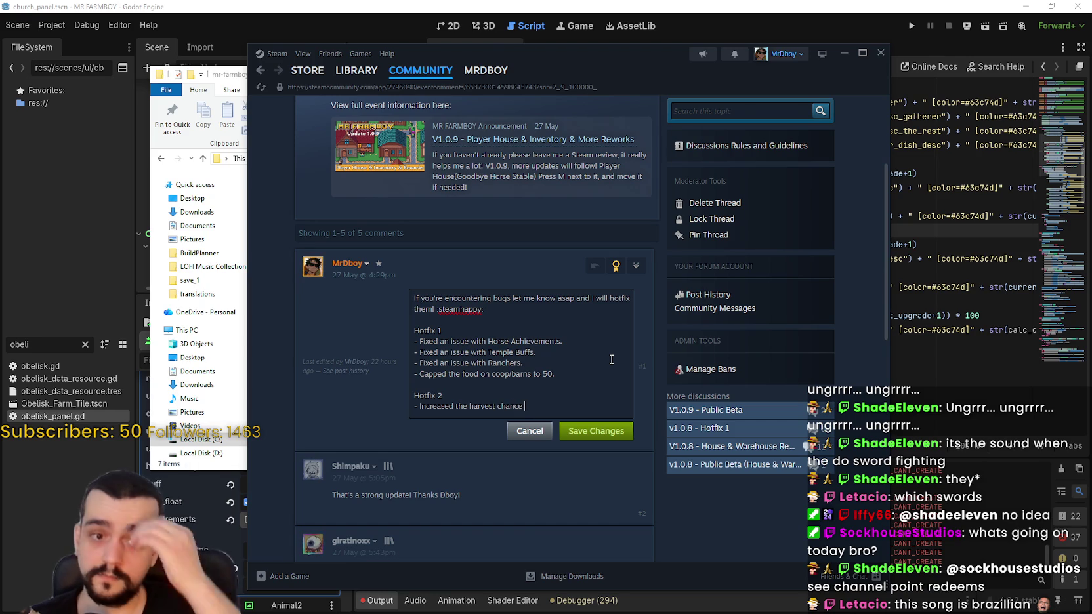
text(from)
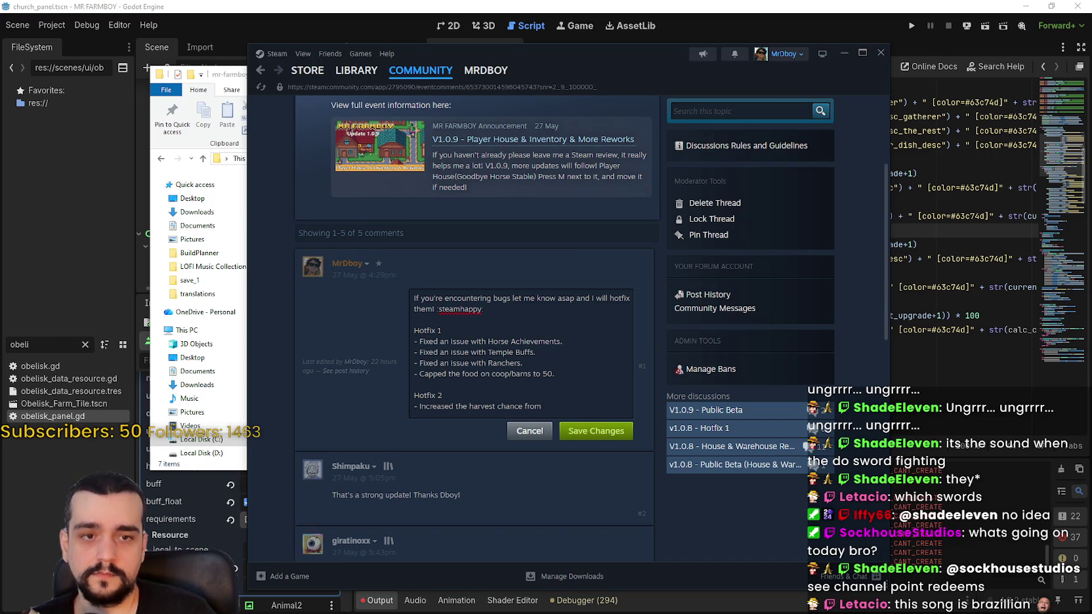
key(XF86Calculator)
text(2)
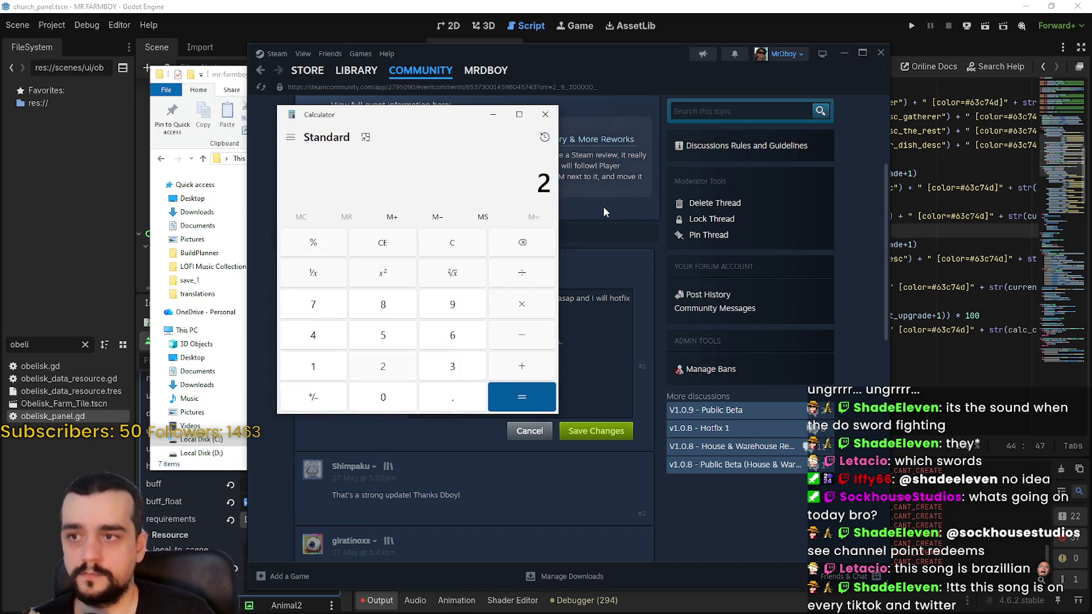
key(BackSpace)
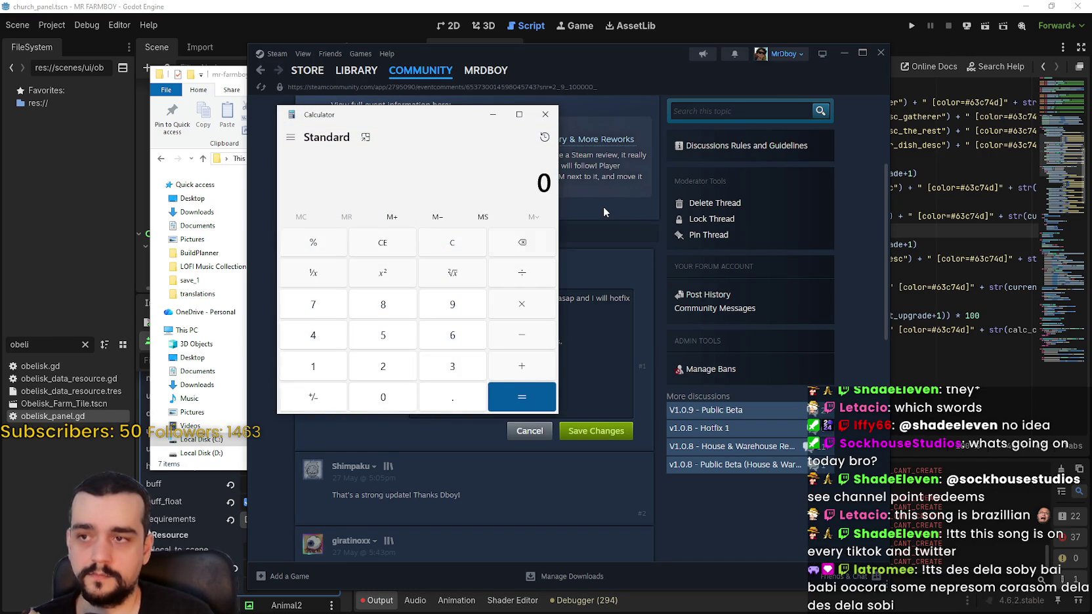
text(1/40)
key(Return)
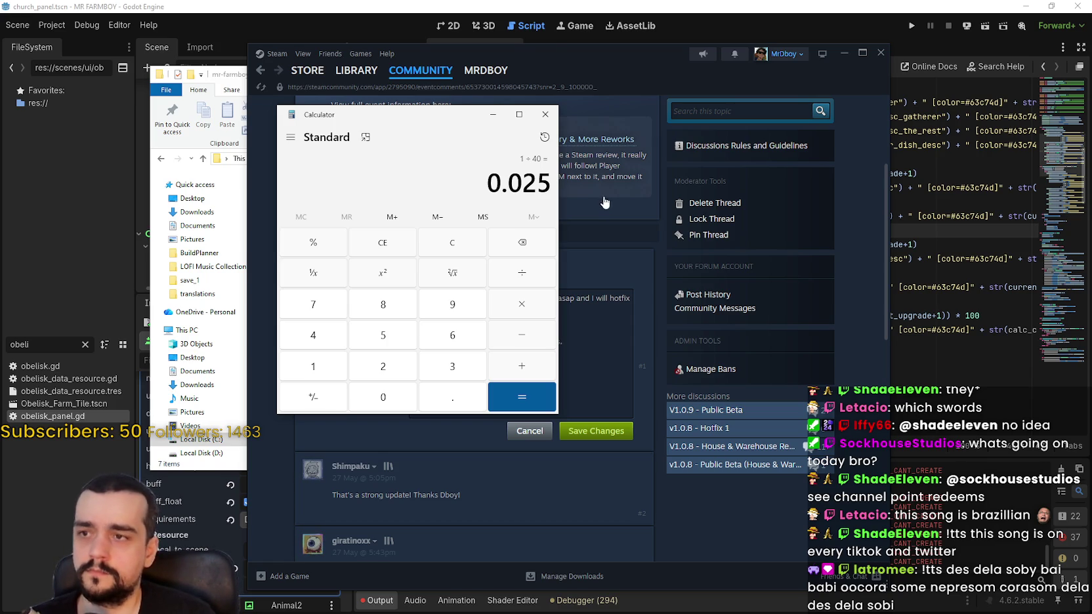
click(463, 243)
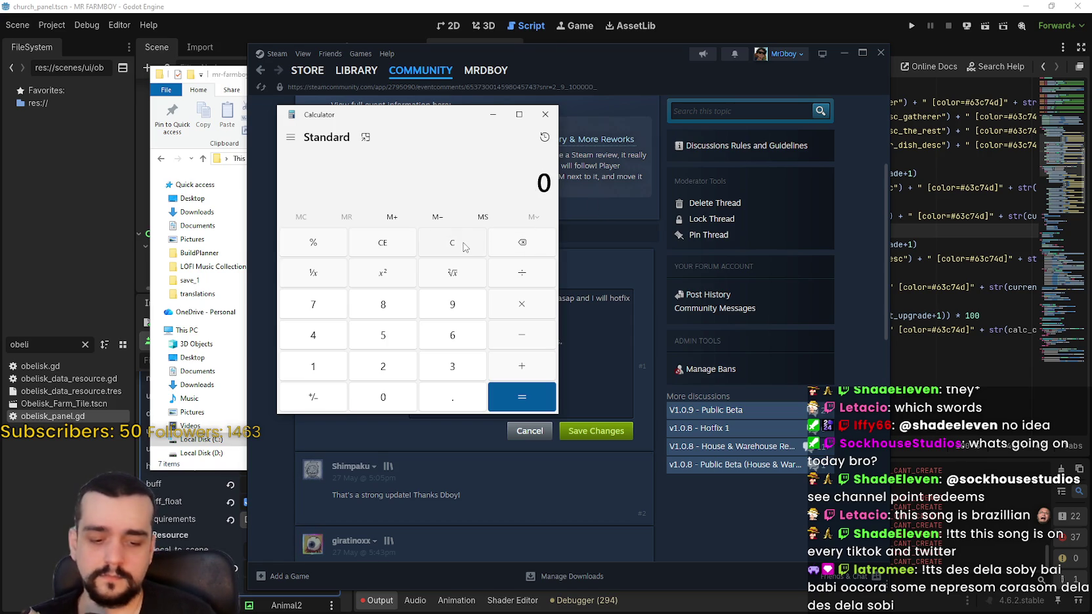
text(1/25)
key(Return)
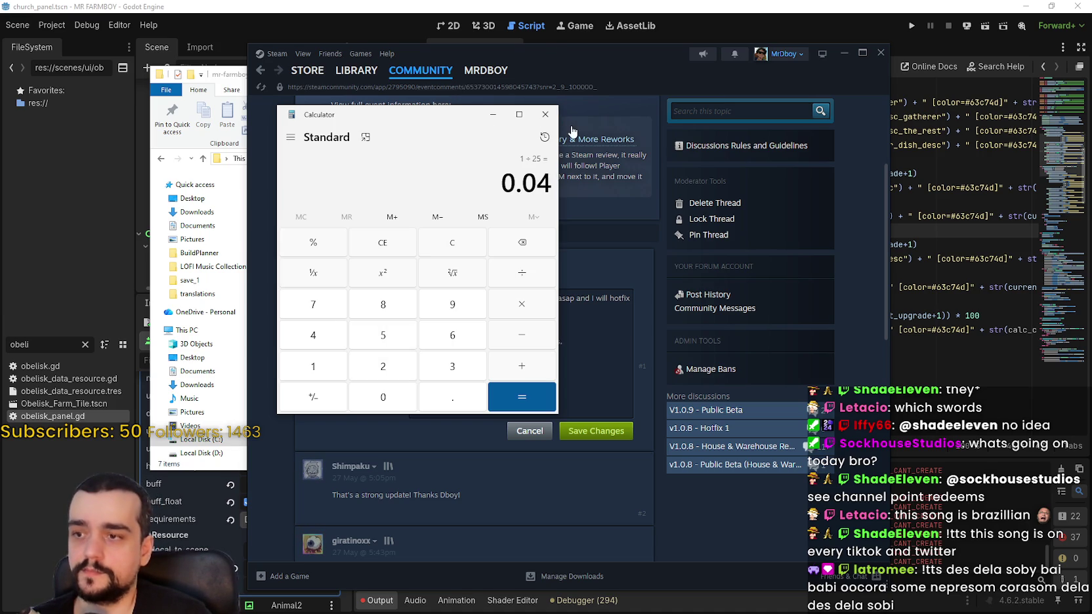
click(545, 115)
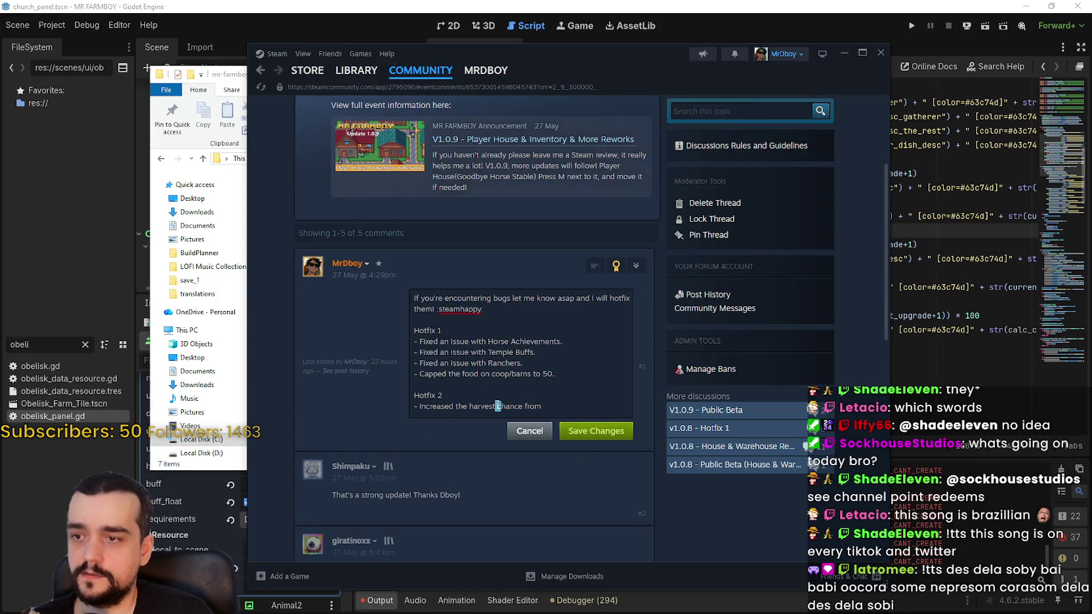
Retype the Hotfix 2 bullet to read '- Increased the harvest'.
click(498, 406)
key(BackSpace)
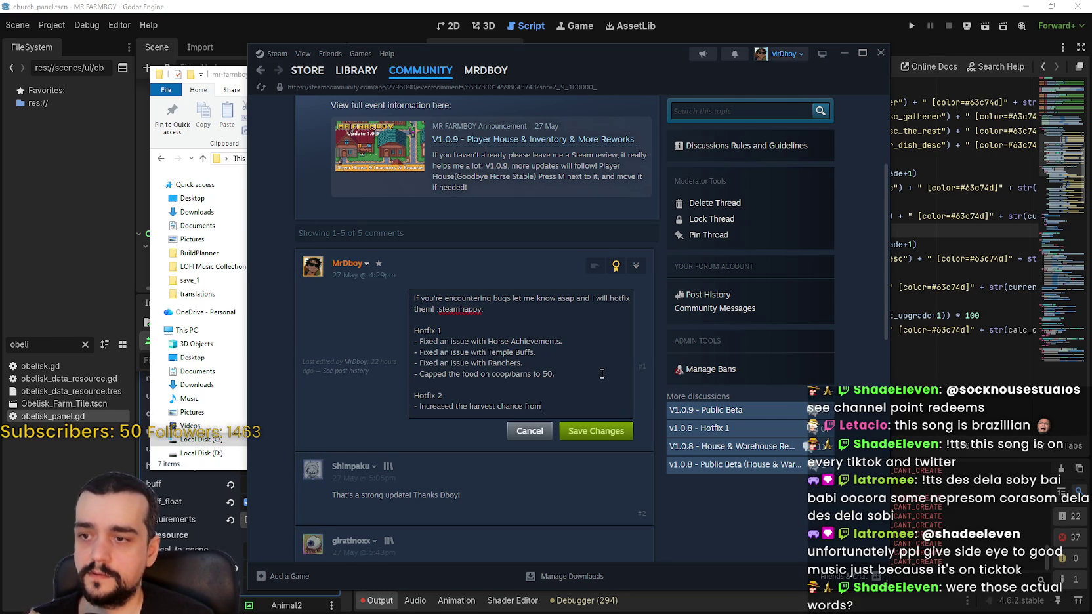
key(BackSpace)
key(BackSpace)
key(BackSpace)
key(BackSpace)
key(BackSpace)
key(BackSpace)
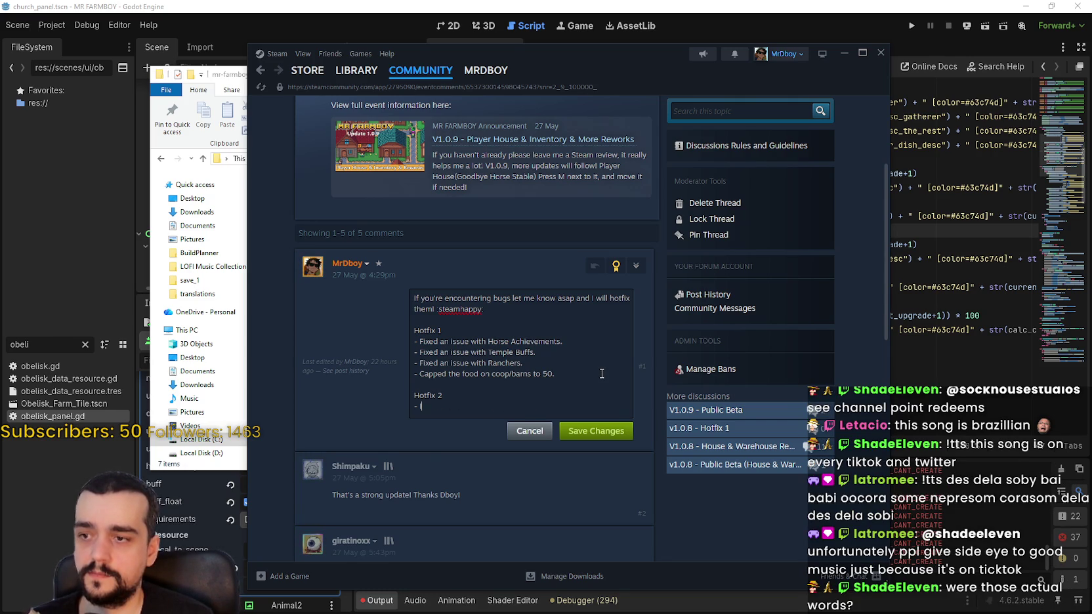
text(ncreased the )
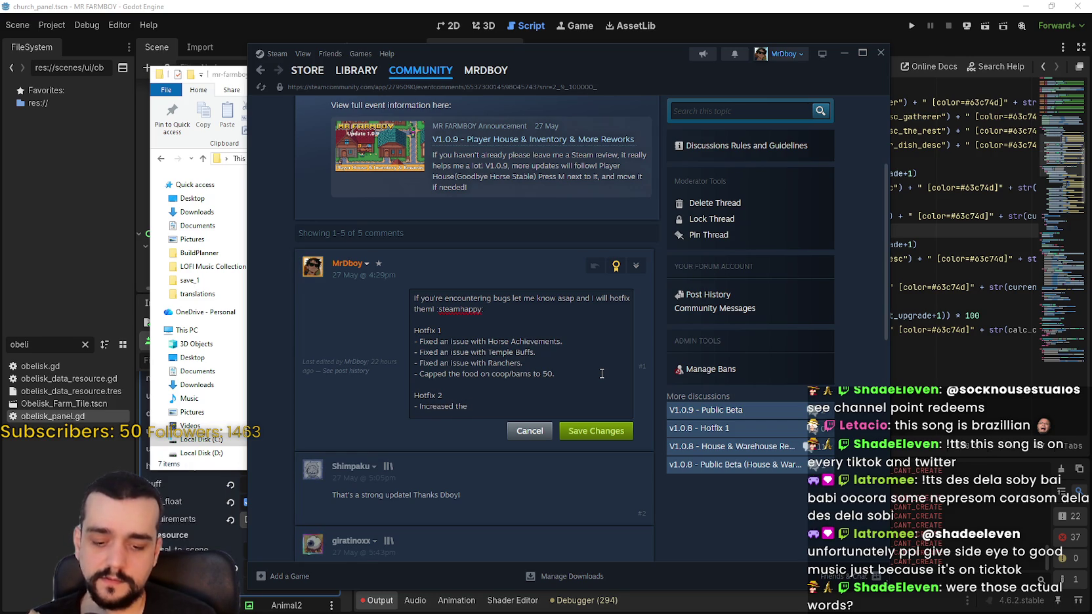
text(harvest)
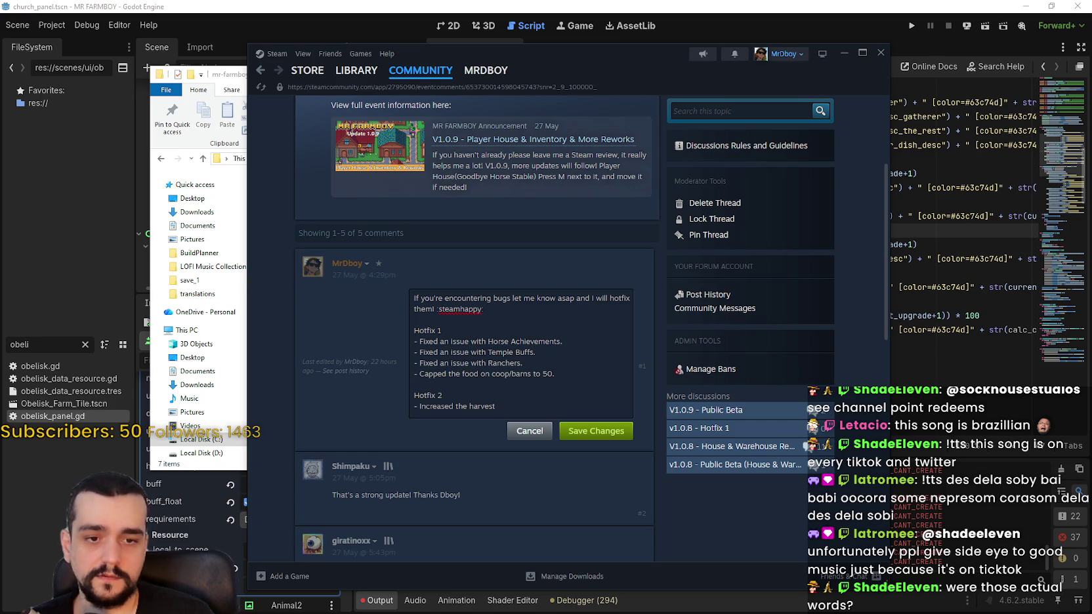
Compute 1/100 = 0.01 in Calculator, park it top-right, and bring Steam forward.
key(XF86Calculator)
drag(469, 115, 803, 116)
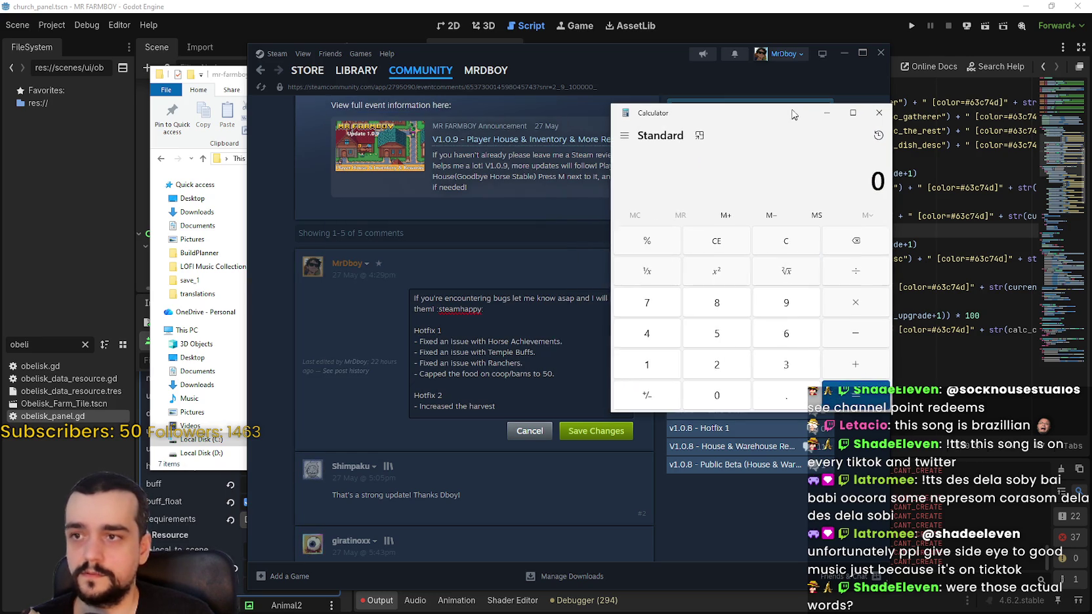
text(1/100)
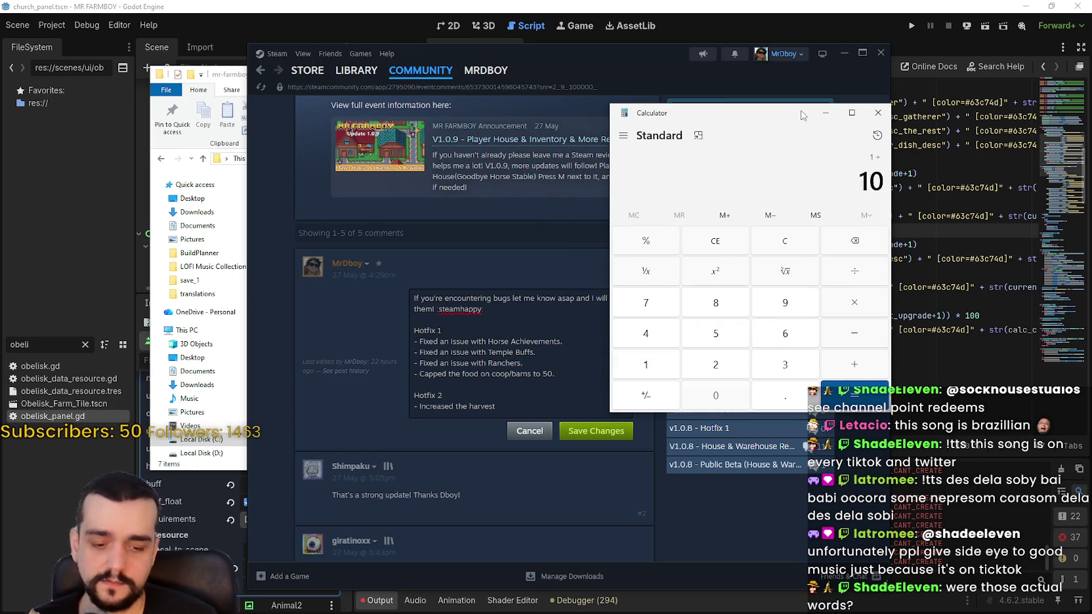
key(Return)
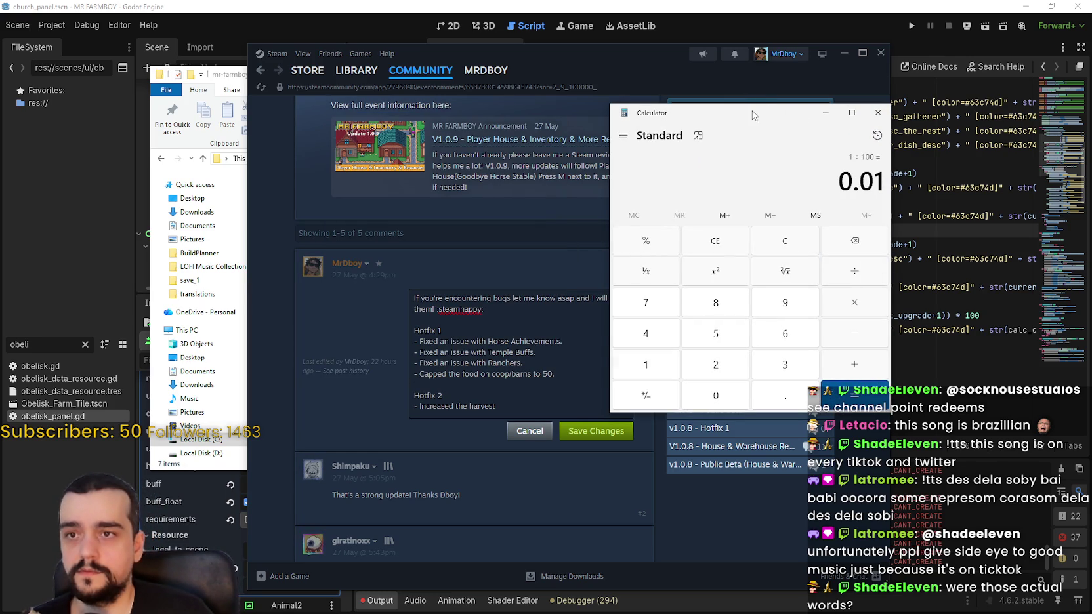
drag(751, 109, 702, 110)
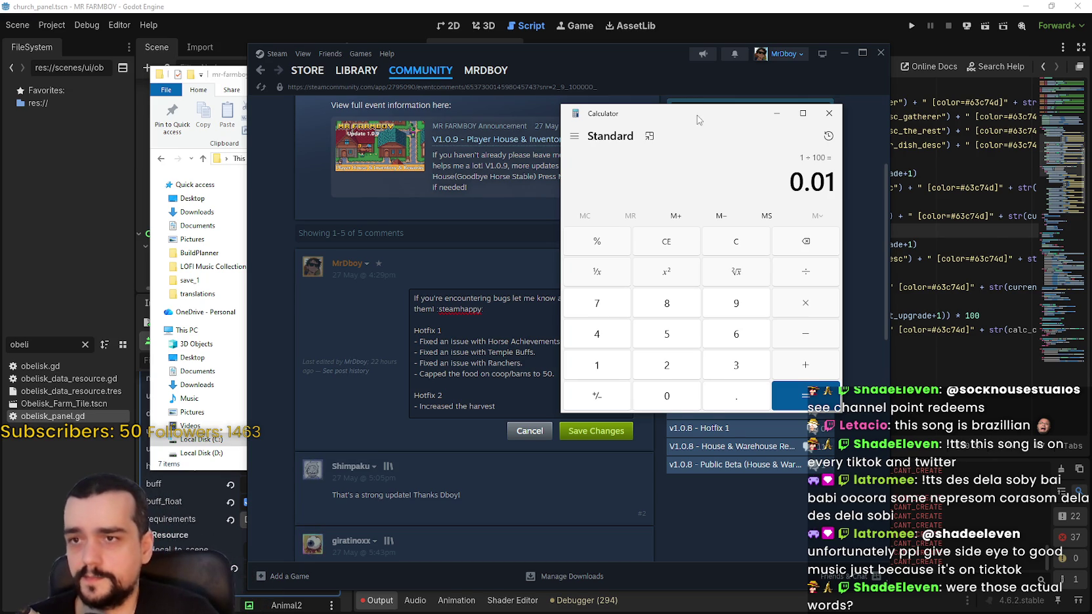
drag(698, 116, 888, 71)
drag(679, 66, 621, 49)
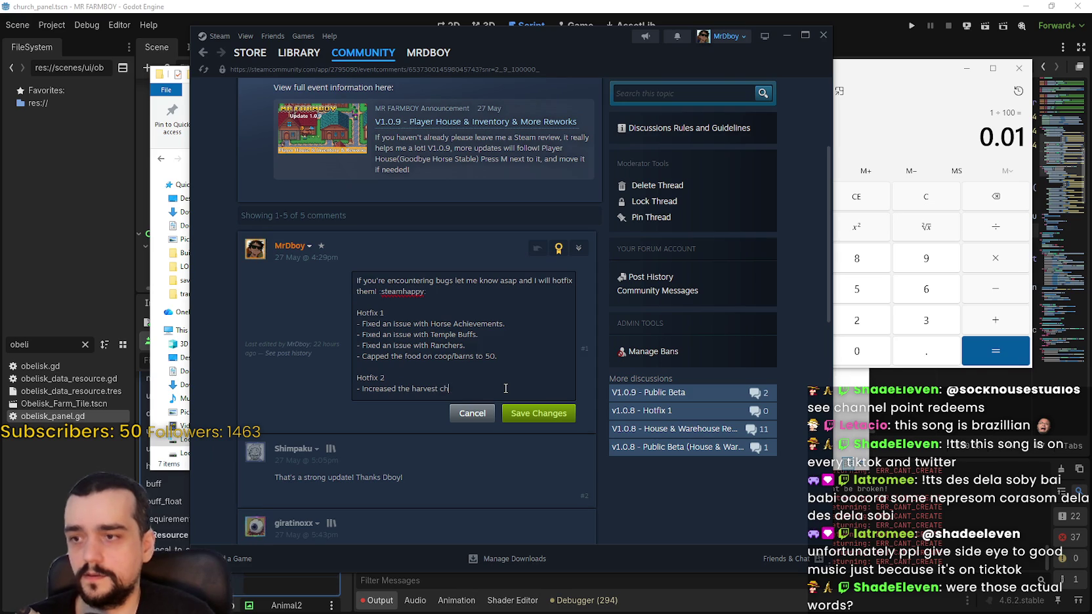
Reword the bullet to 'extra yield', fixing the misspelling via spelling suggestions.
text(ance)
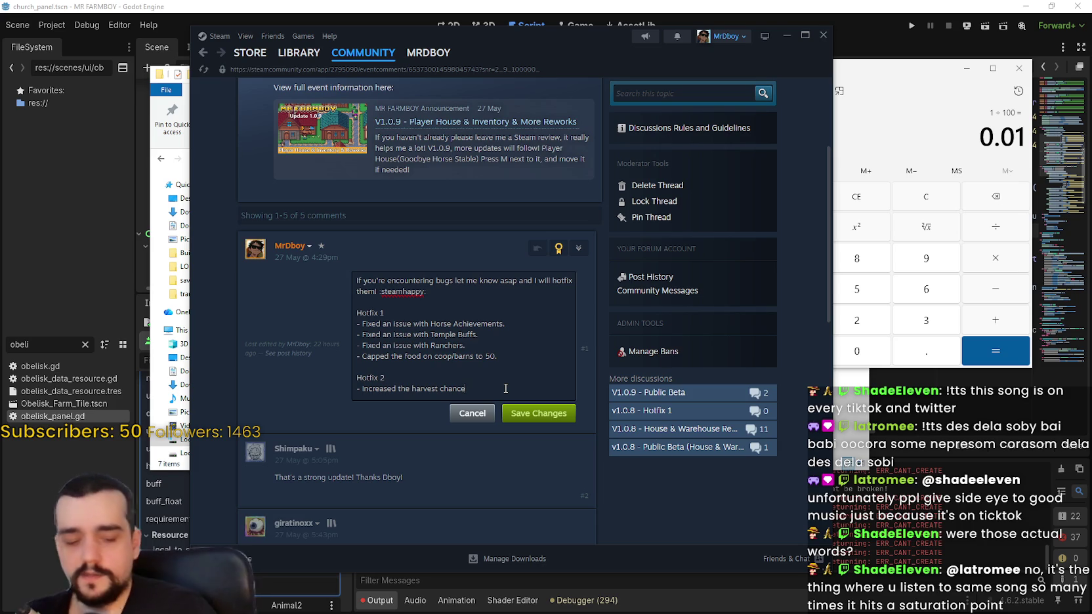
key(BackSpace)
key(BackSpace)
key(BackSpace)
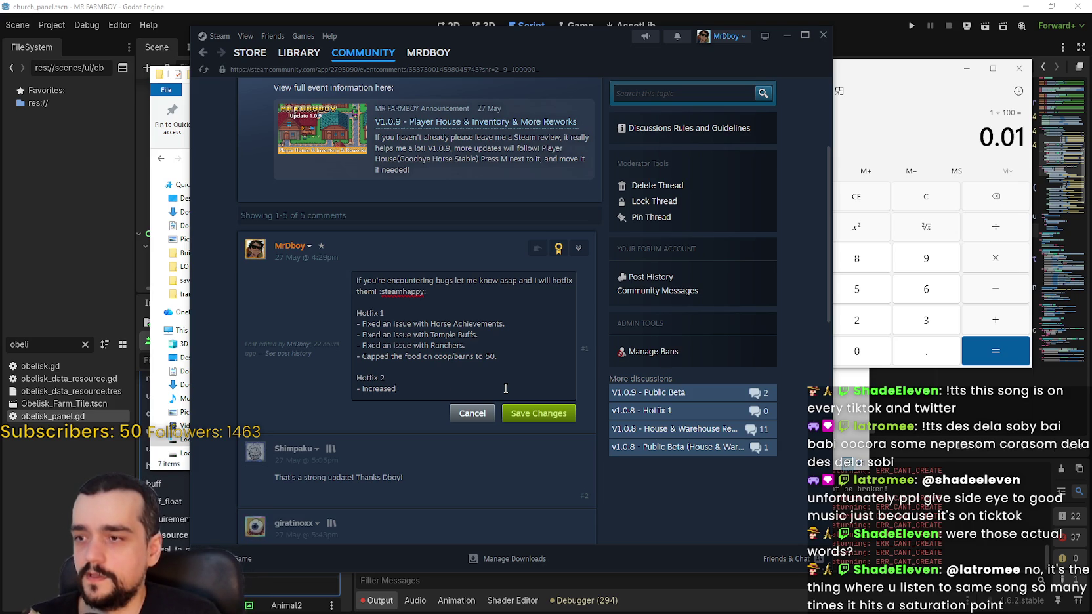
text( the harve)
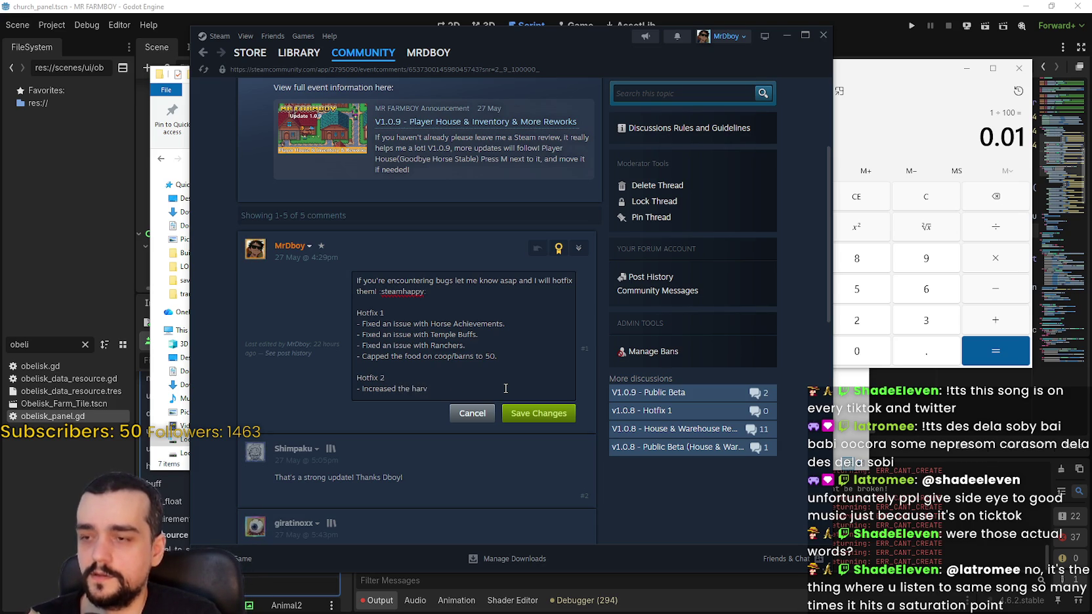
key(BackSpace)
text(extra)
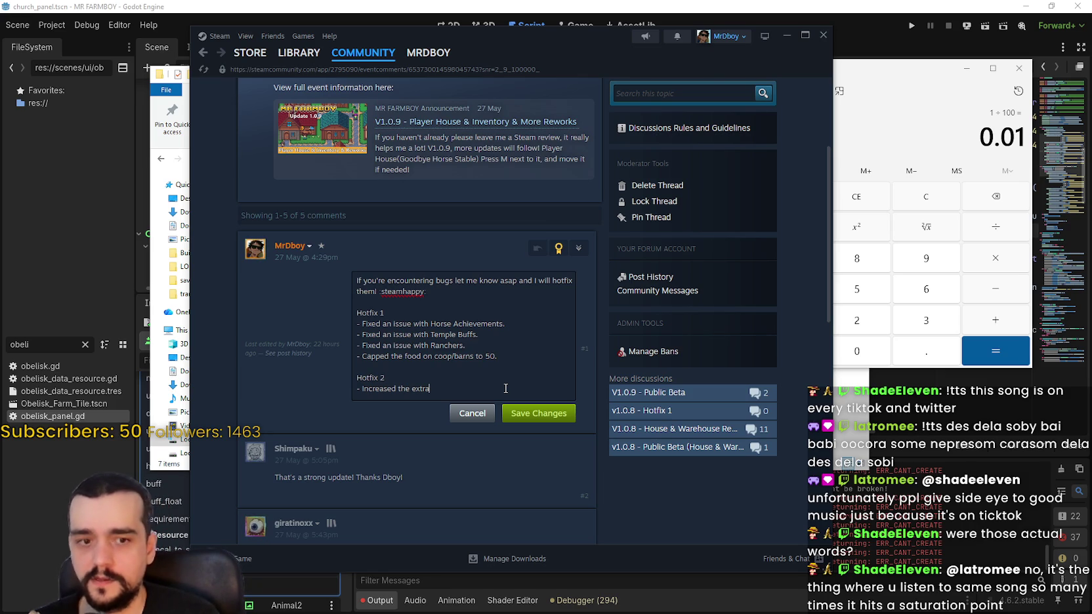
key(BackSpace)
key(BackSpace)
key(BackSpace)
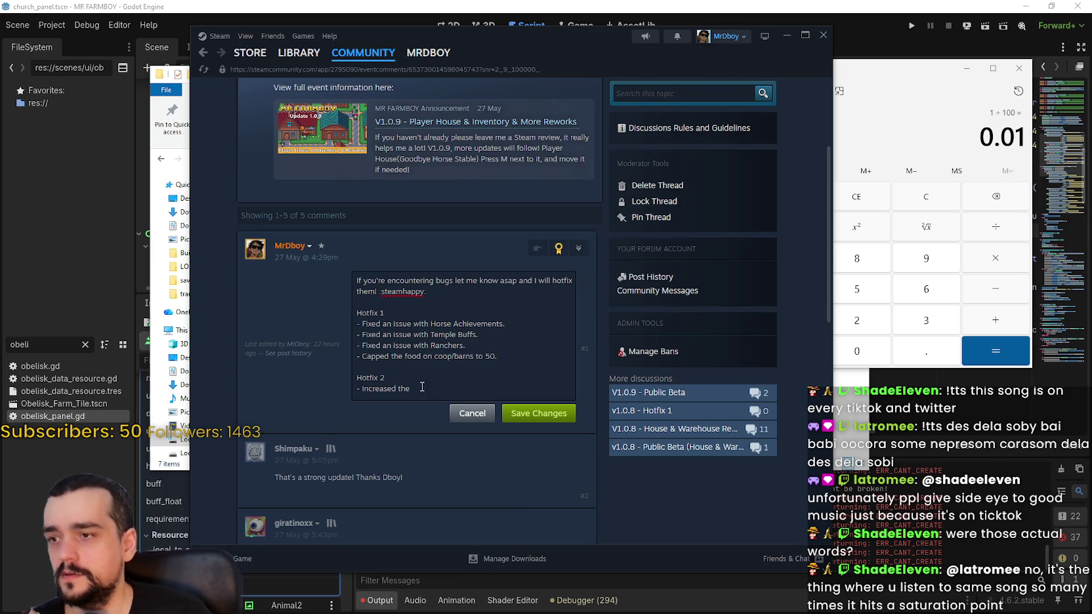
text(e)
text(xtra )
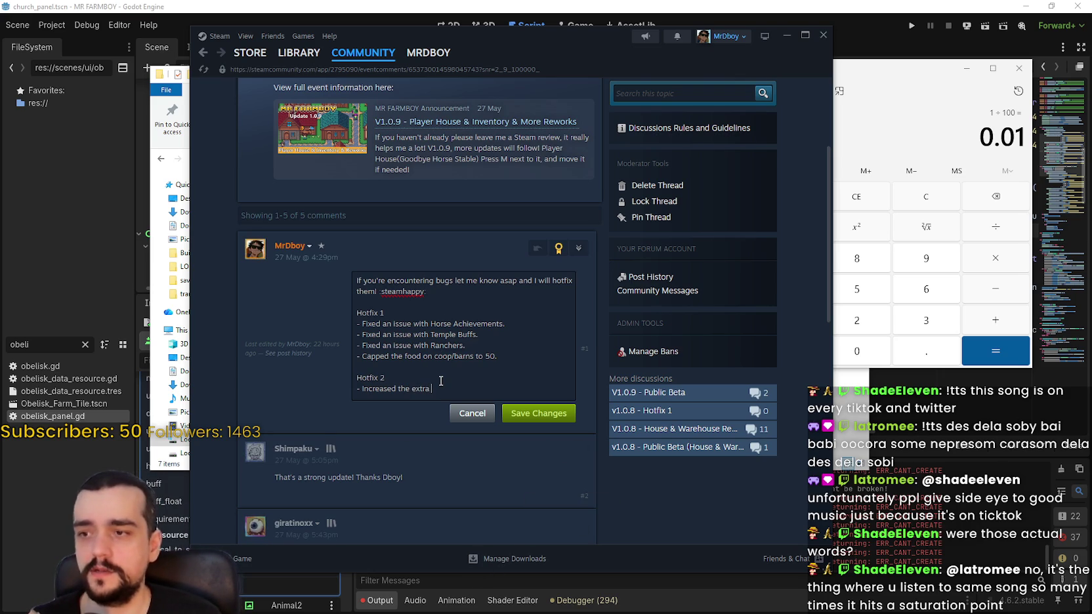
text(yello)
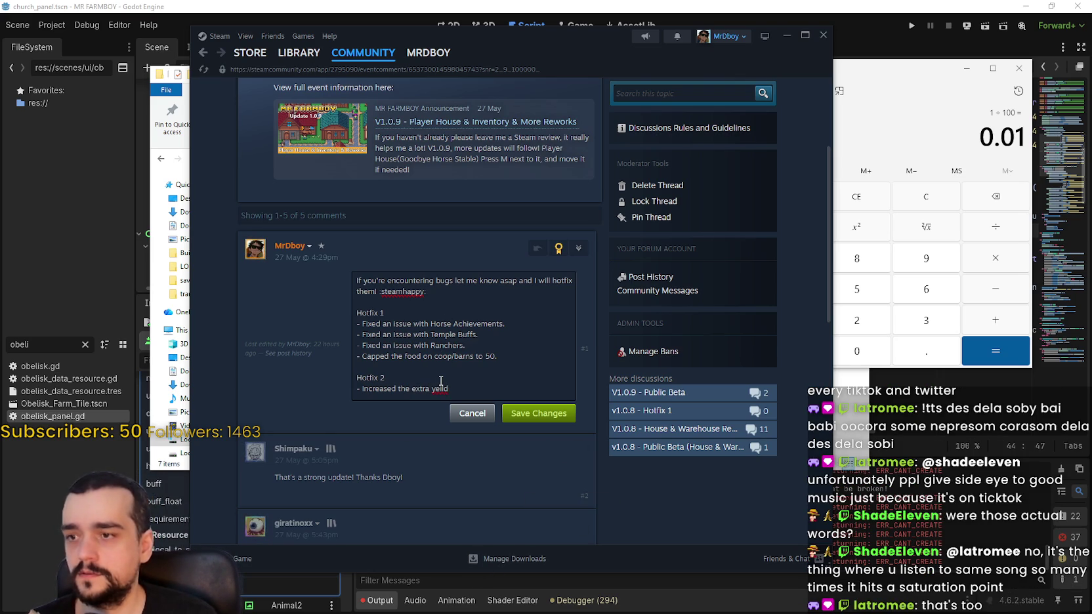
right_click(442, 394)
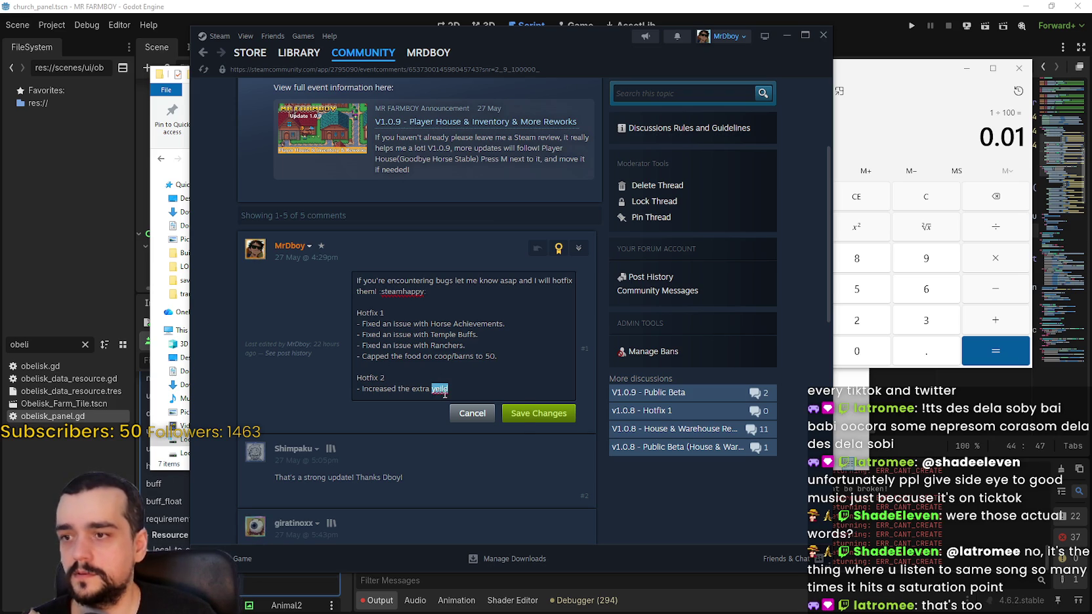
click(466, 405)
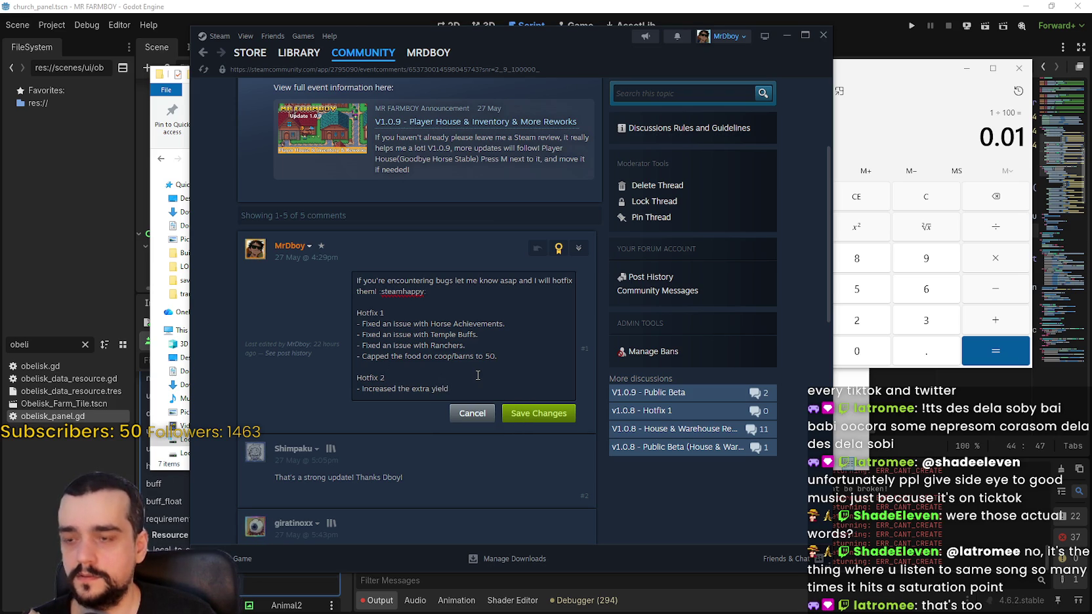
text( from)
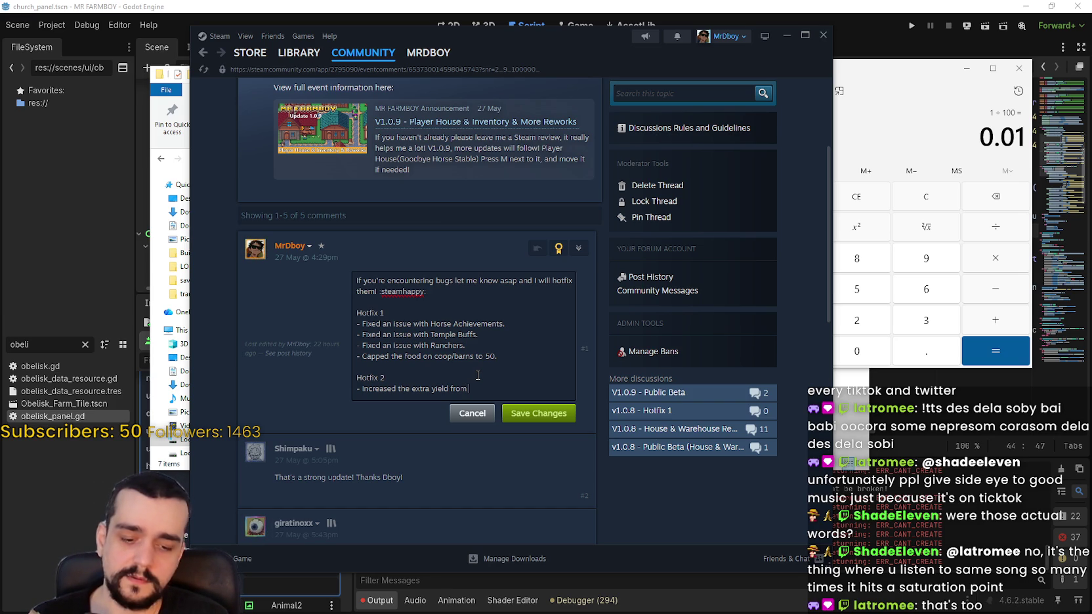
text(2)
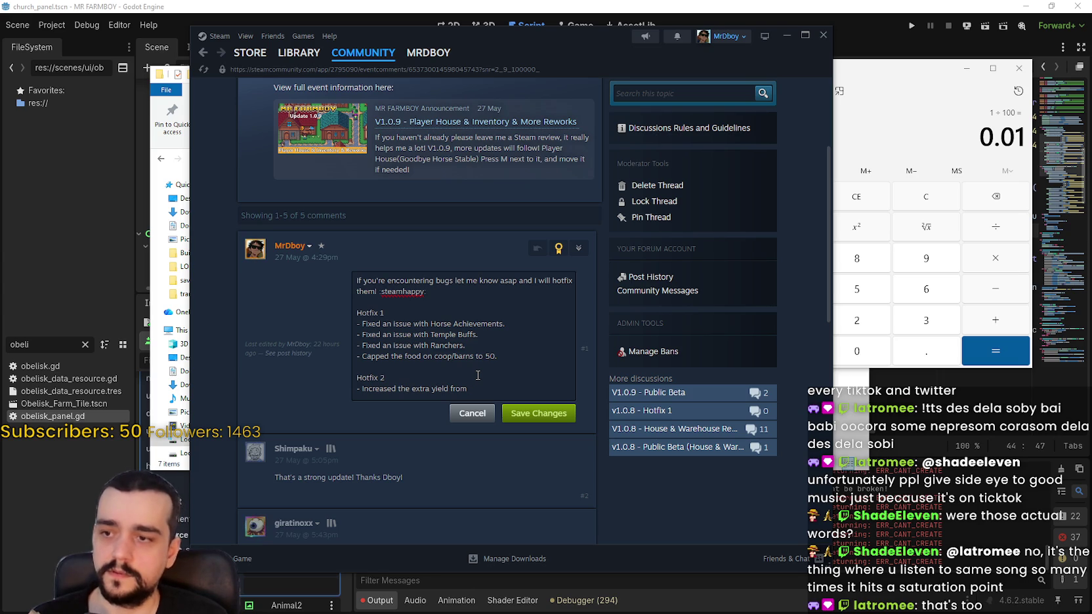
key(BackSpace)
key(BackSpace)
key(BackSpace)
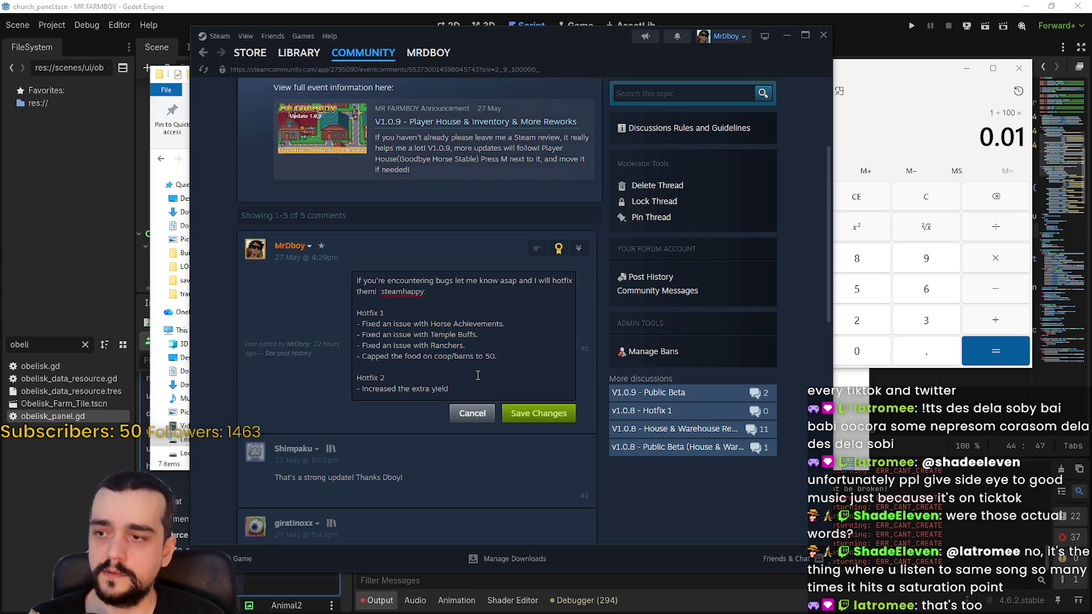
Continue the line with 'of harvest and animal drops from Temple advancements from 6% to 24%'.
text( of)
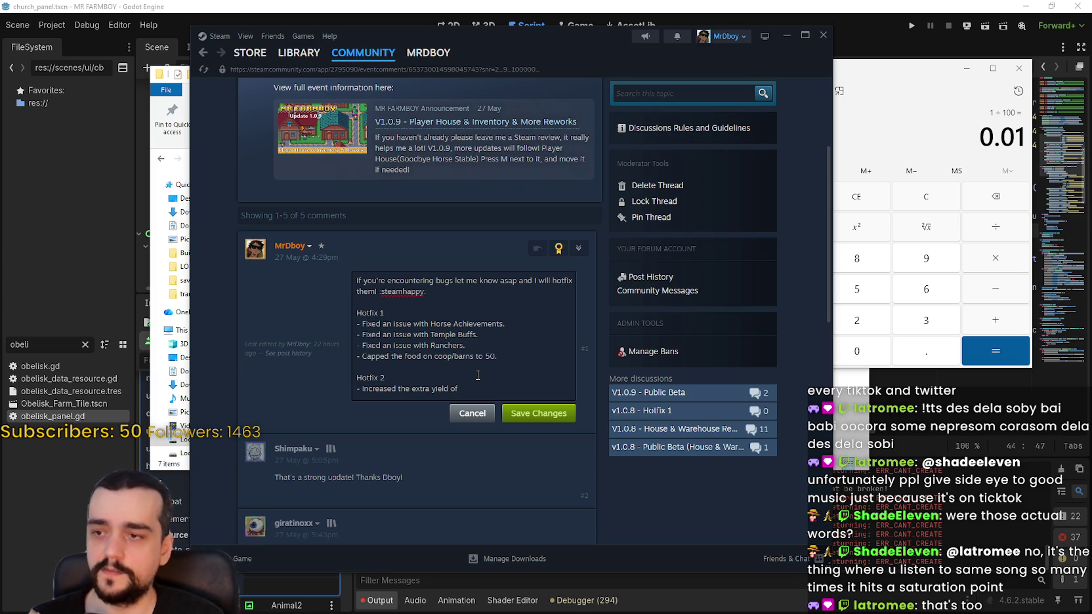
text( harvest )
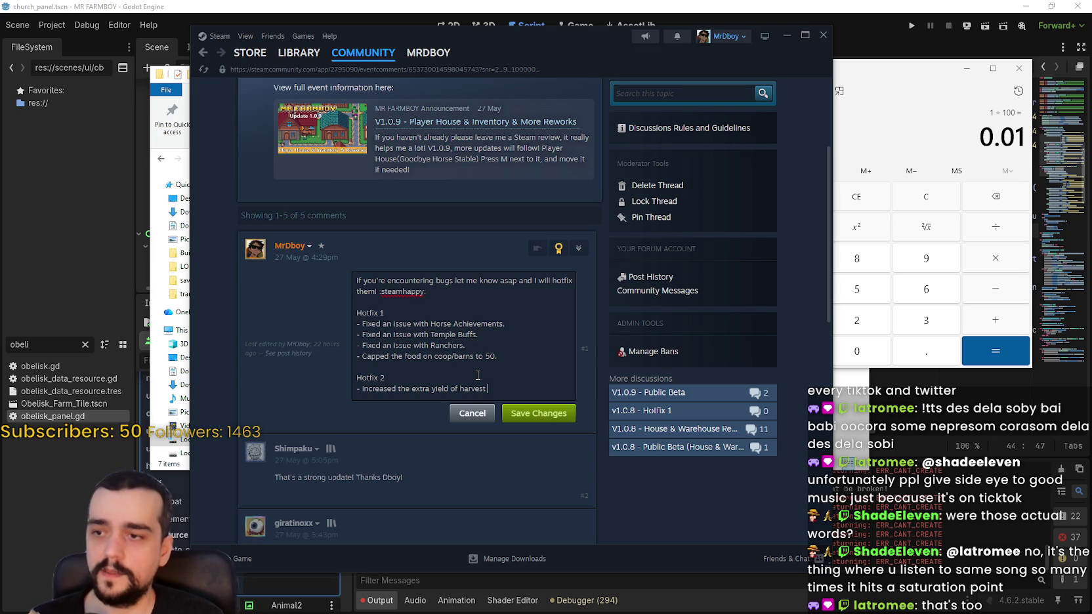
text(and anima)
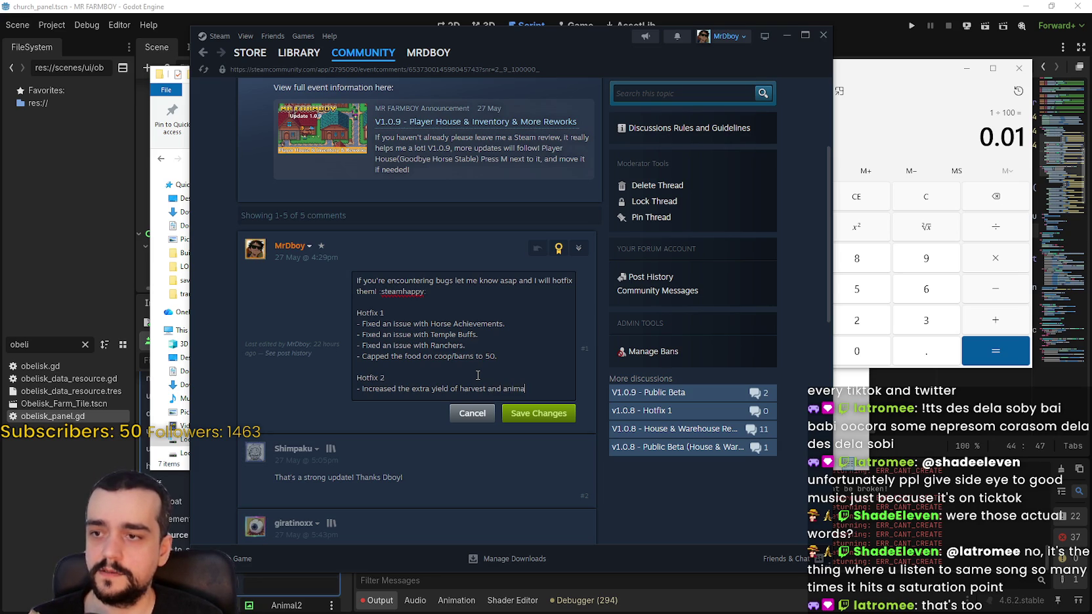
text(l drops from)
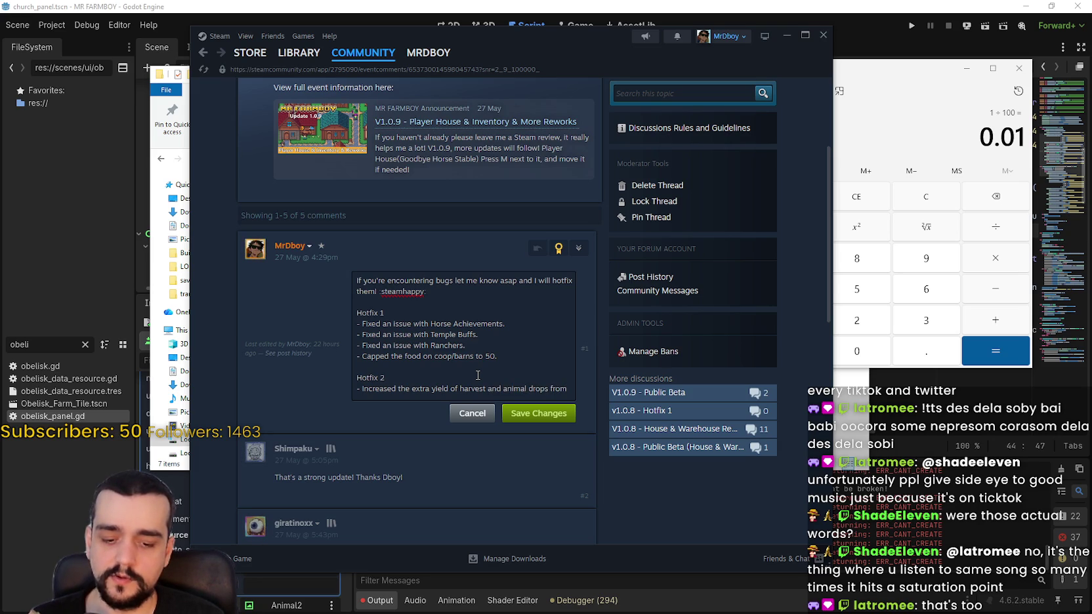
text( Temple)
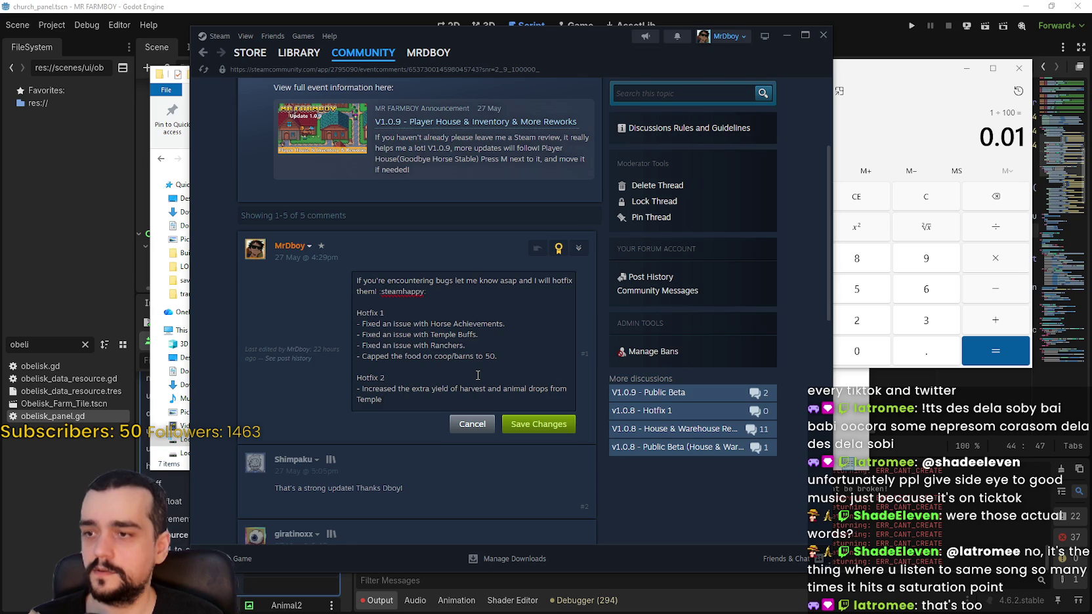
text( advan)
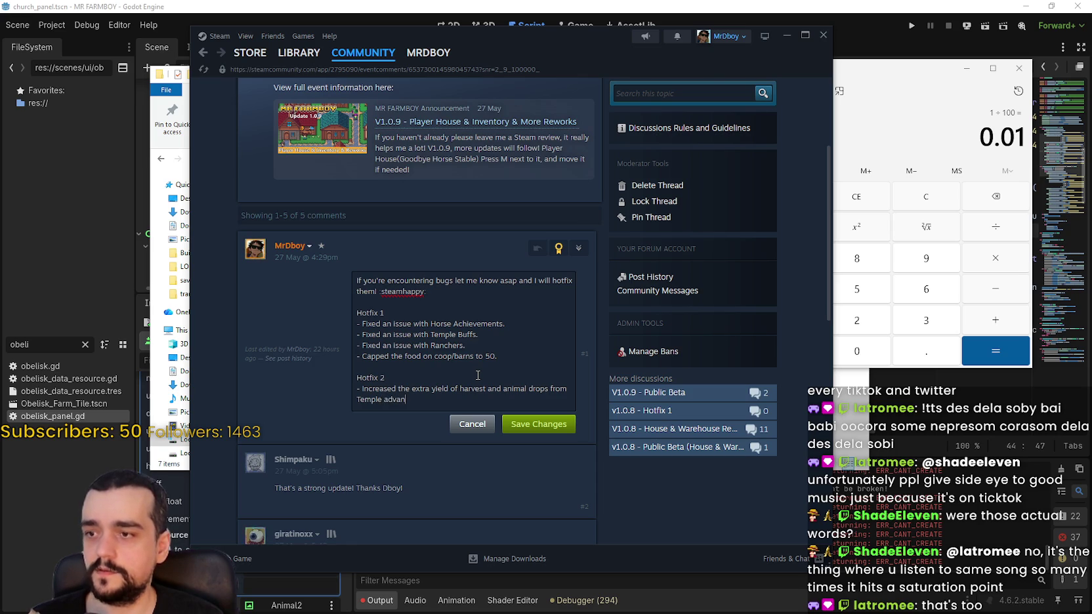
text(c)
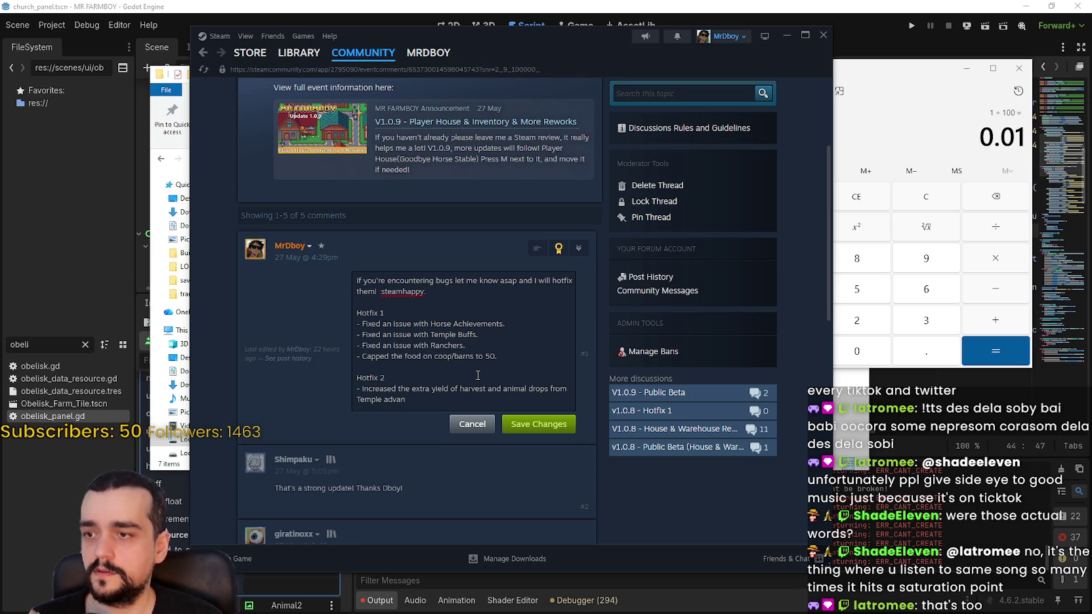
key(BackSpace)
key(BackSpace)
text(advancements)
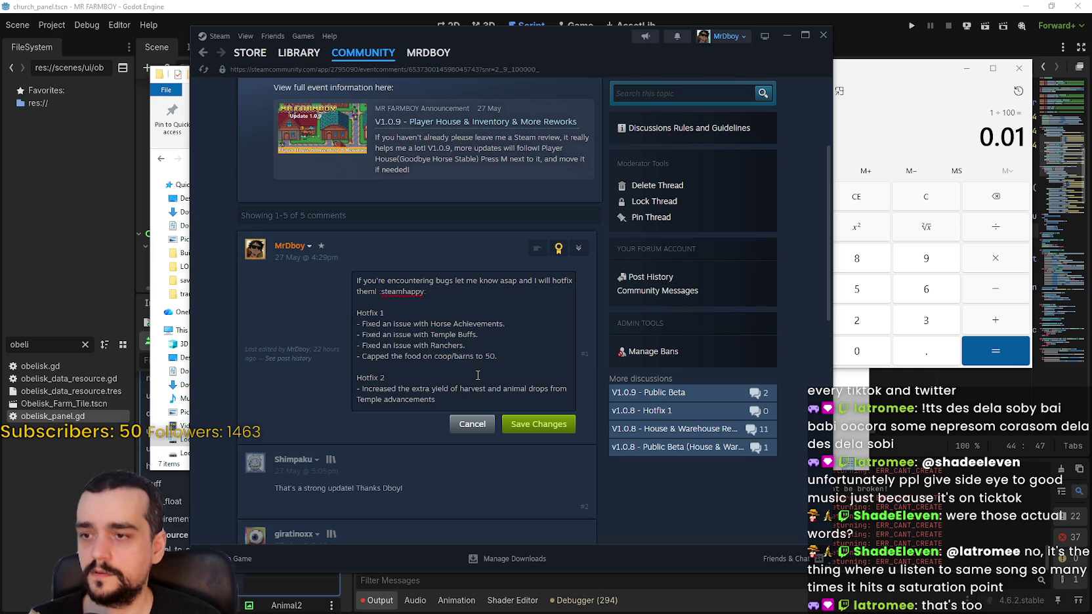
text(b)
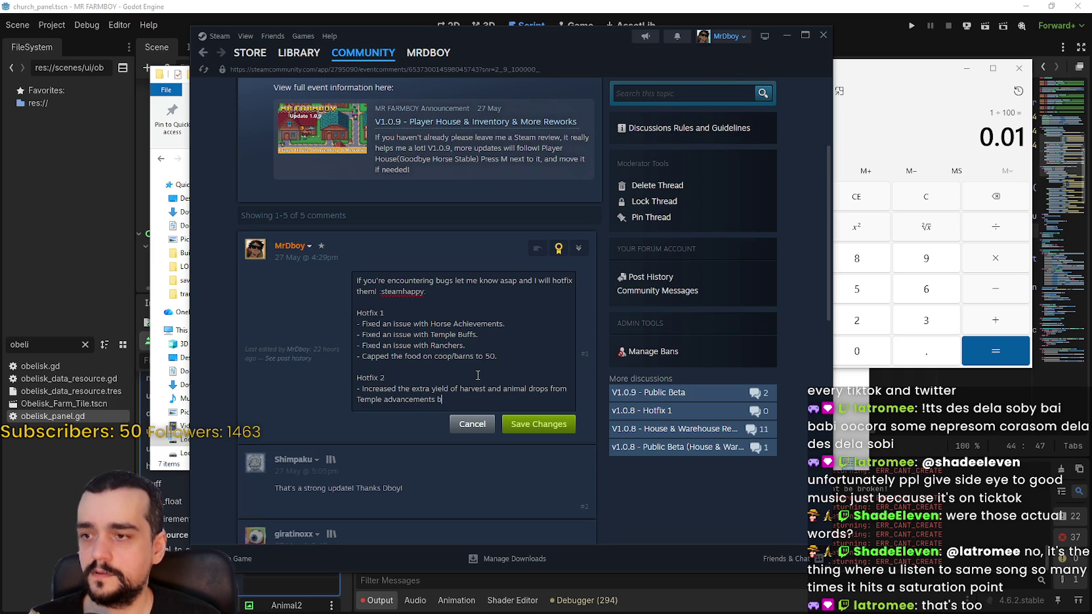
text(y up to 2)
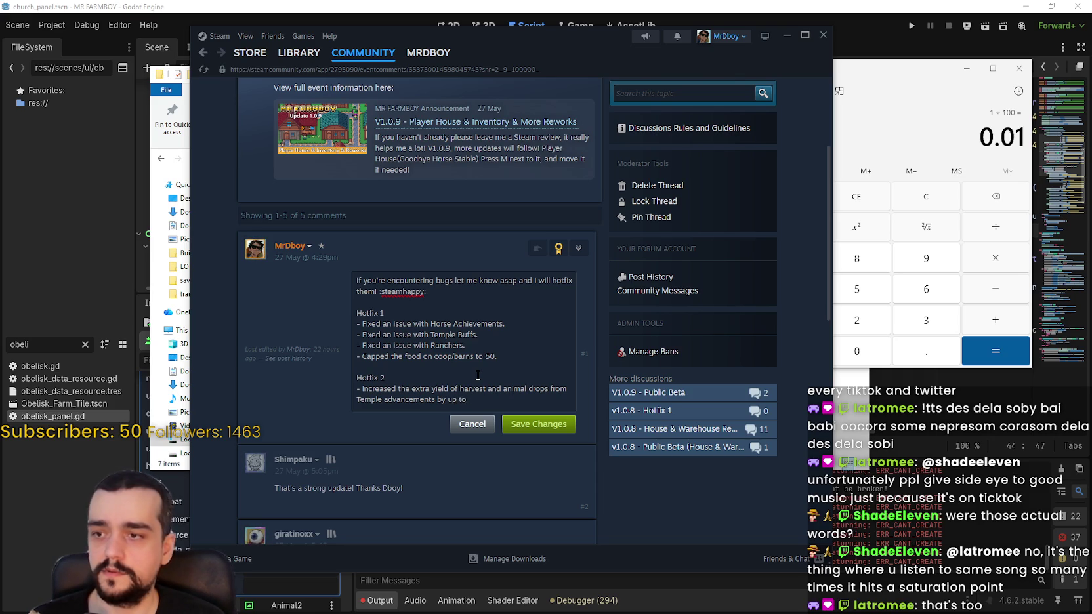
key(BackSpace)
key(BackSpace)
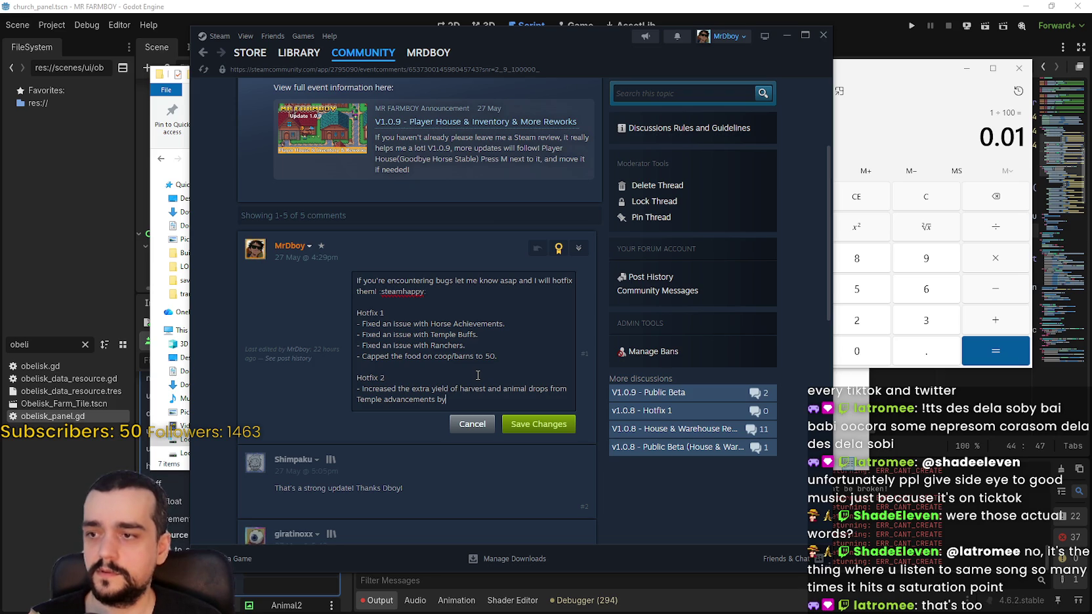
key(BackSpace)
key(BackSpace)
text(from 6%)
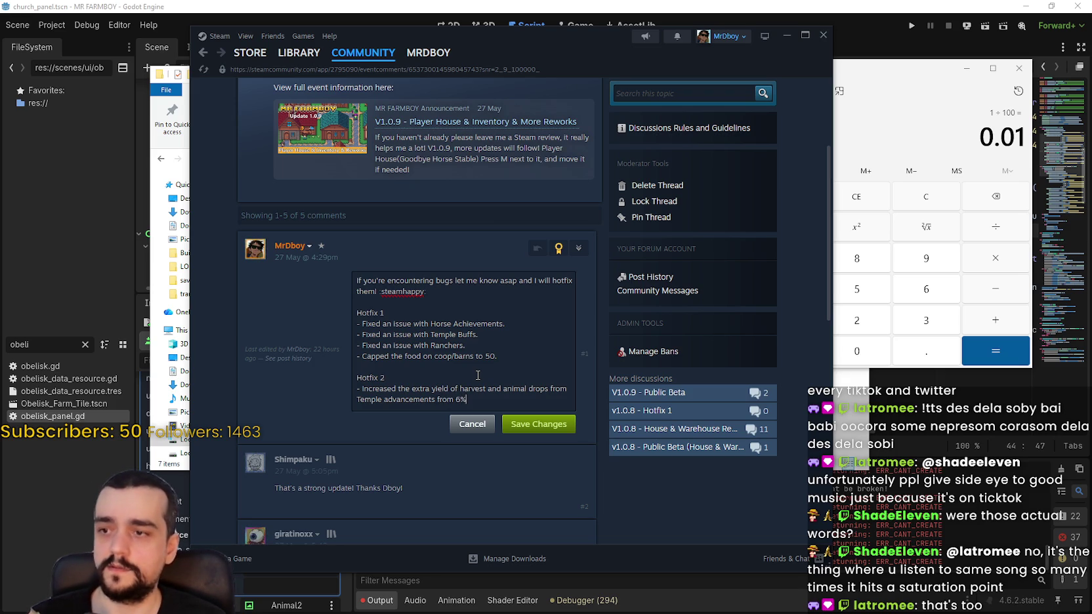
text( to 24%)
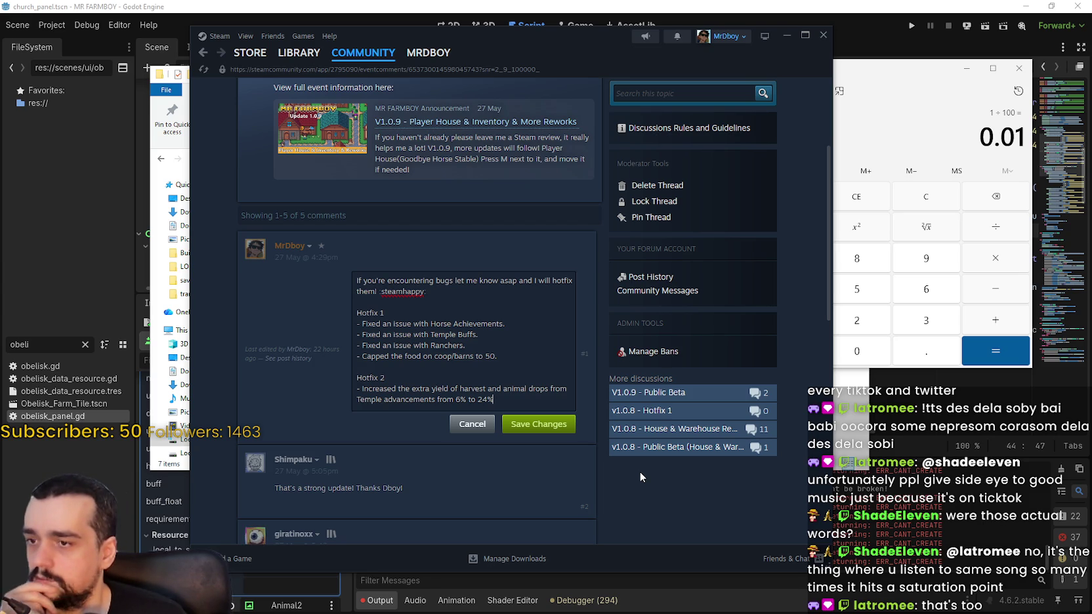
Insert 'chance' after 'extra yield' and capitalise 'Advancements'.
click(450, 389)
text(chan)
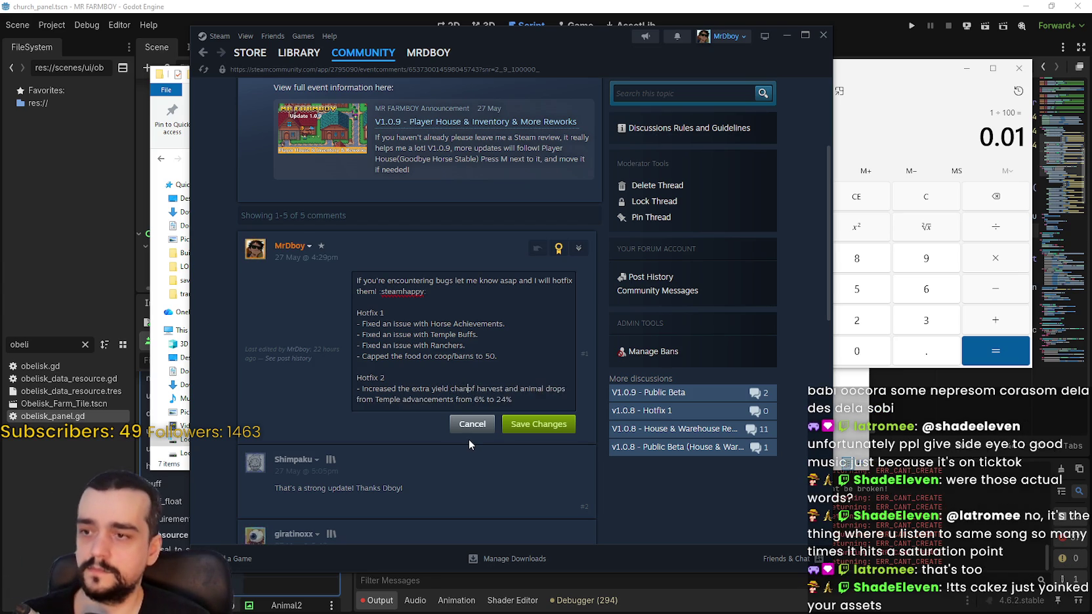
text(ce)
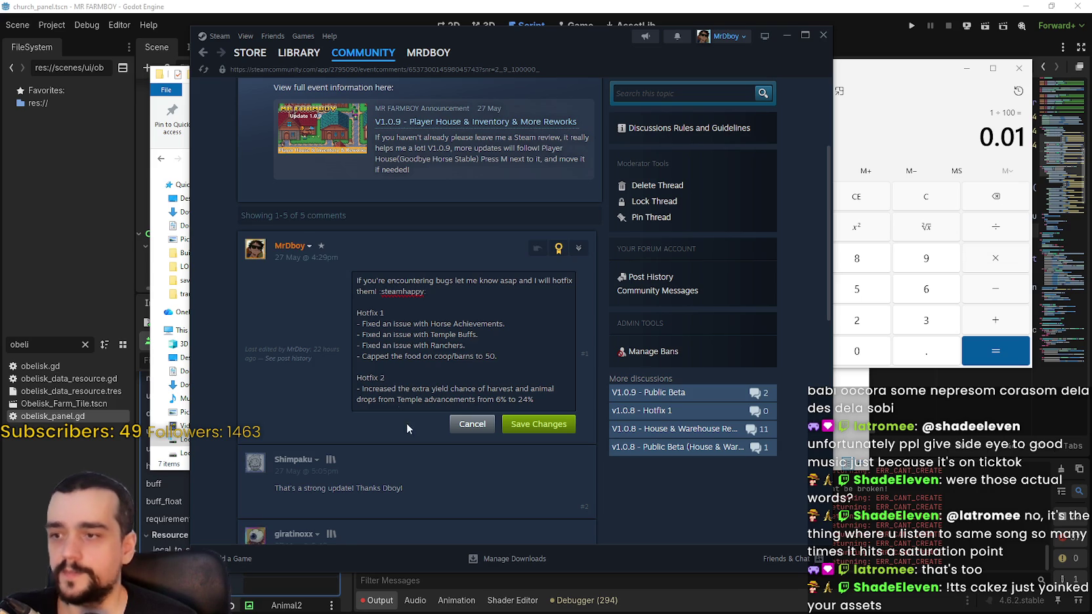
double_click(379, 389)
mouse_move(378, 383)
mouse_down()
mouse_move(537, 389)
mouse_move(371, 401)
mouse_move(399, 401)
mouse_up()
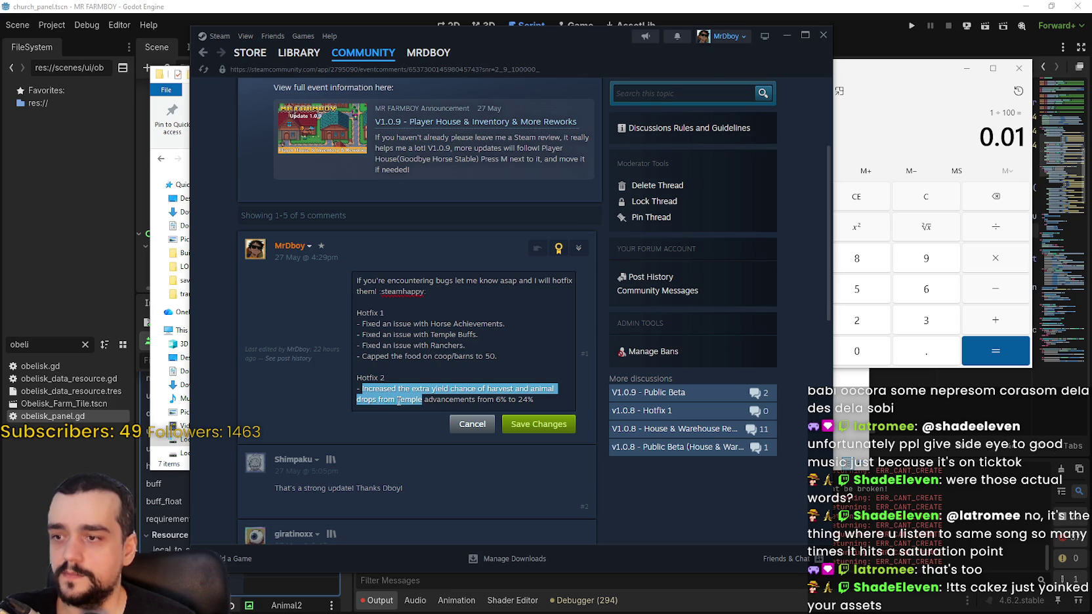
click(398, 400)
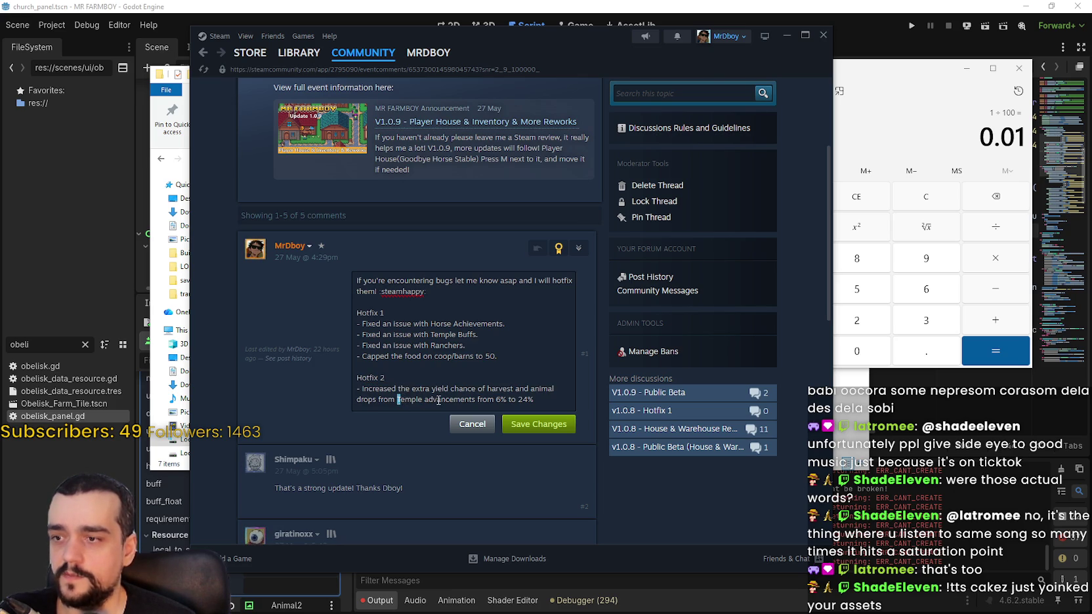
click(426, 400)
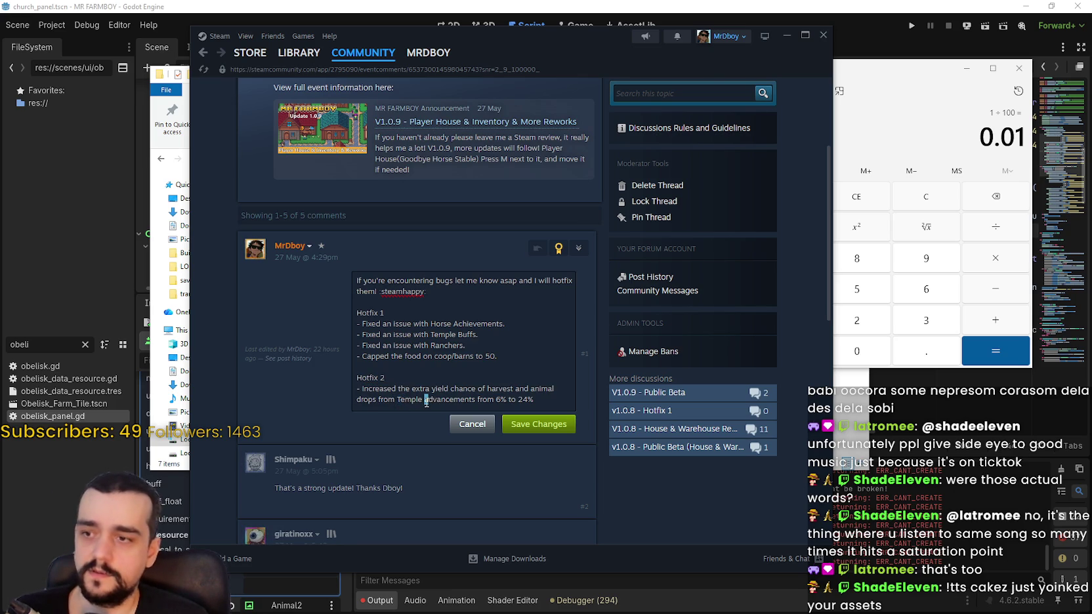
key(Delete)
text(A)
click(537, 402)
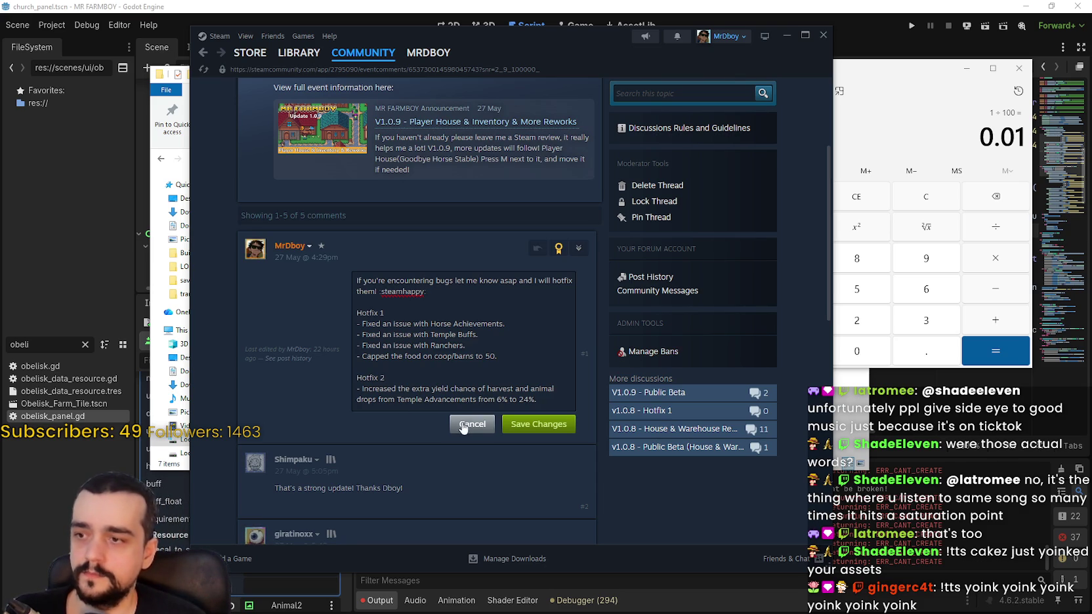
Save the edited comment, select its Hotfix 2 section, and switch to Discord.
click(544, 427)
drag(333, 378, 273, 370)
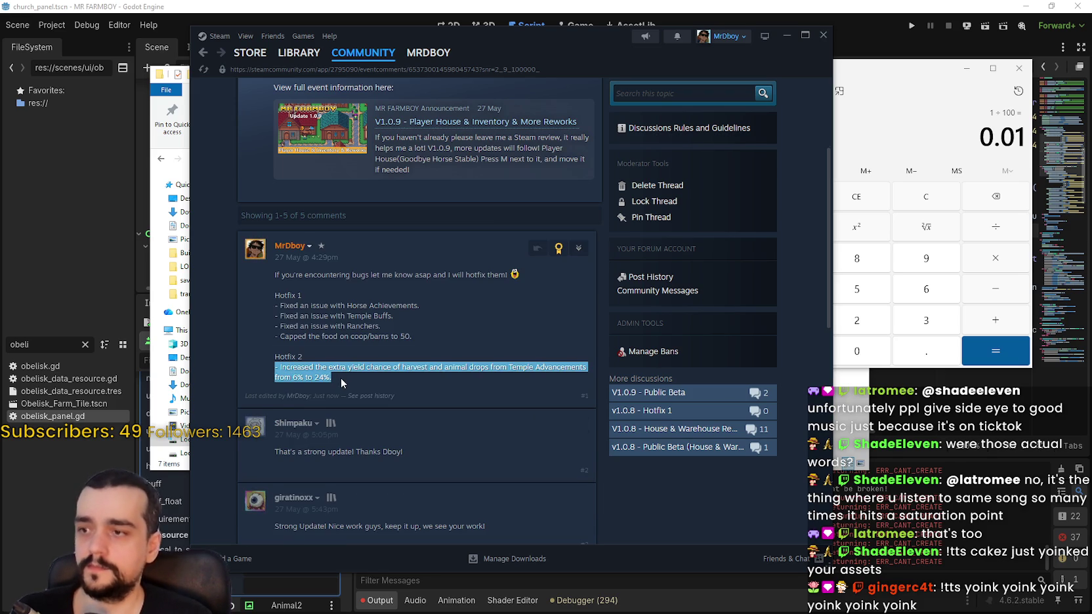
mouse_move(340, 378)
mouse_down()
mouse_move(274, 366)
mouse_move(274, 356)
mouse_up()
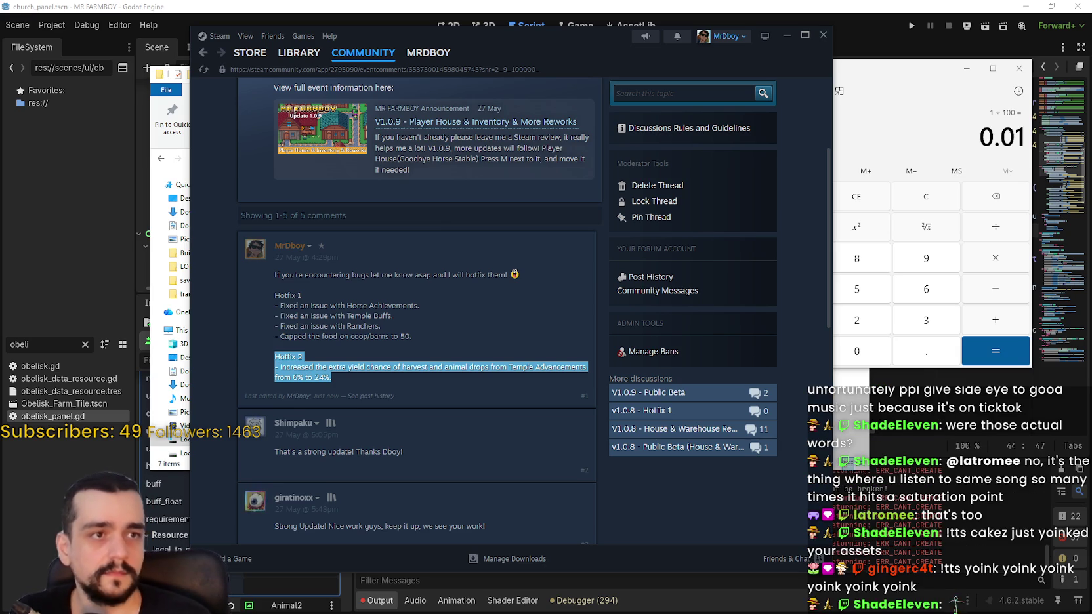
key(alt+Tab)
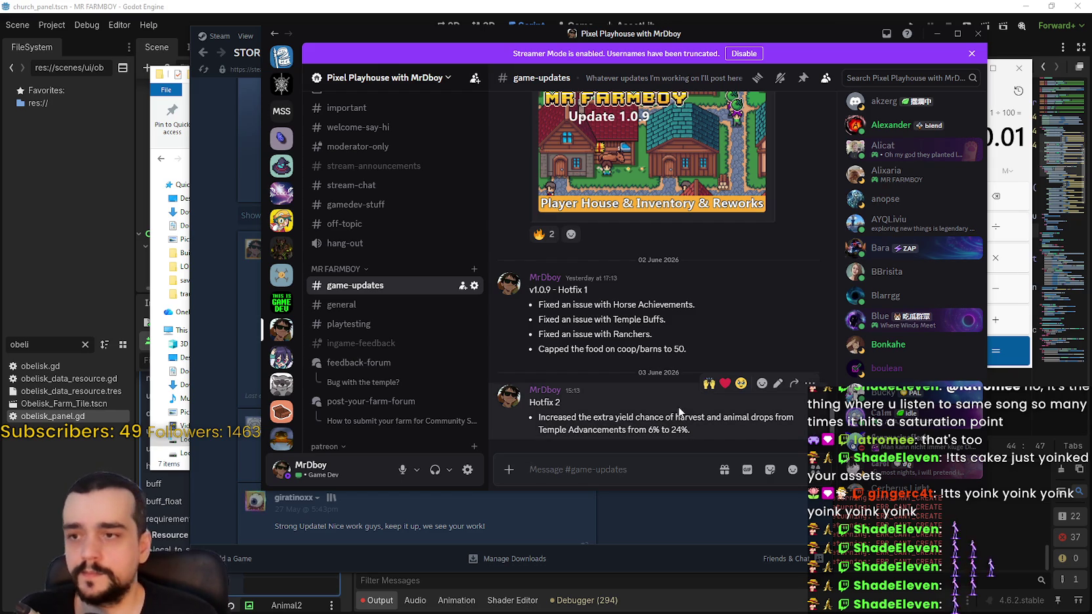
Edit the Discord Hotfix 2 message so it reads 'v1.0.9 - Hotfix 2' and save.
click(779, 387)
click(539, 383)
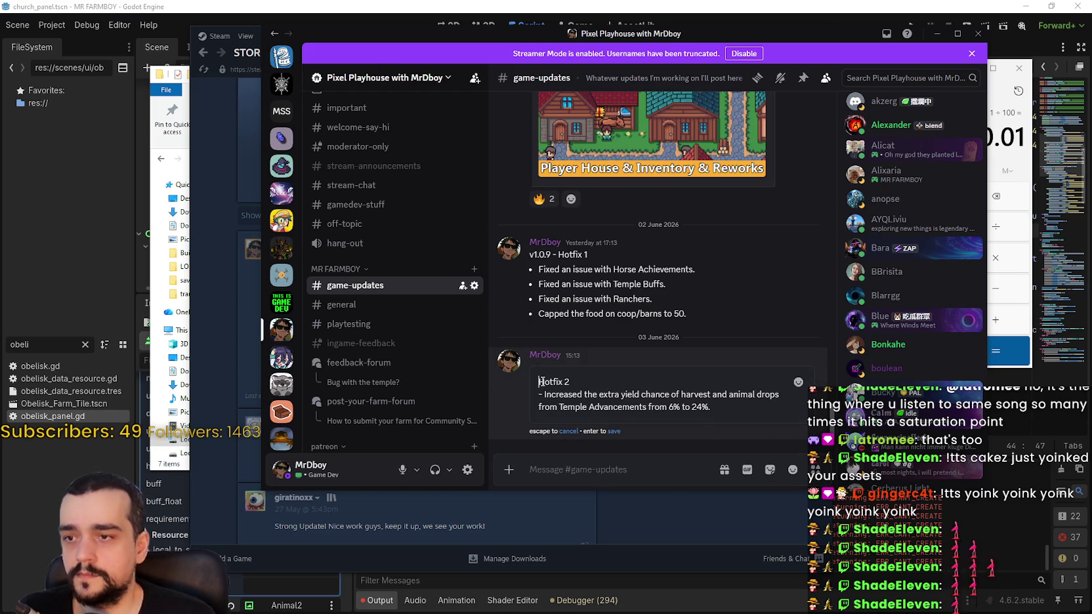
text(v1.0.9)
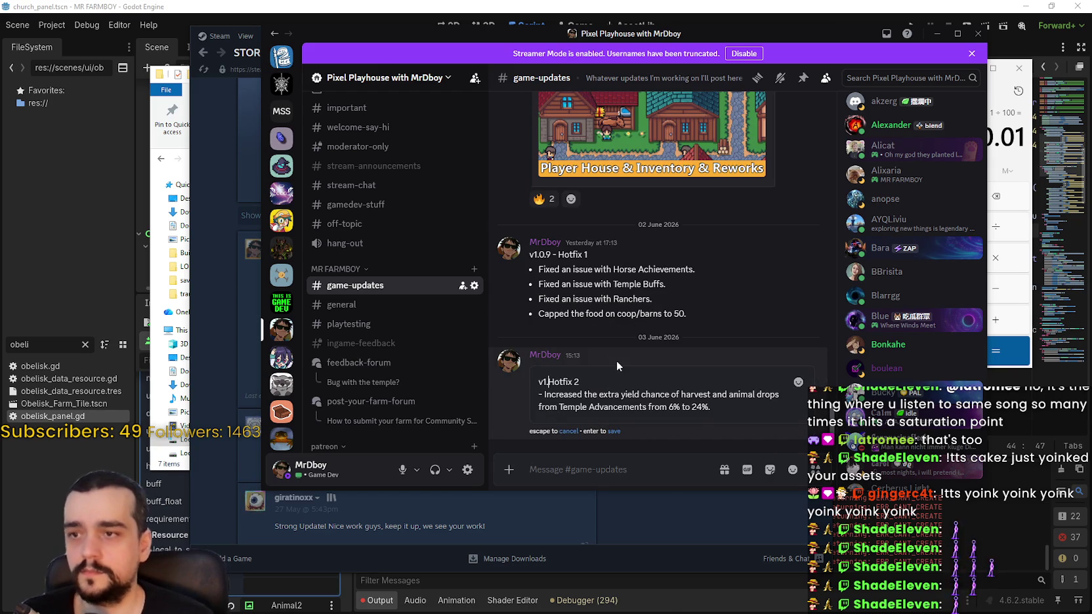
text( -)
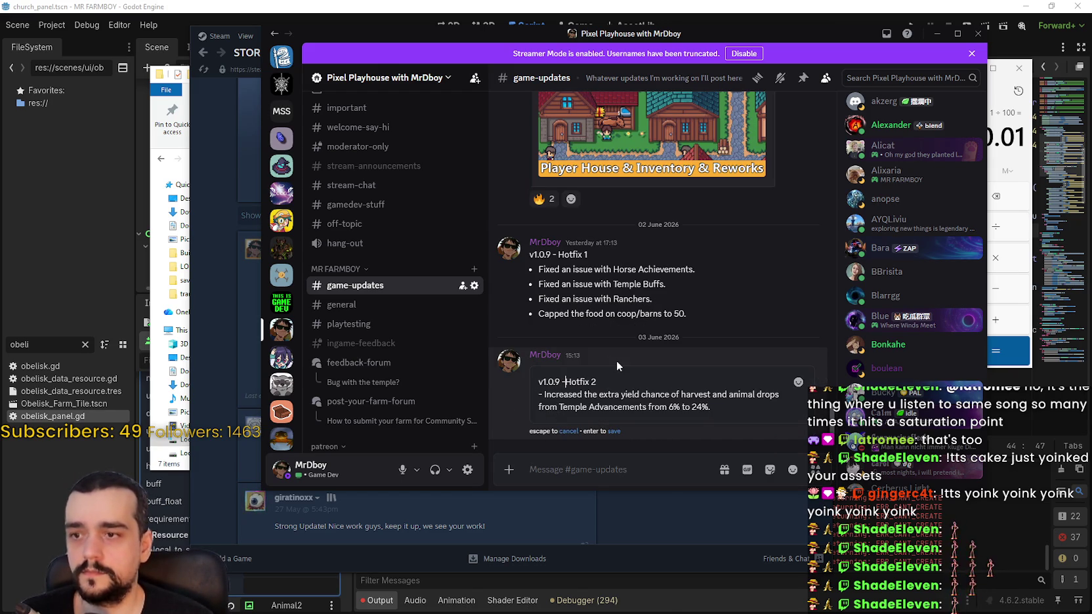
click(614, 431)
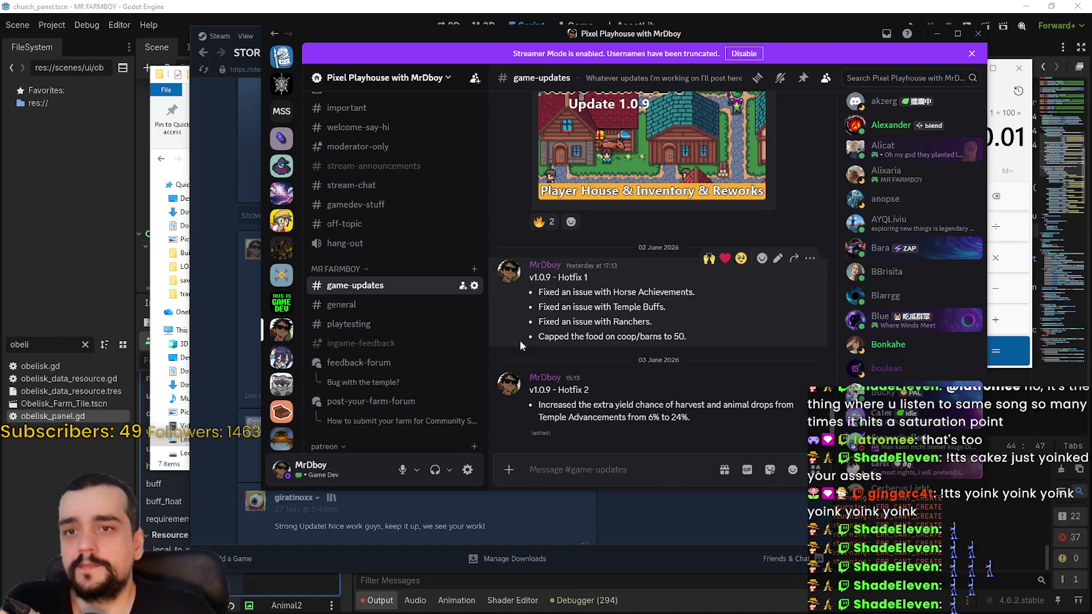
click(394, 305)
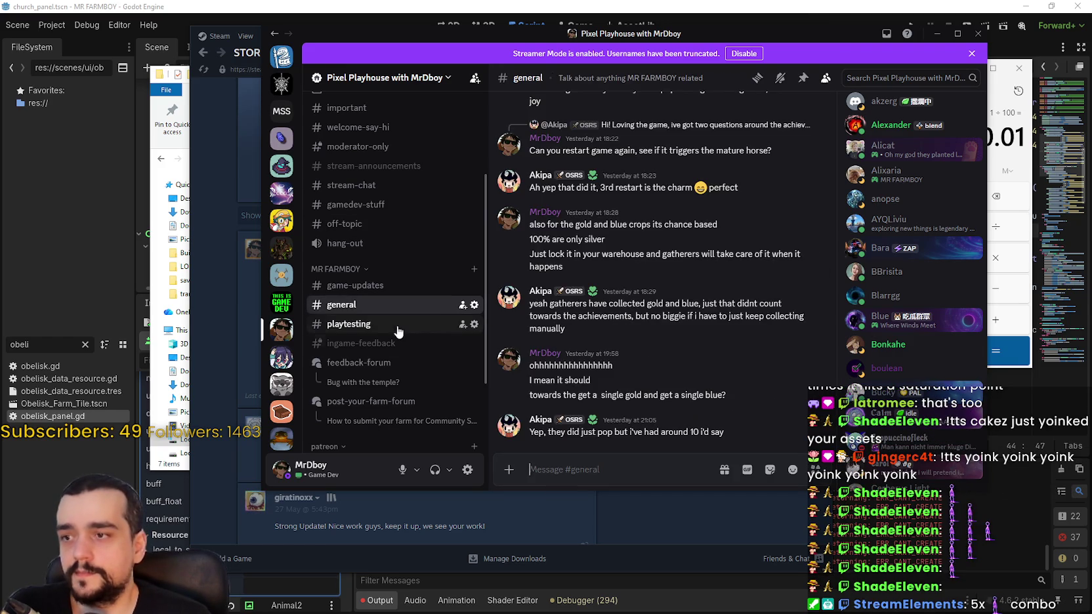
click(396, 324)
click(642, 471)
text(@)
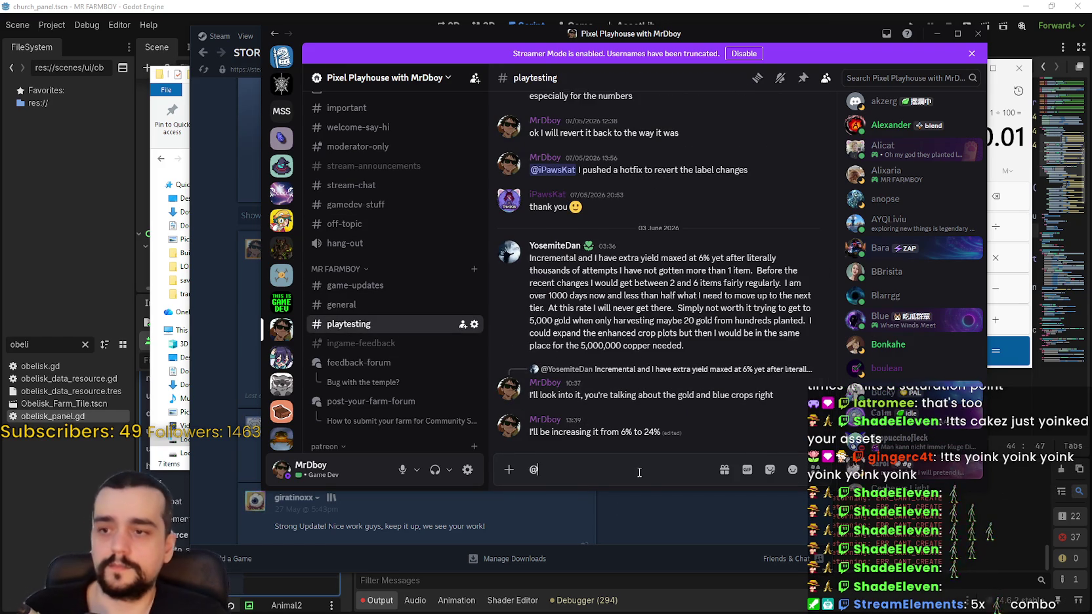
key(Down)
key(Return)
text(rele)
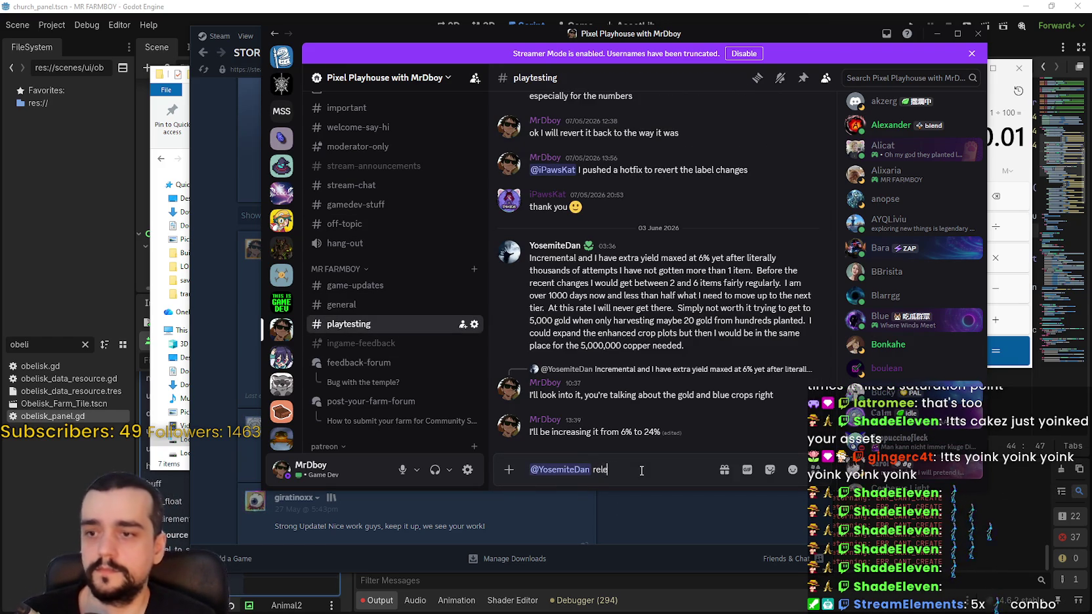
text(ased a hotf)
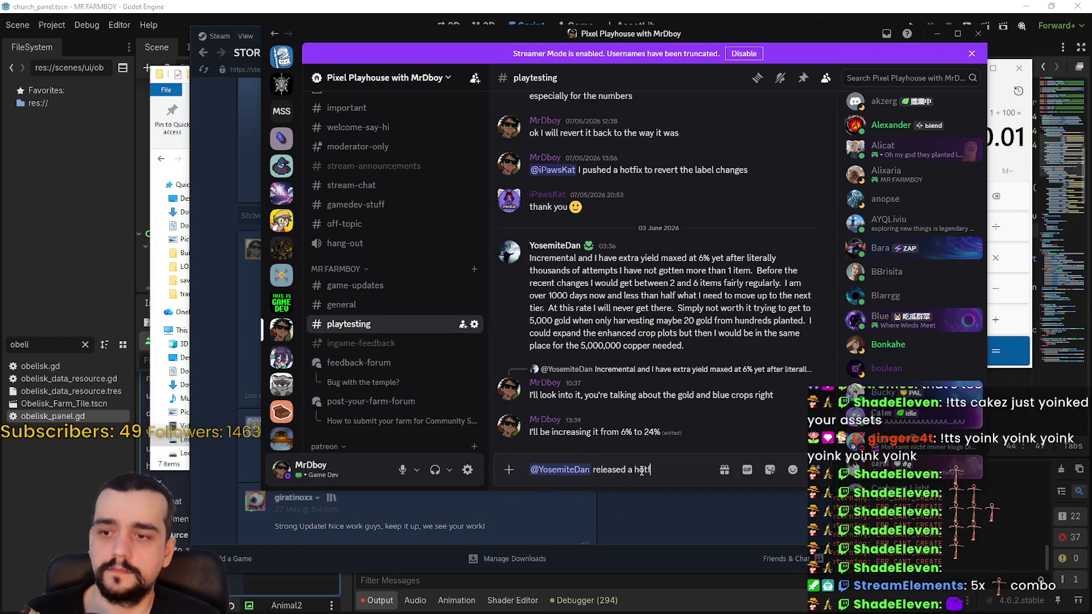
text(ix)
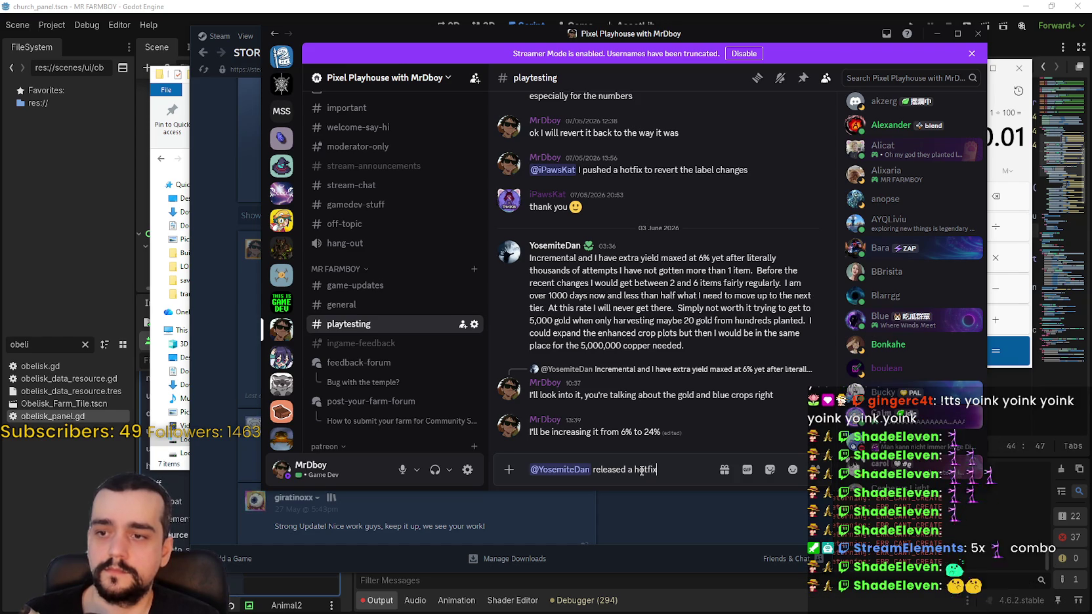
text( let me know if its mu)
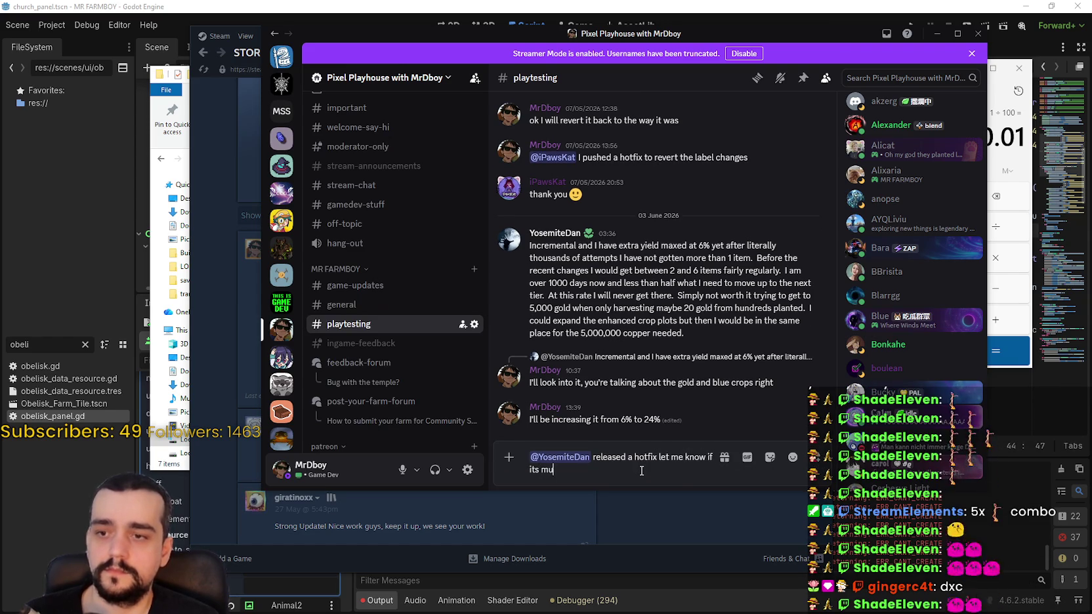
text(ch better)
key(Return)
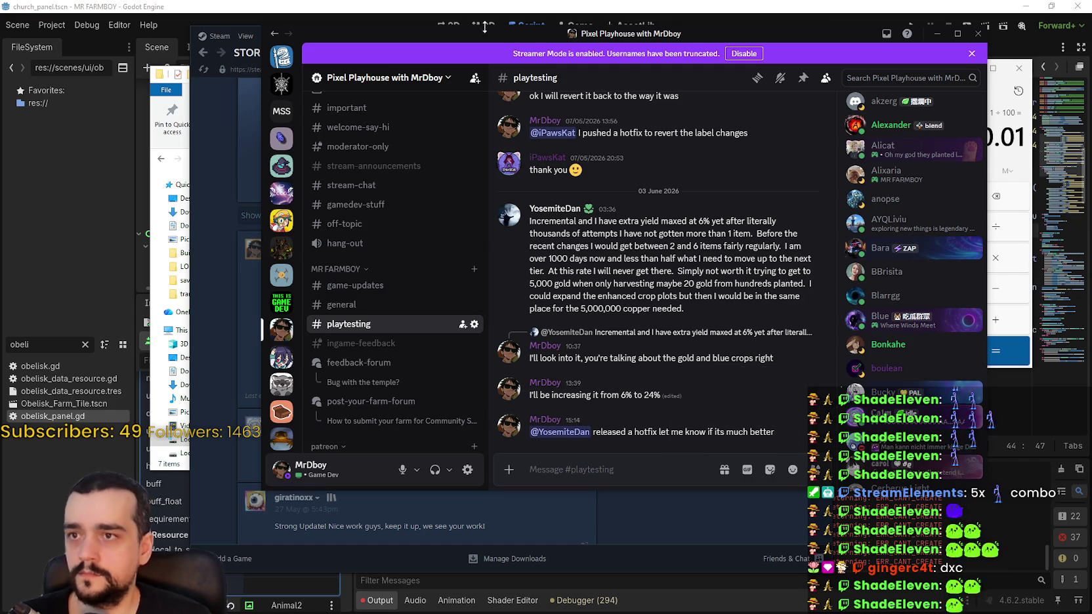
click(937, 34)
Close Calculator and return to the MR FARMBOY discussions list of 171 topics.
click(1019, 68)
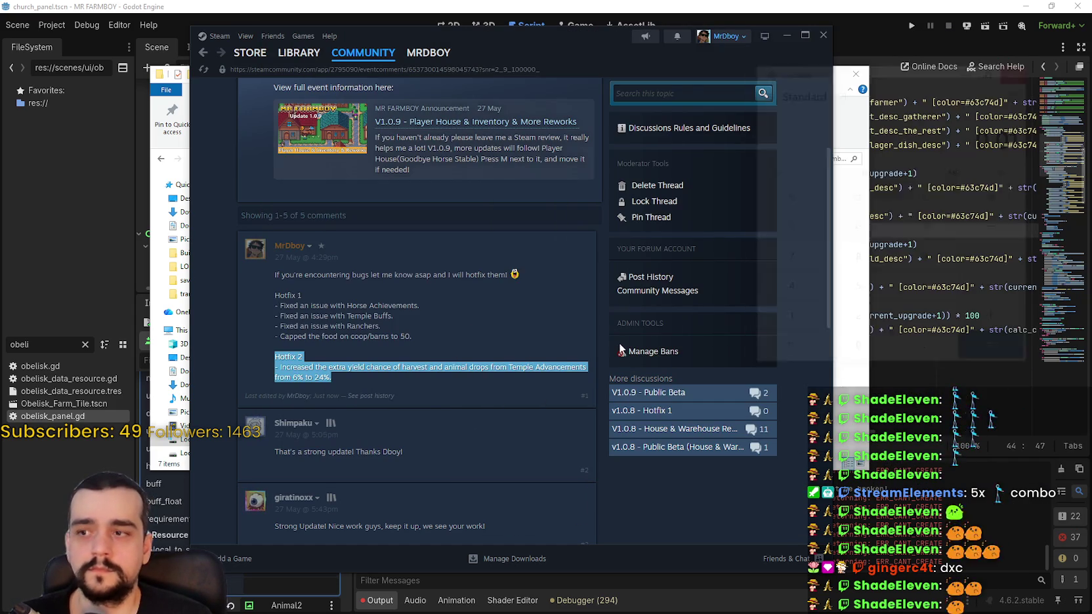
click(439, 389)
scroll(430, 345, up, 3)
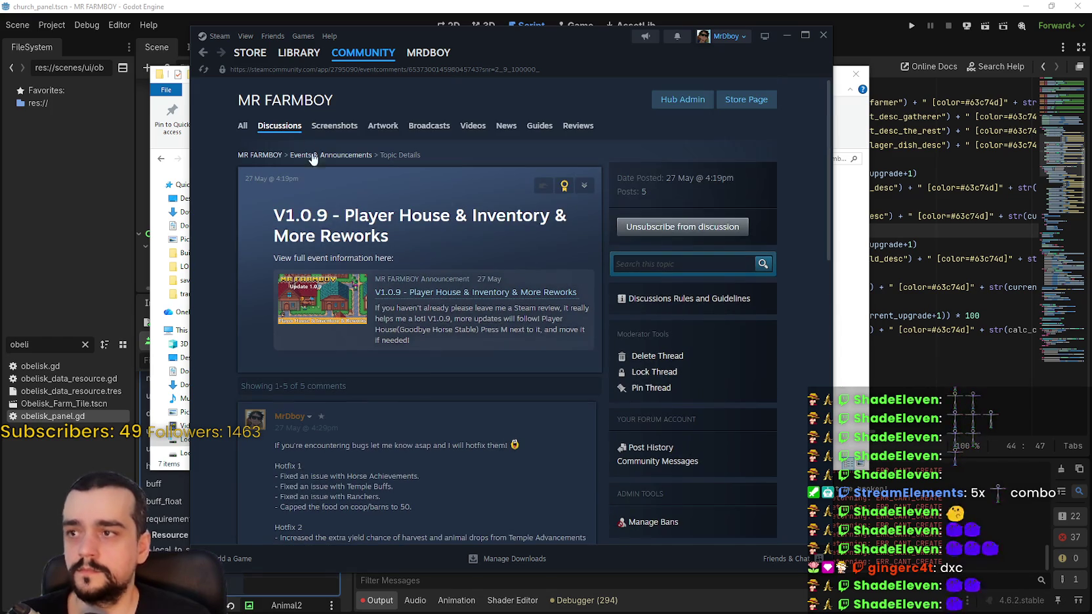
click(279, 120)
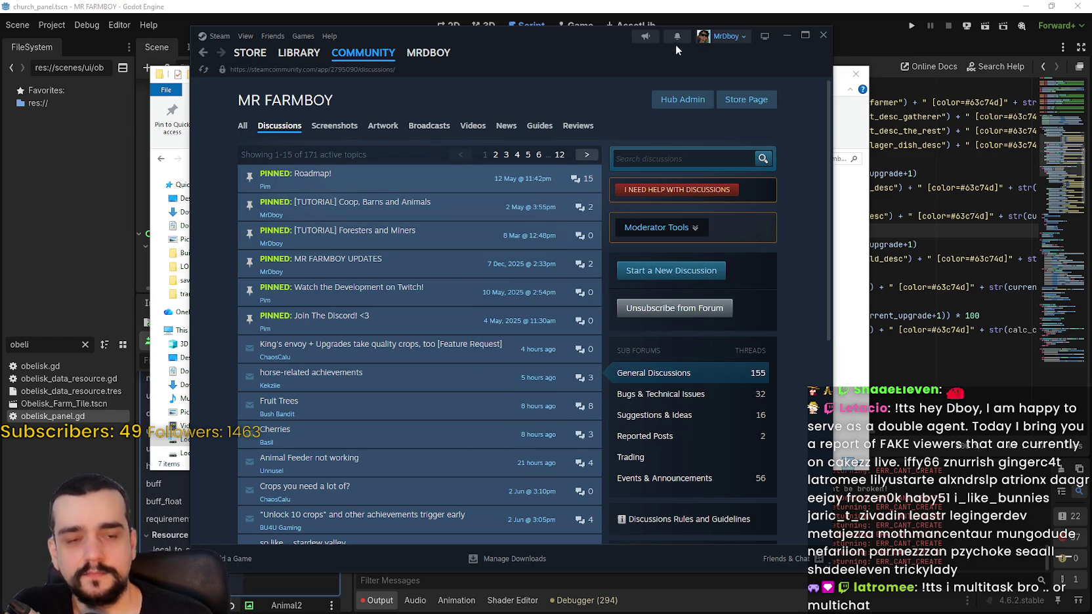
drag(371, 37, 533, 37)
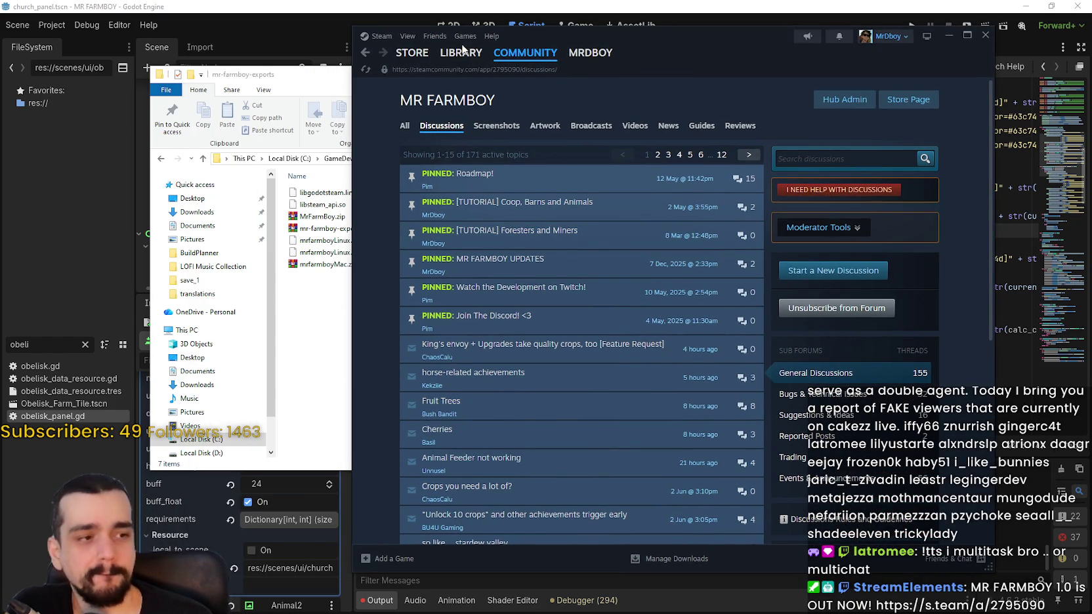
Close the exports folder and Steam, returning to obelisk_panel.gd near BLUE_CROPS_DROP.
click(328, 315)
click(856, 74)
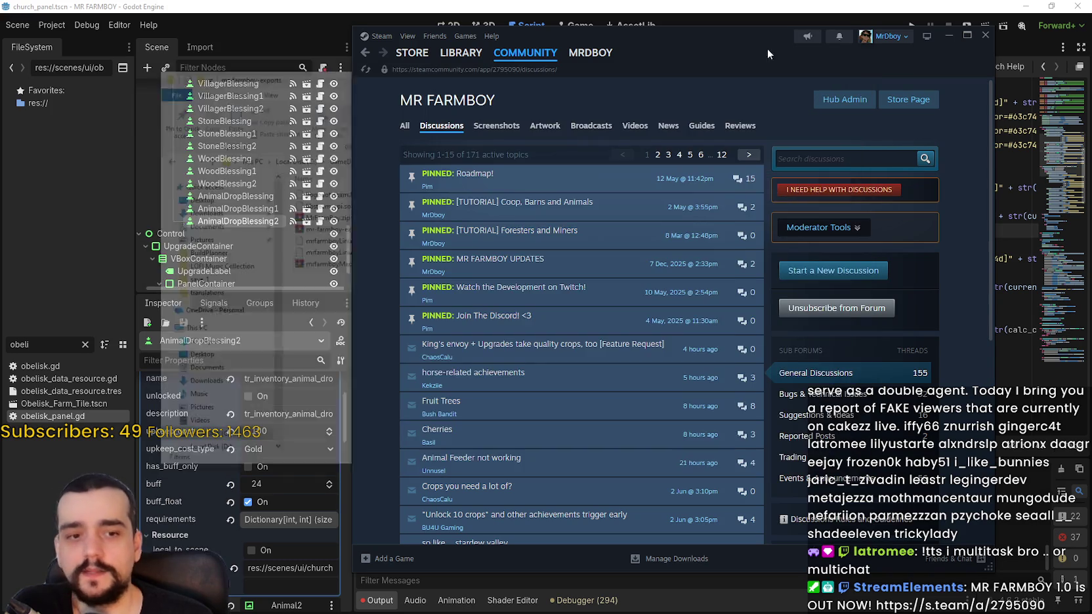
drag(767, 49, 693, 59)
click(908, 46)
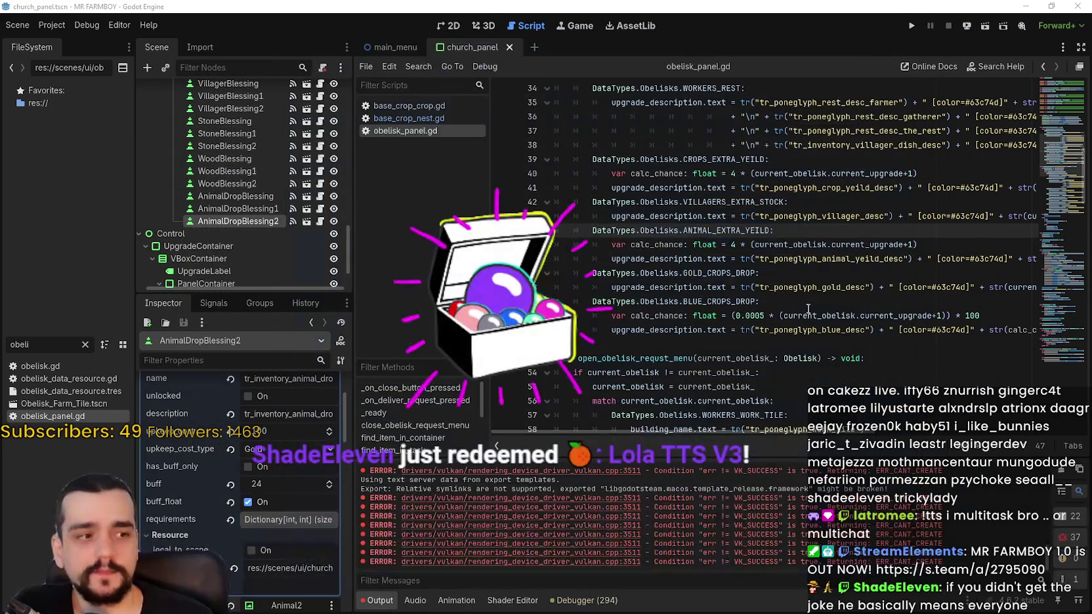
click(809, 299)
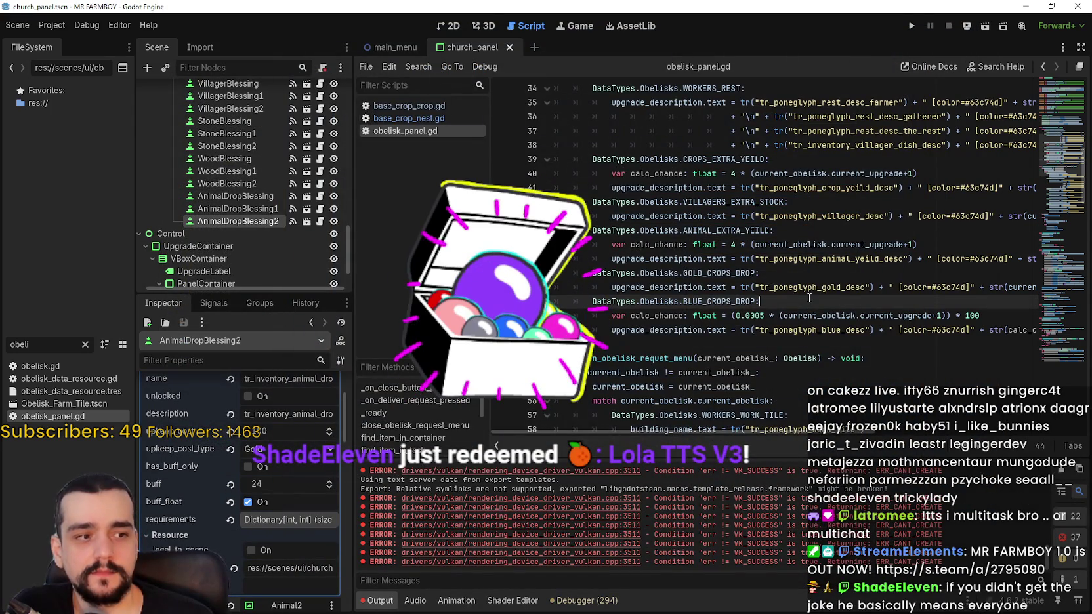
click(786, 347)
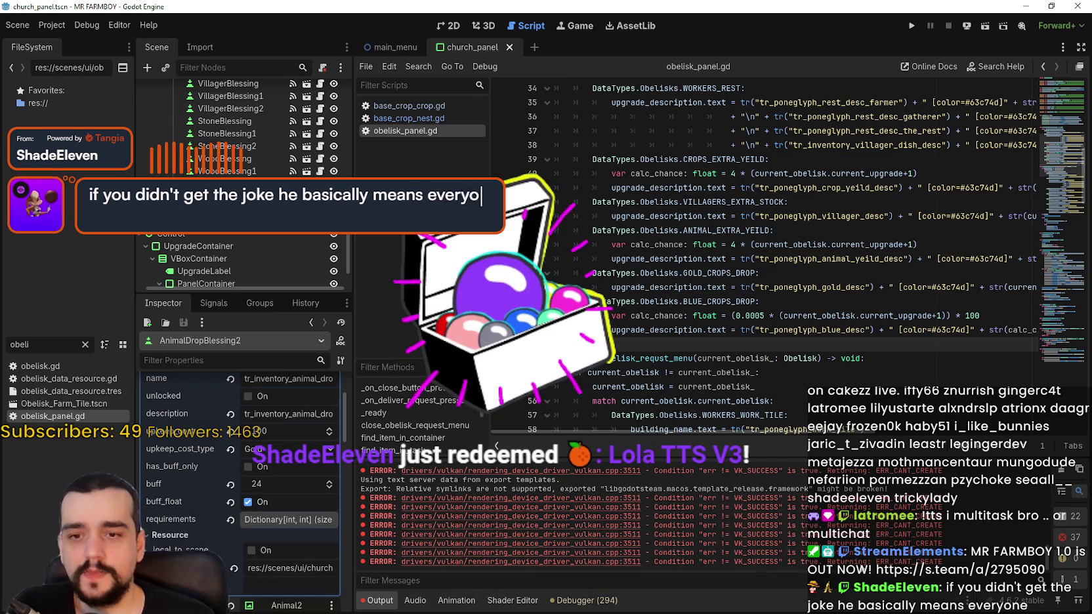
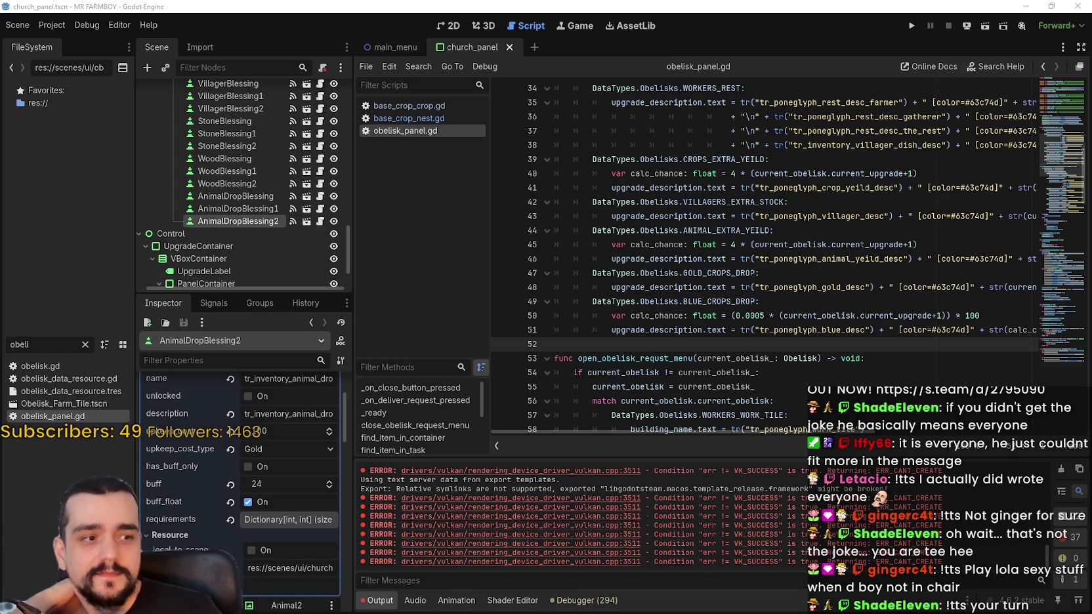
Leave empty line 52 of obelisk_panel.gd and bring Tangia's Interactions page to the front.
click(648, 350)
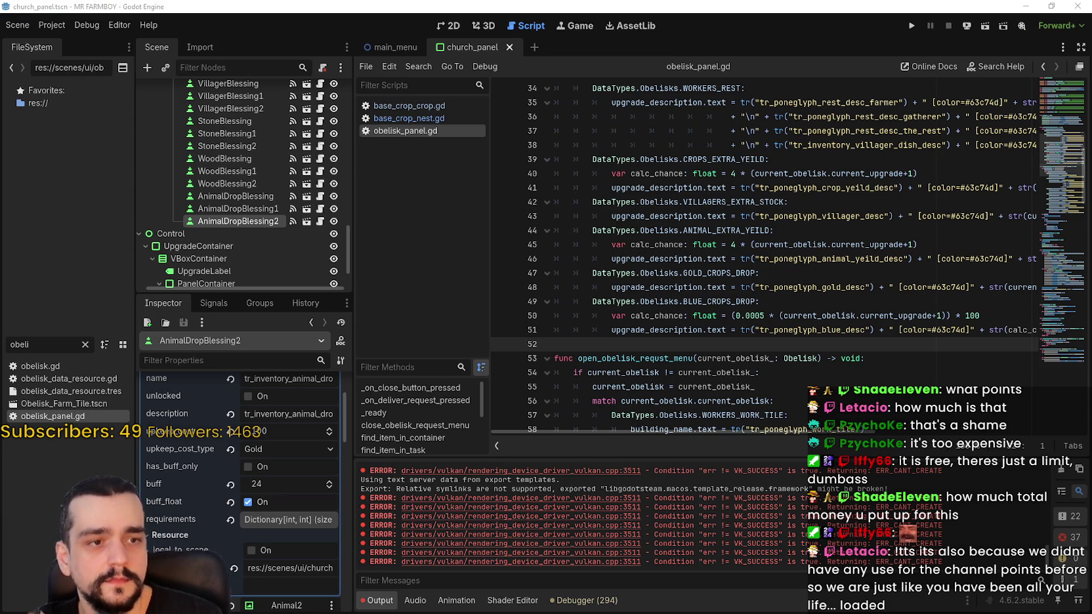
key(alt+Tab)
scroll(580, 377, down, 5)
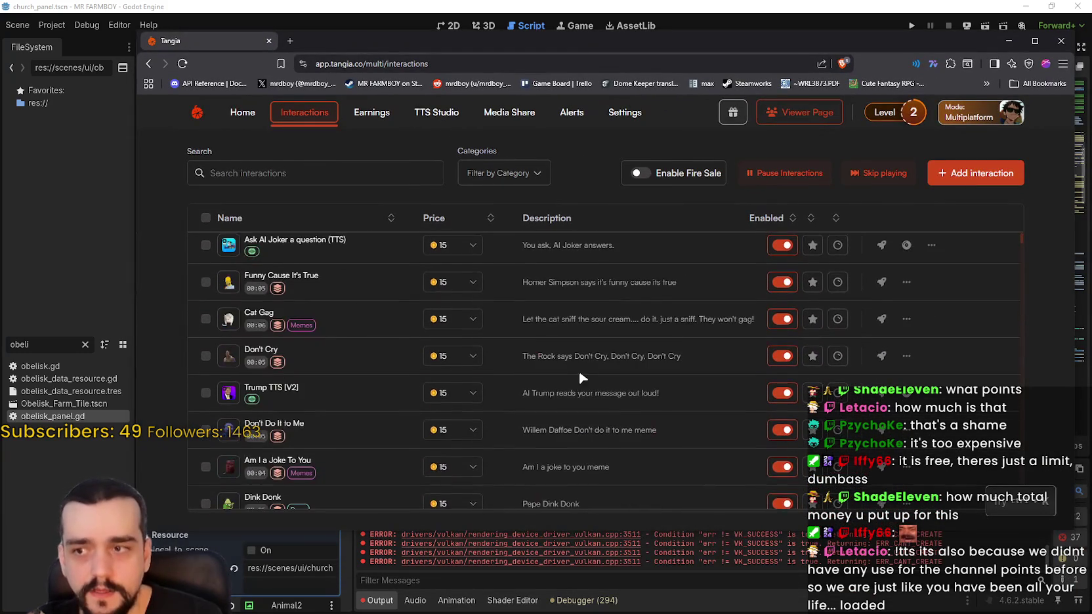
Select the Search interactions field and browse the unfiltered interactions list.
scroll(578, 369, up, 5)
click(379, 178)
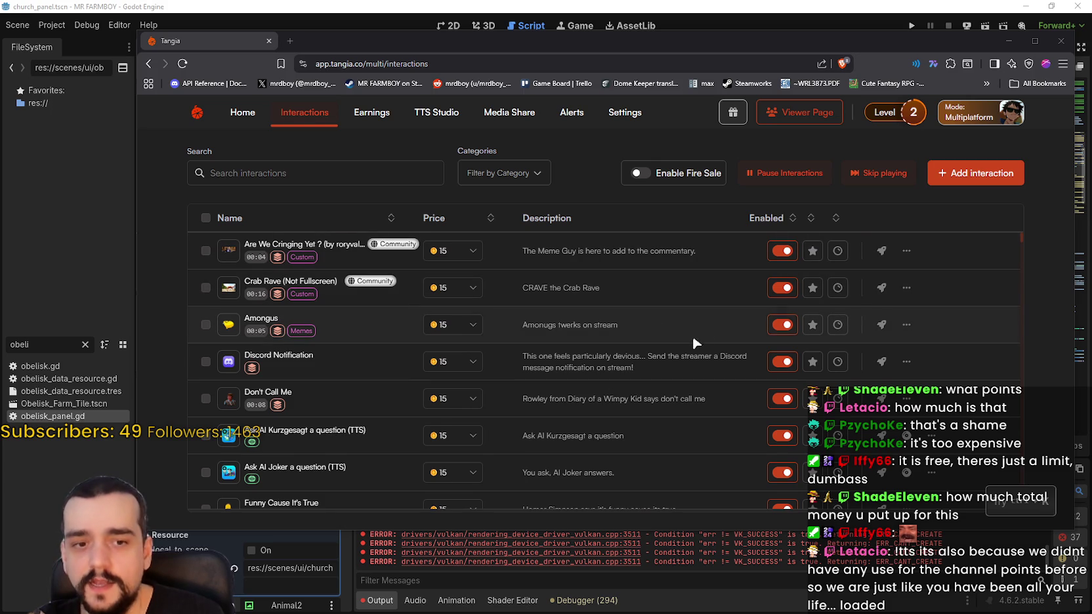
scroll(591, 378, down, 4)
scroll(609, 338, down, 10)
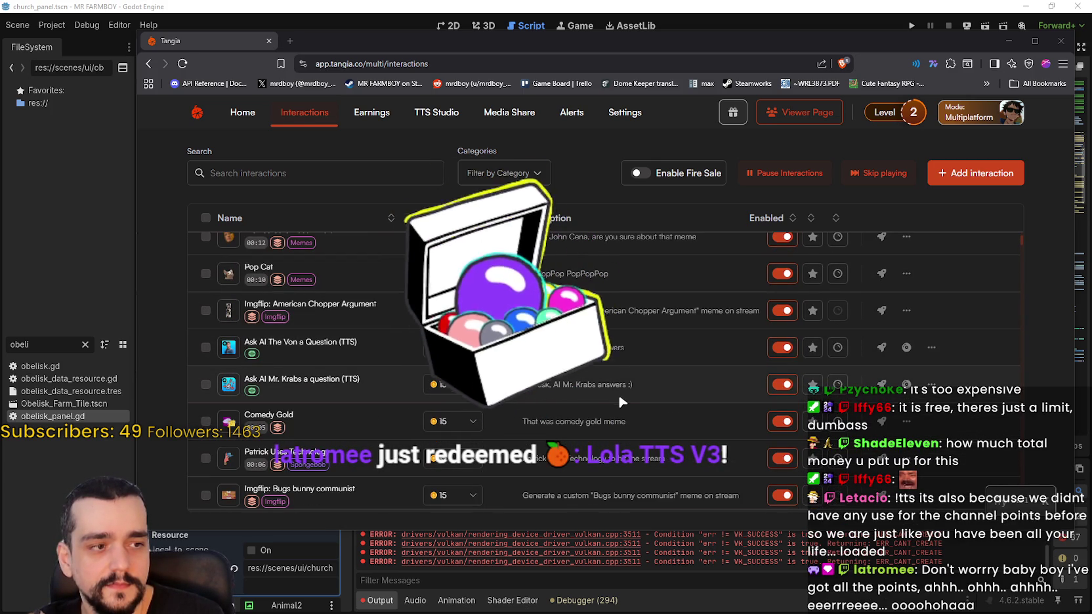
scroll(561, 376, up, 8)
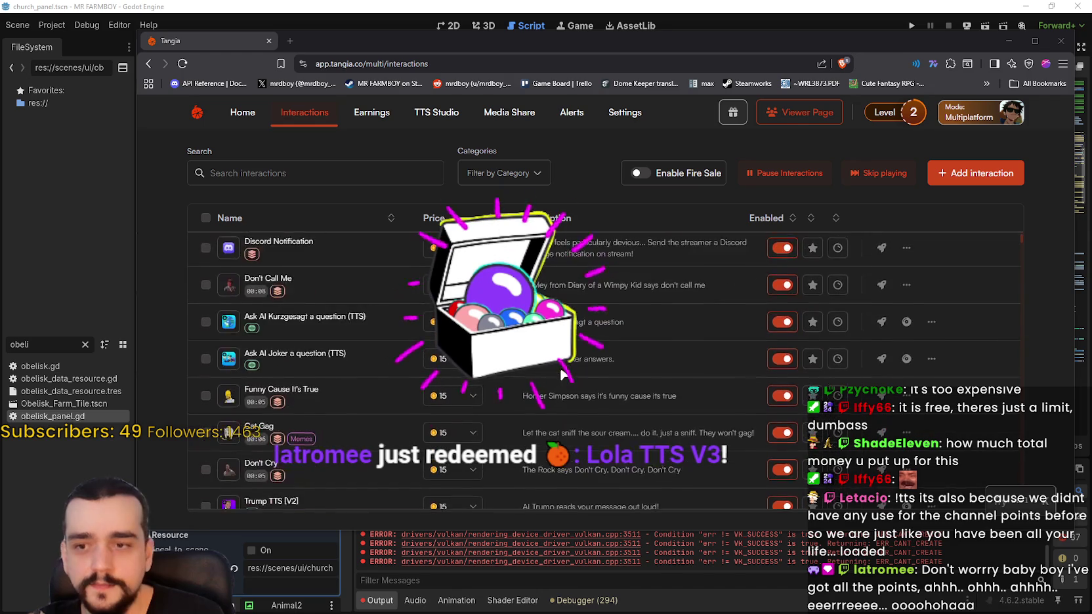
scroll(561, 376, down, 6)
scroll(561, 375, down, 8)
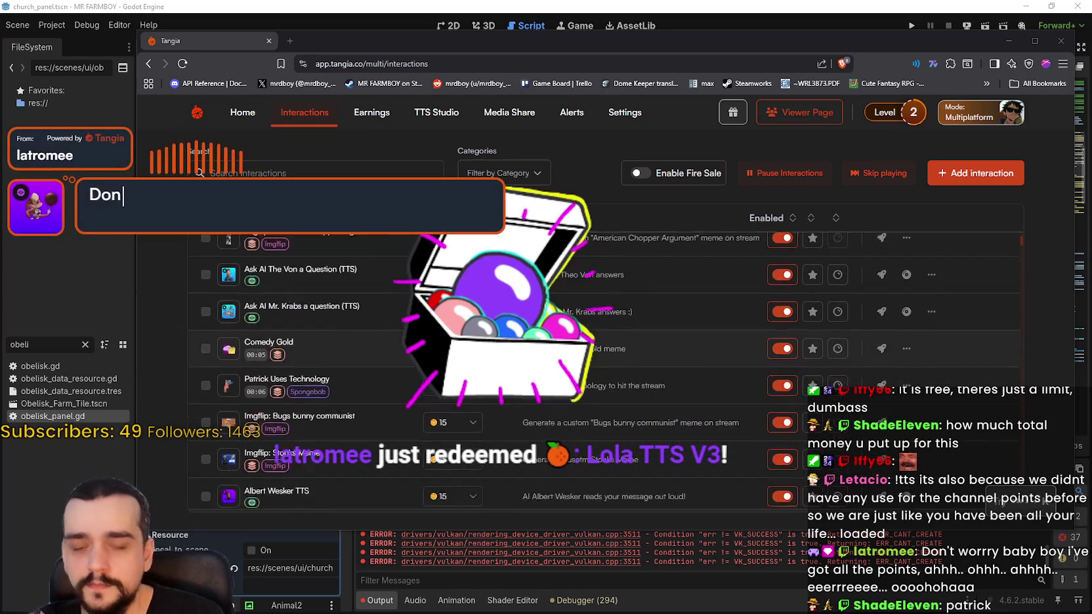
scroll(564, 371, up, 3)
scroll(563, 371, down, 5)
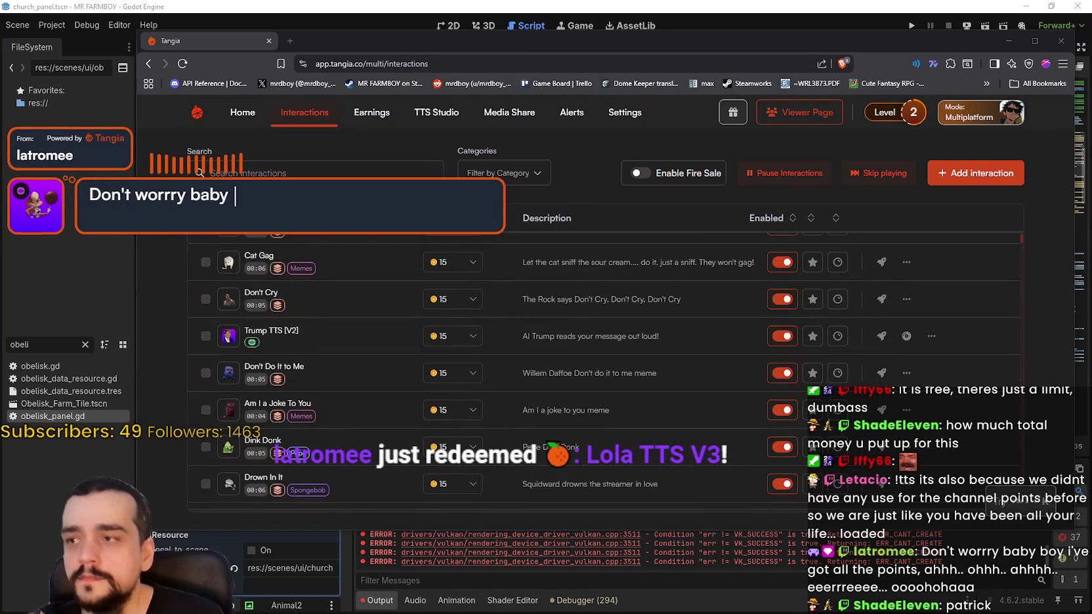
Search 'patrick' and review matches like Patrick Bateman TTS and Patrick Star TTS [V2].
text(patrick)
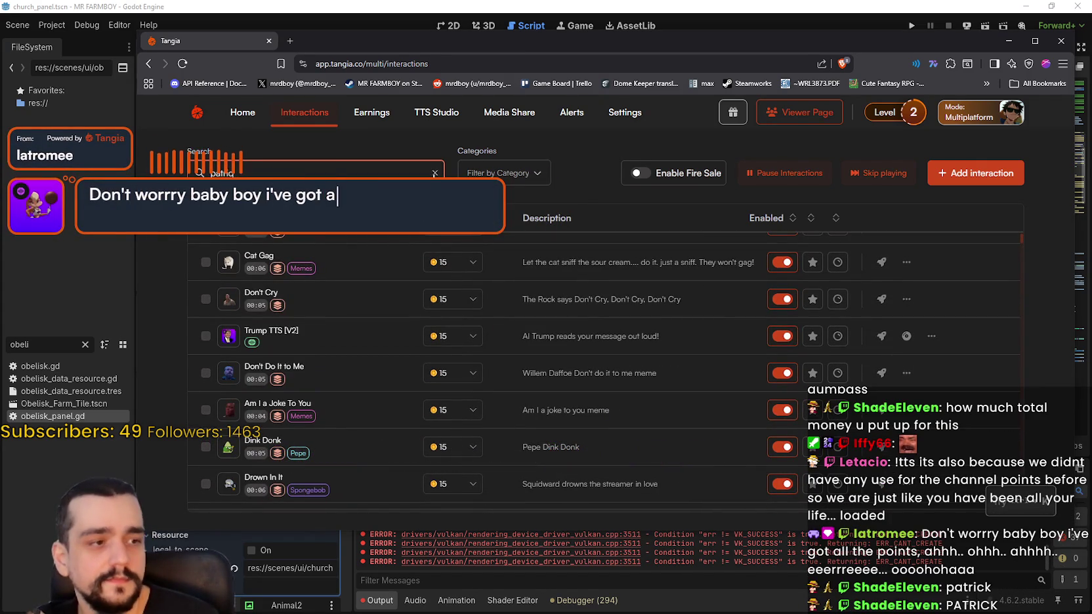
scroll(592, 384, up, 5)
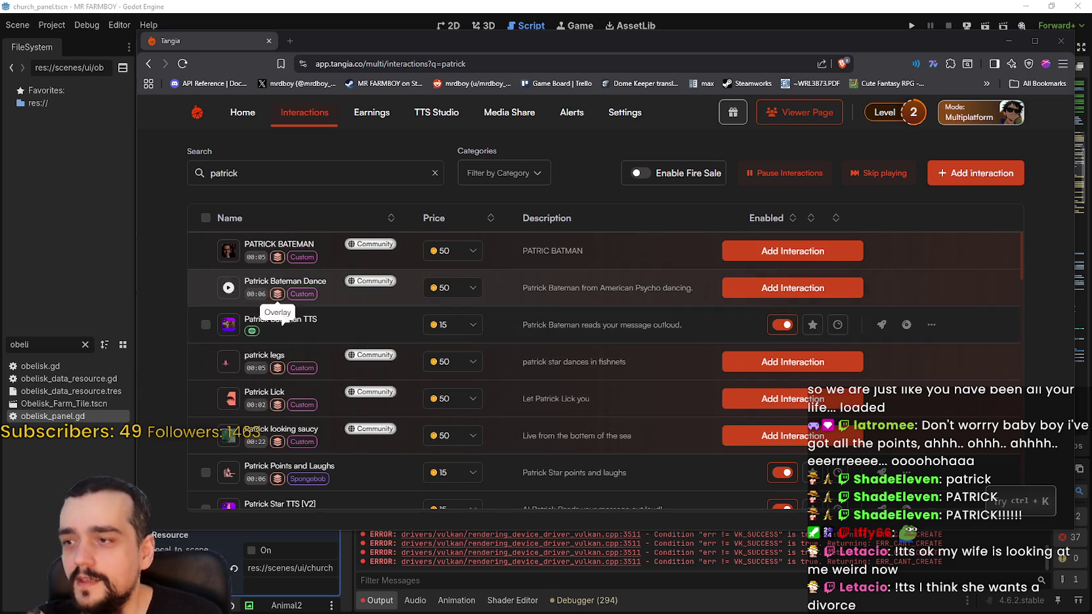
scroll(657, 337, down, 2)
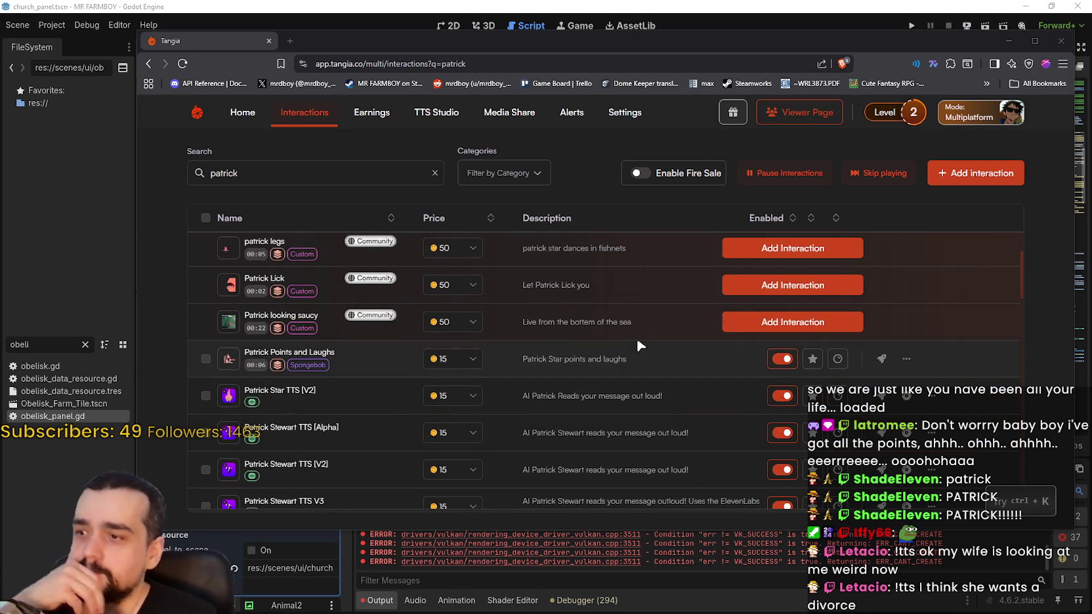
scroll(631, 336, down, 1)
scroll(629, 338, down, 1)
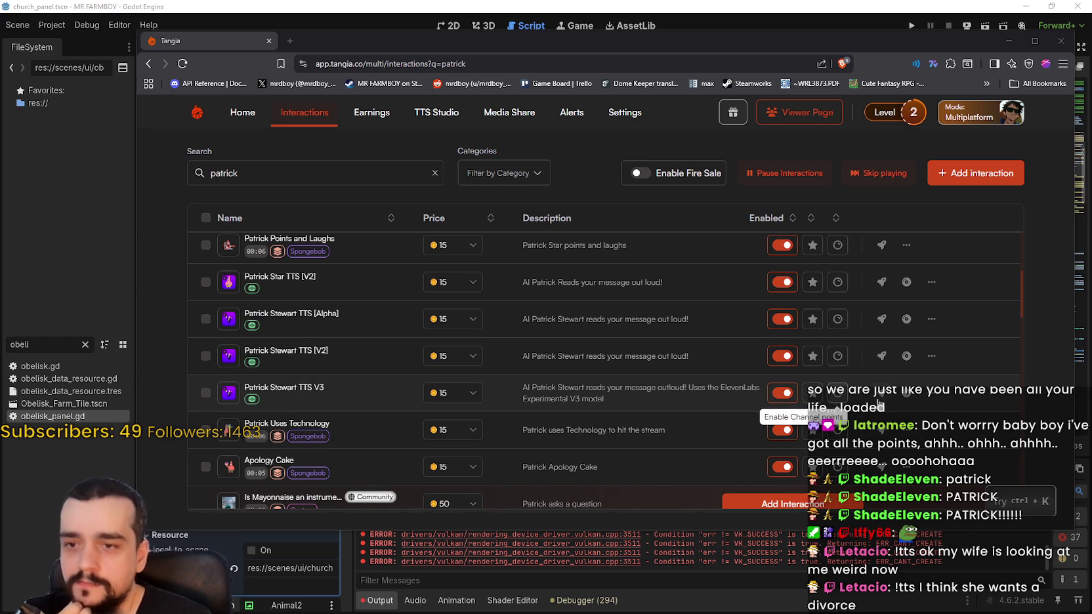
Send a test of Patrick Stewart TTS V3 and review the filtered Patrick interactions.
click(882, 393)
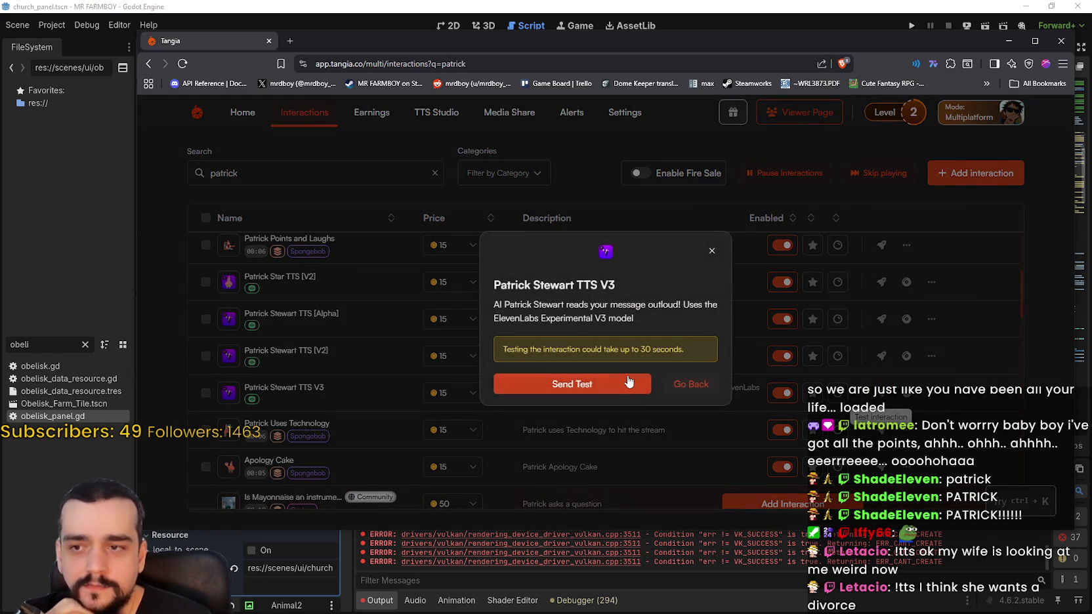
click(627, 381)
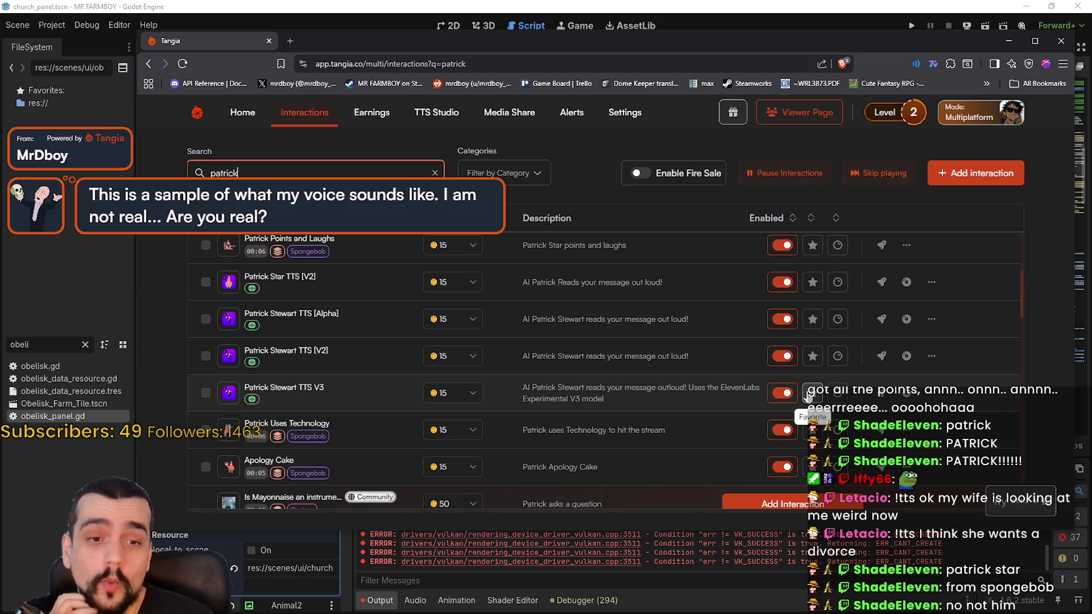
scroll(301, 379, up, 1)
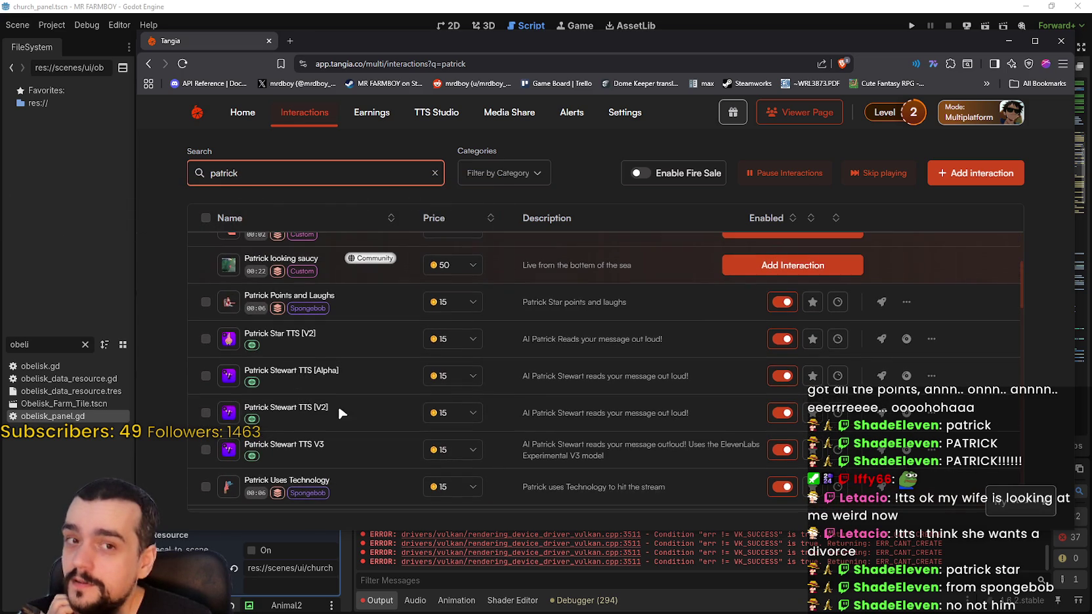
scroll(353, 423, up, 1)
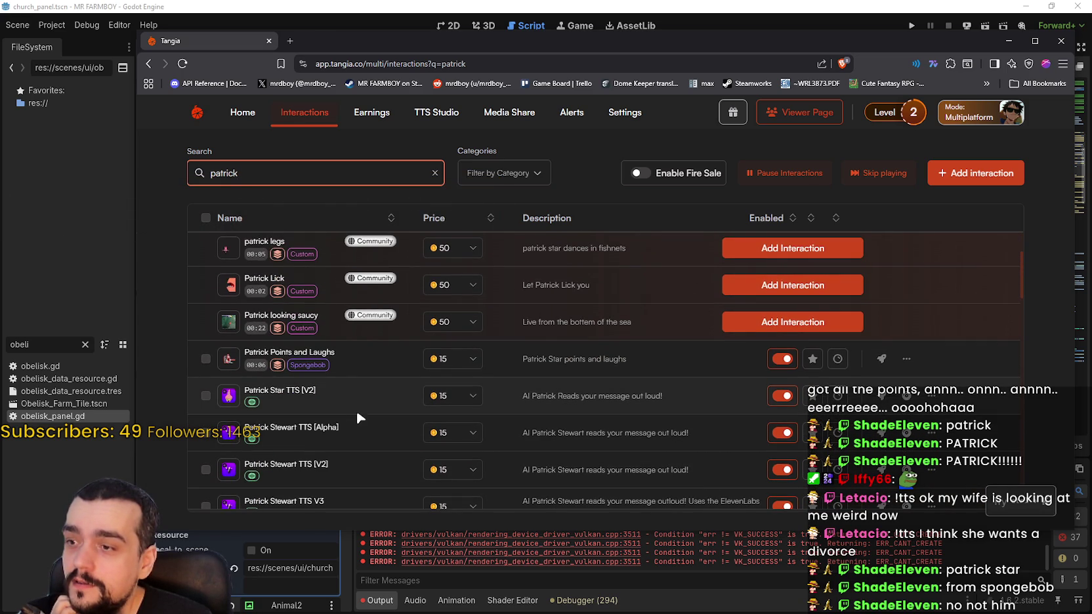
scroll(355, 424, down, 1)
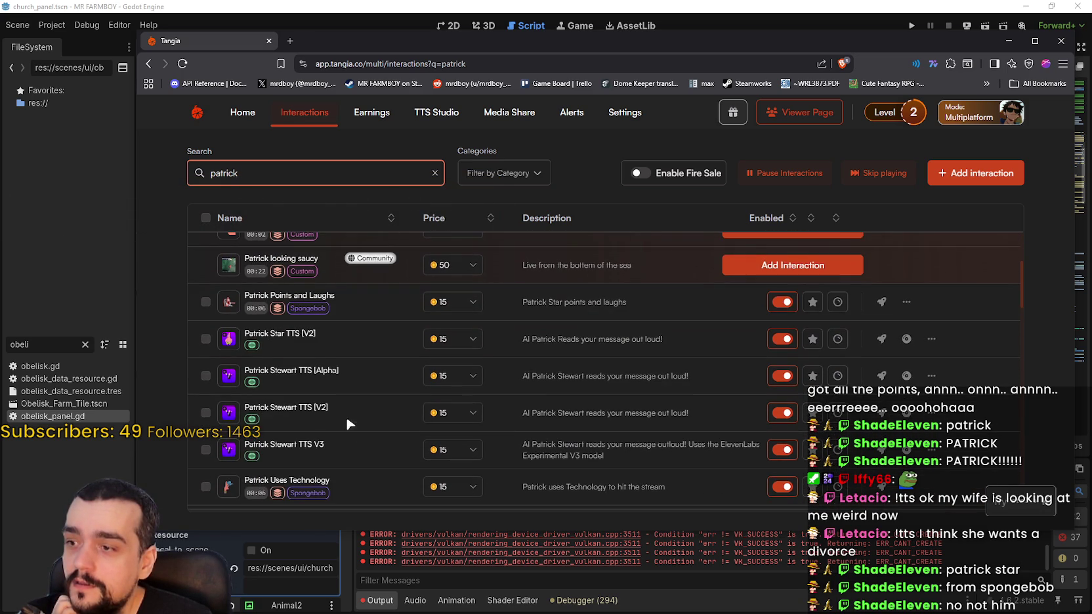
scroll(355, 394, up, 2)
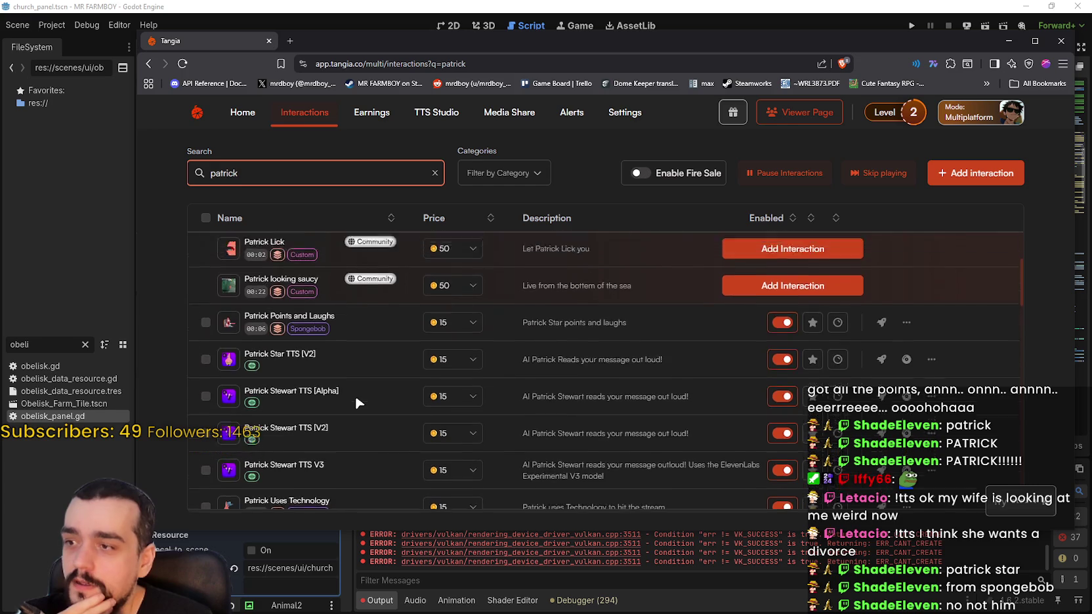
scroll(420, 458, up, 1)
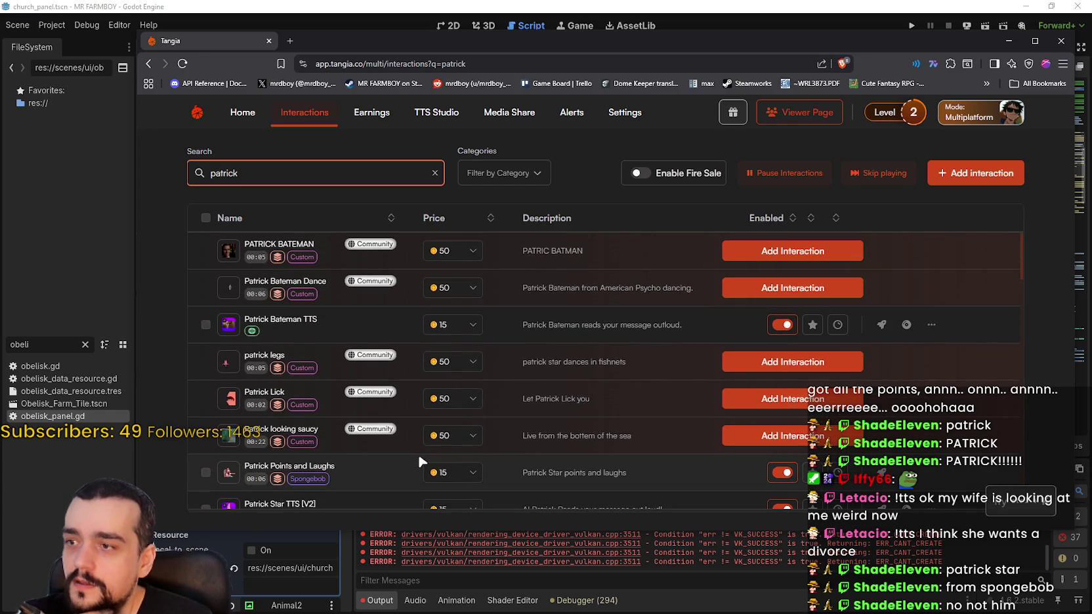
scroll(392, 434, down, 3)
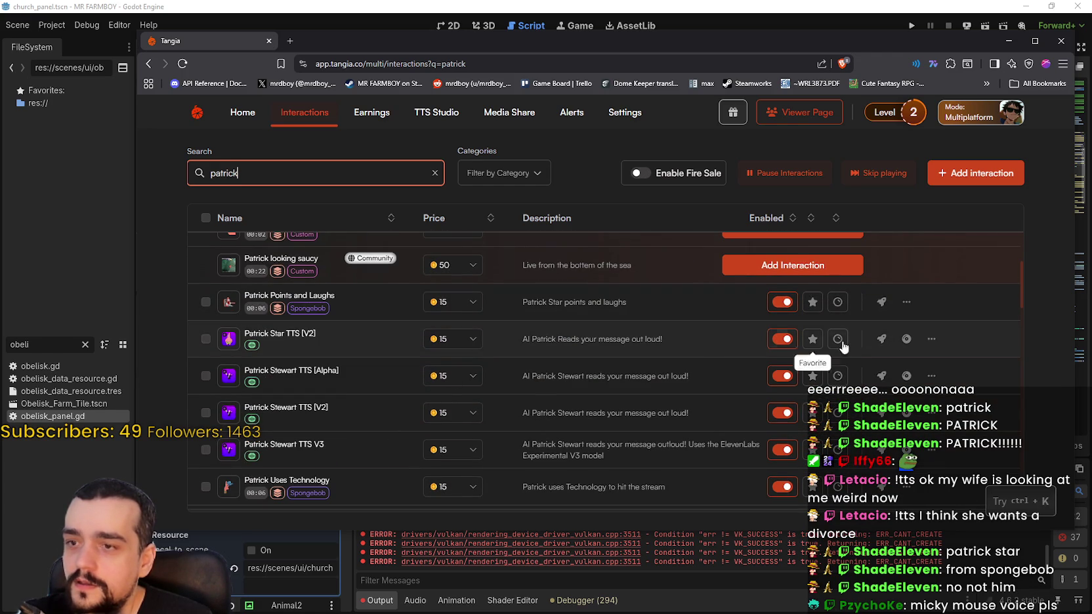
Send a test of the Patrick Star TTS [V2] interaction.
click(883, 344)
click(882, 340)
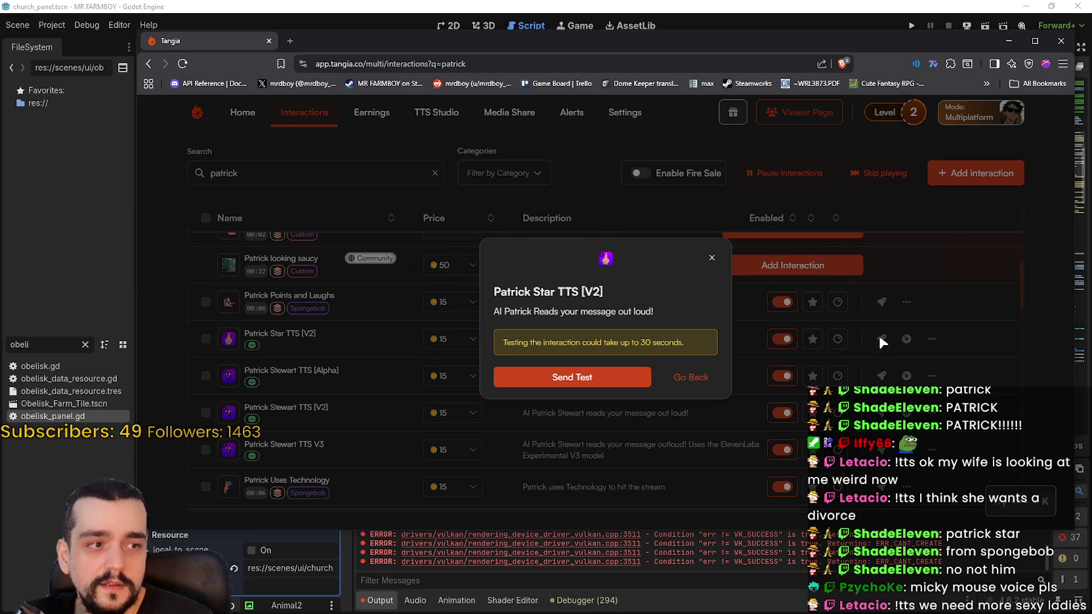
click(578, 379)
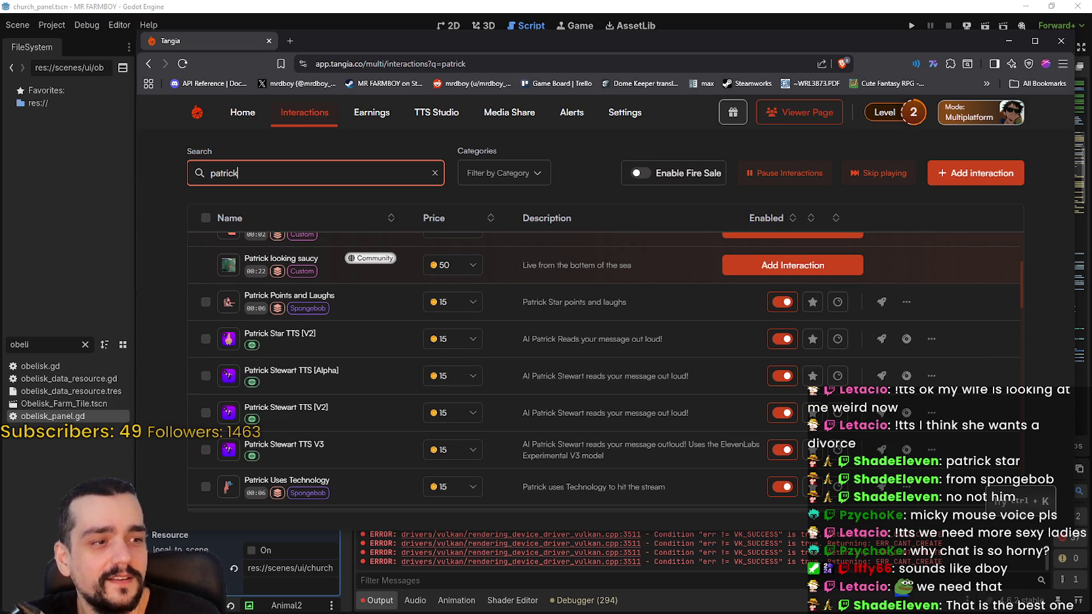
key(alt+Tab)
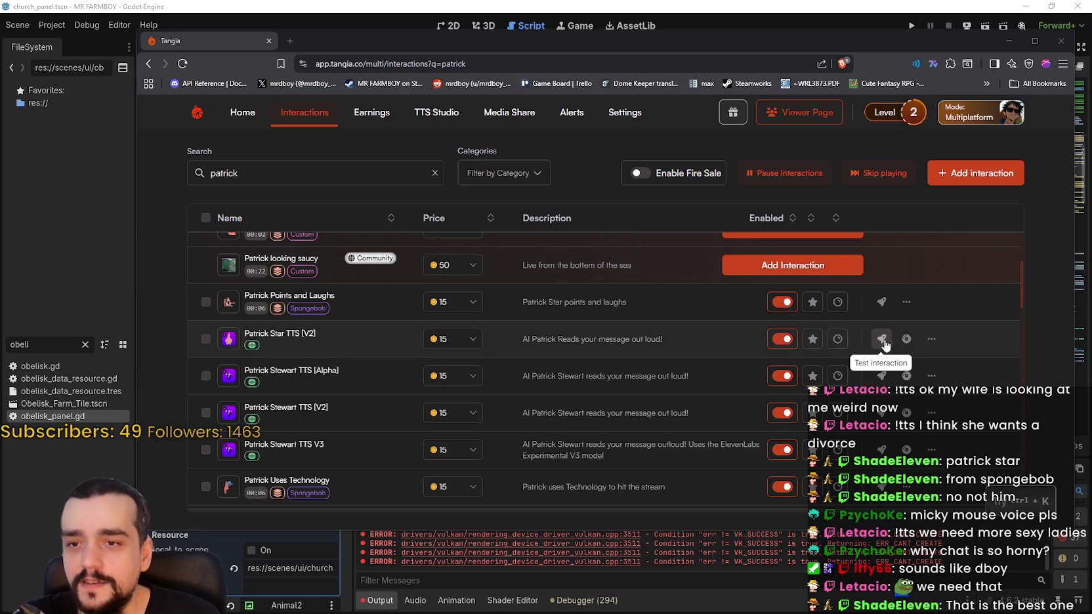
Keep Patrick Star TTS [V2] priced at 15 and enable channel points for it.
click(433, 342)
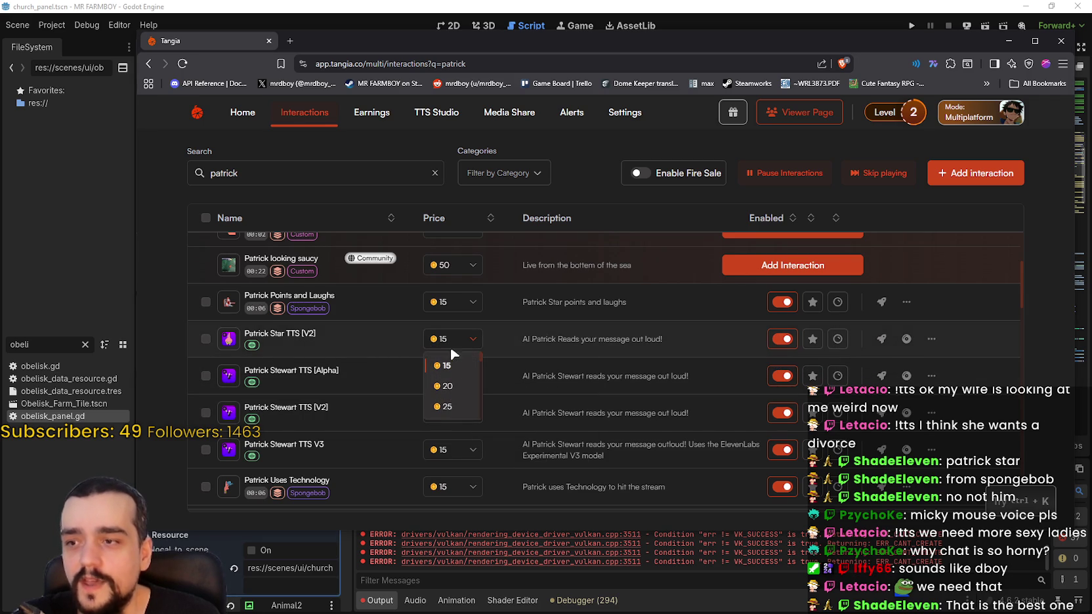
click(713, 340)
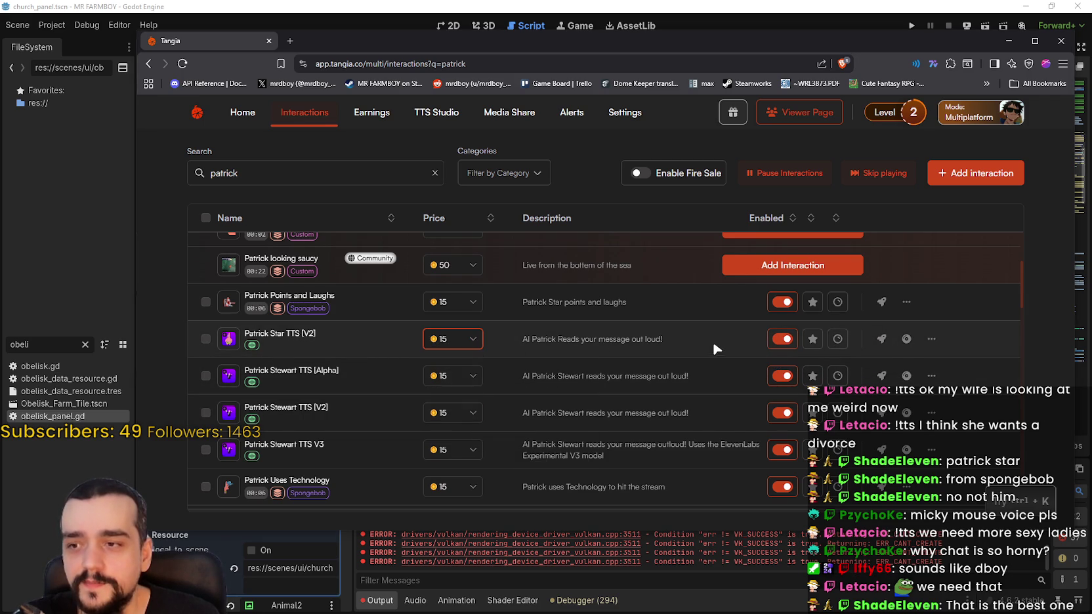
click(842, 340)
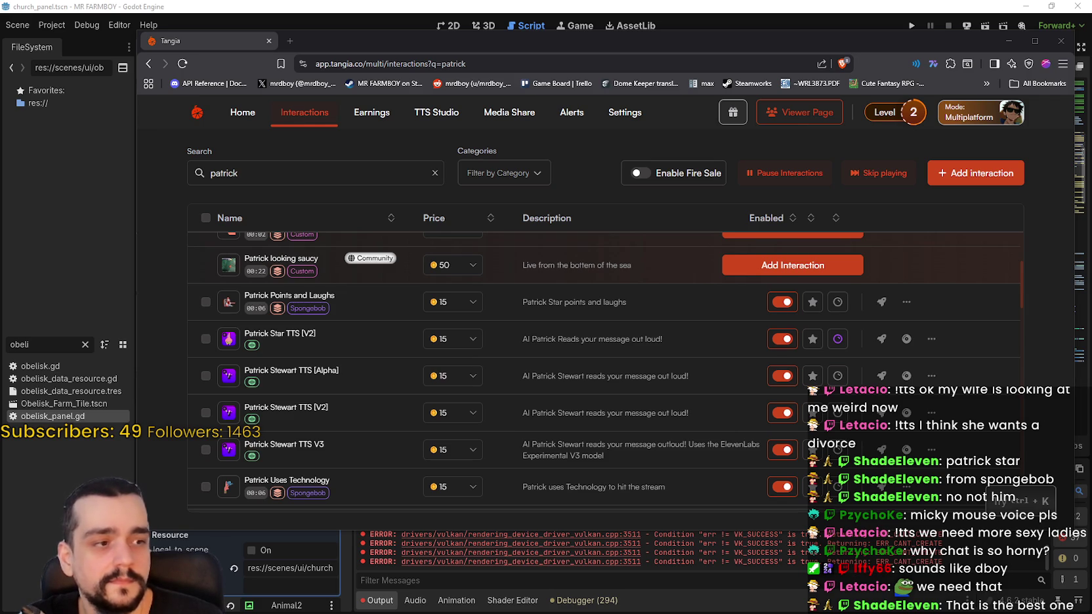
Replace the 'patrick' search with 'xQc' to list XQC Clapping, XQC laught at me and I LOST.
double_click(302, 173)
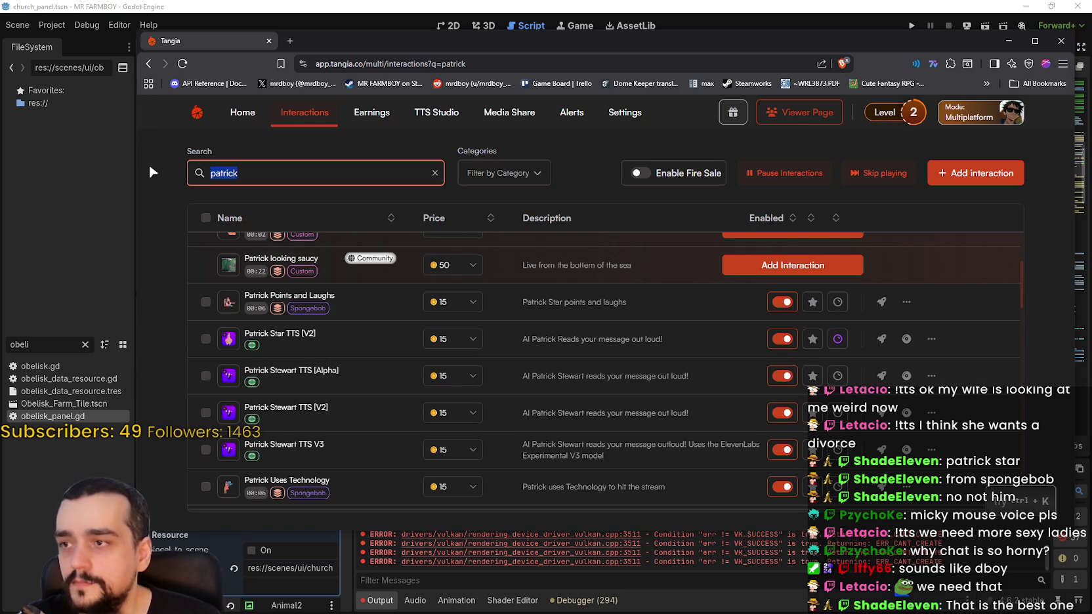
key(BackSpace)
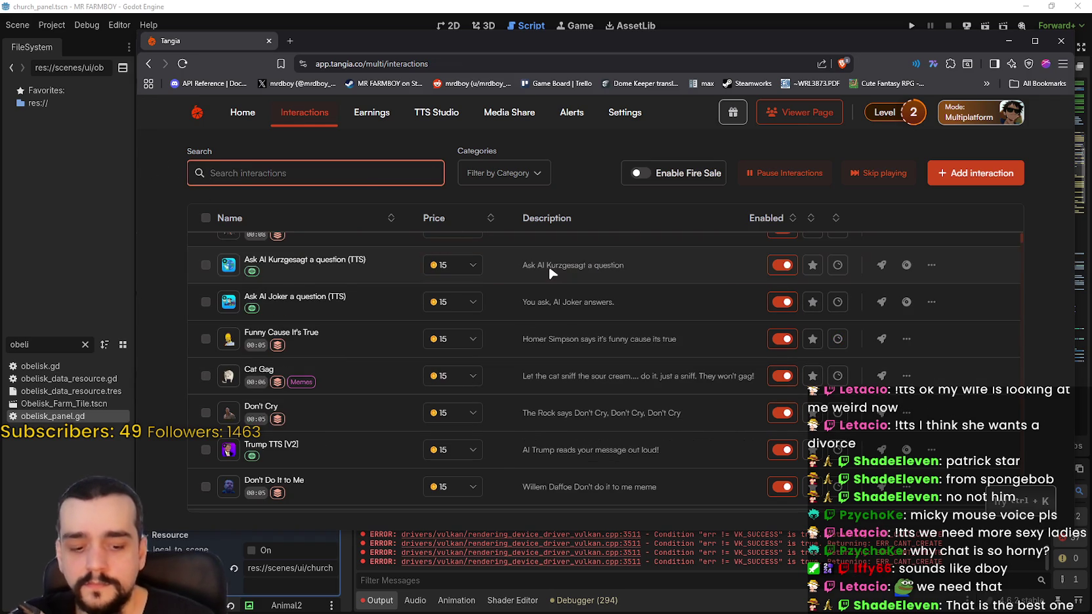
scroll(491, 333, down, 1)
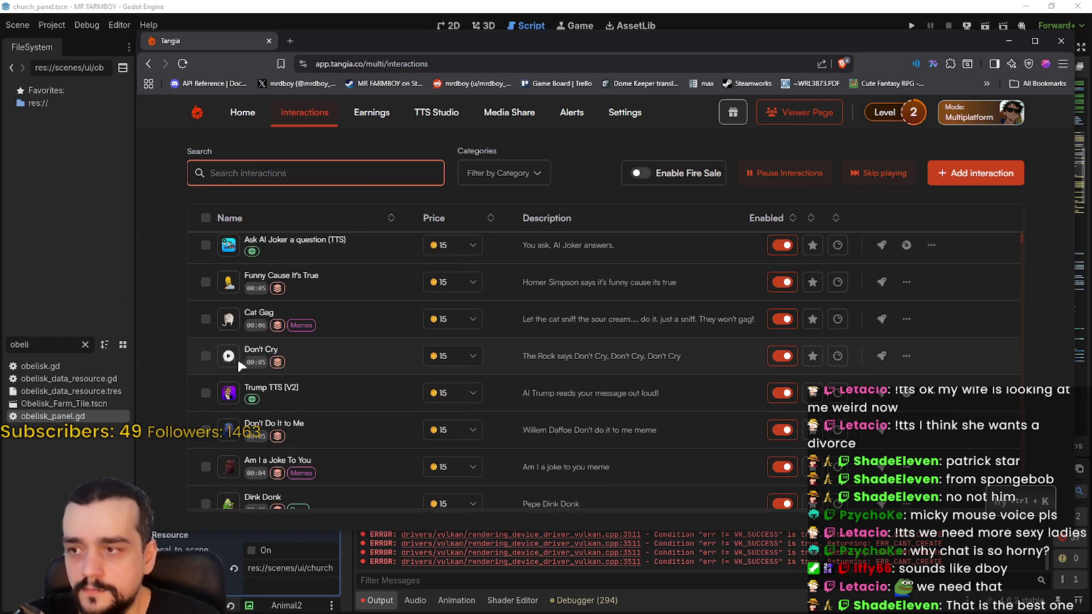
scroll(370, 350, down, 3)
scroll(369, 350, up, 7)
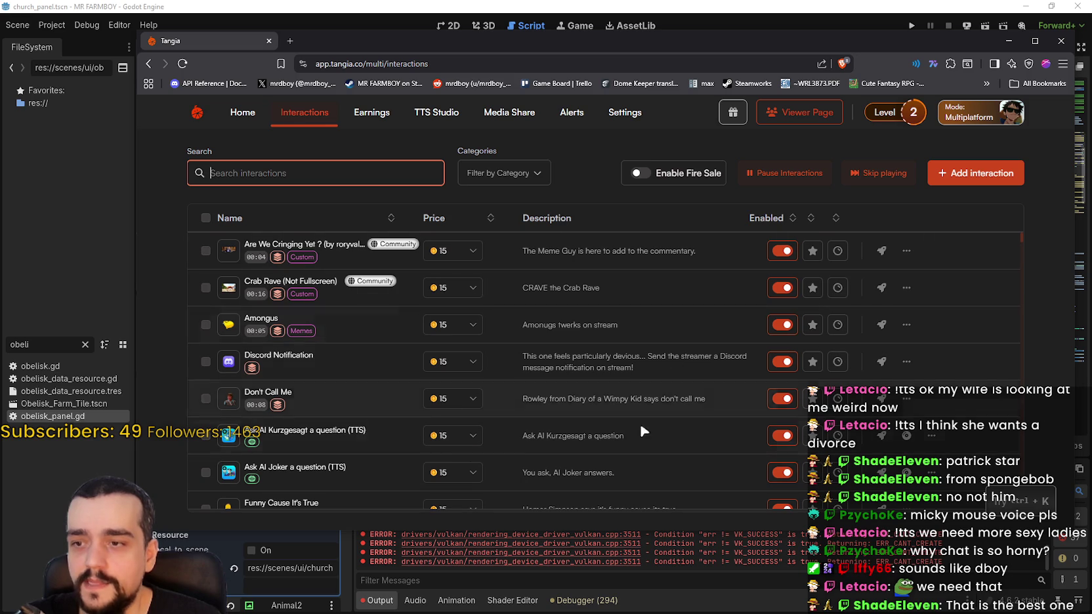
scroll(955, 352, down, 10)
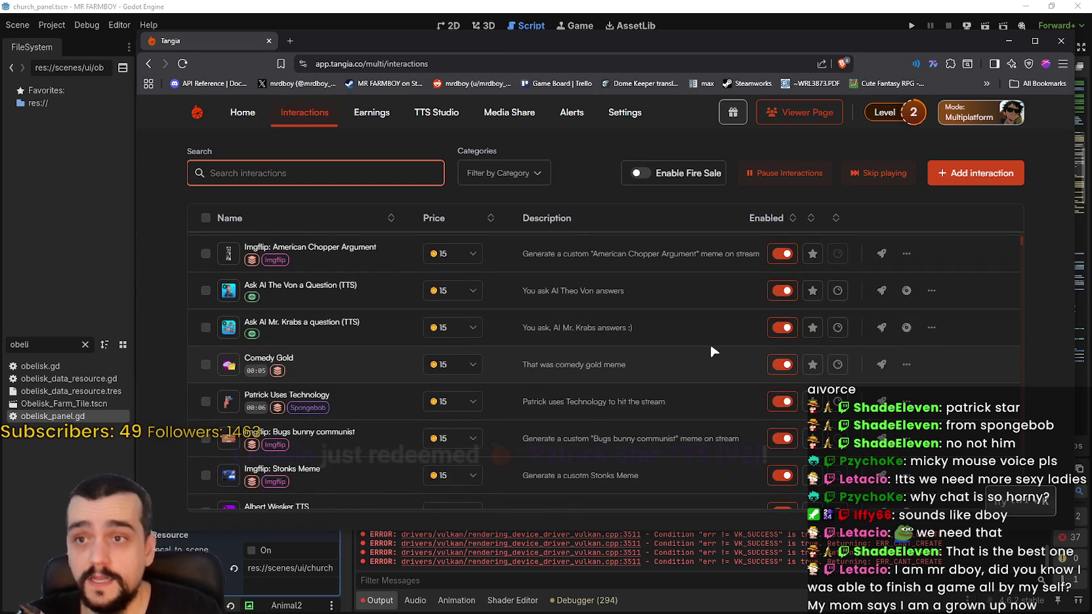
scroll(703, 347, down, 5)
scroll(698, 347, up, 10)
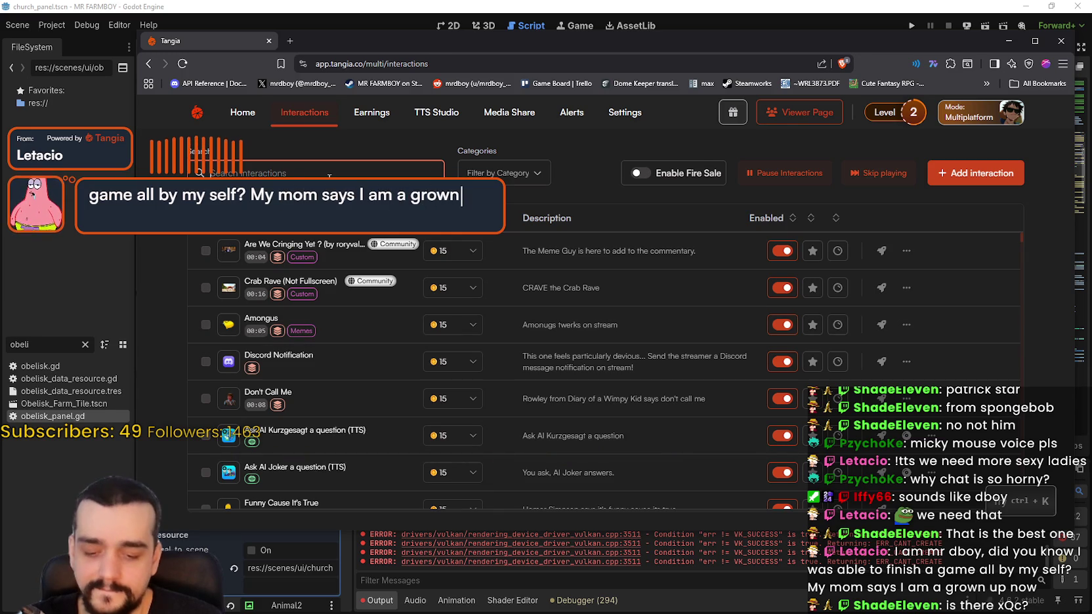
text(xQc)
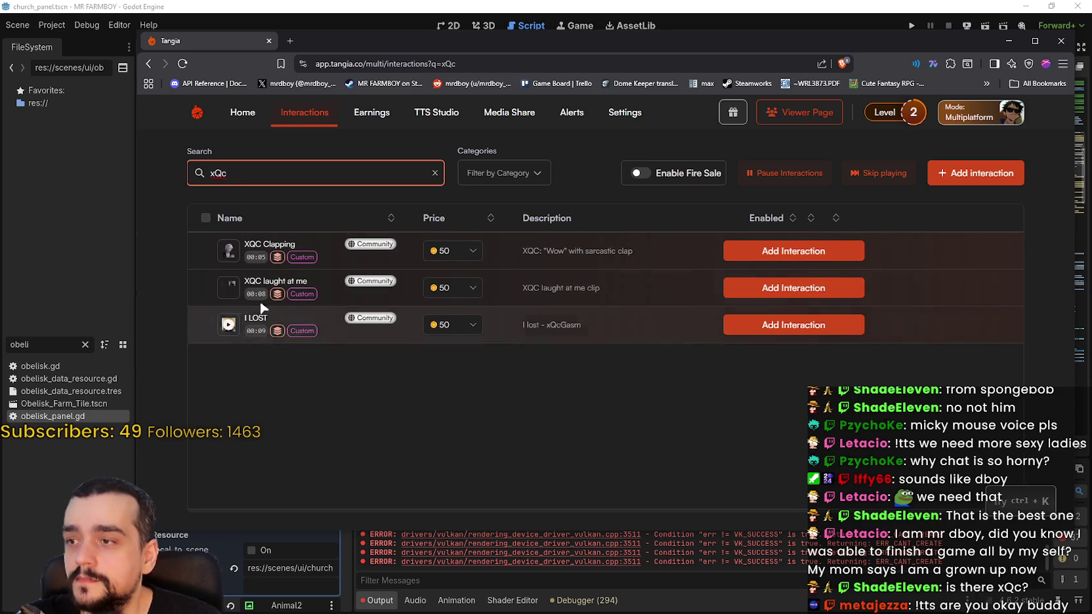
Preview the XQC Clapping, XQC laught at me and I LOST clips, then clear the search.
click(229, 254)
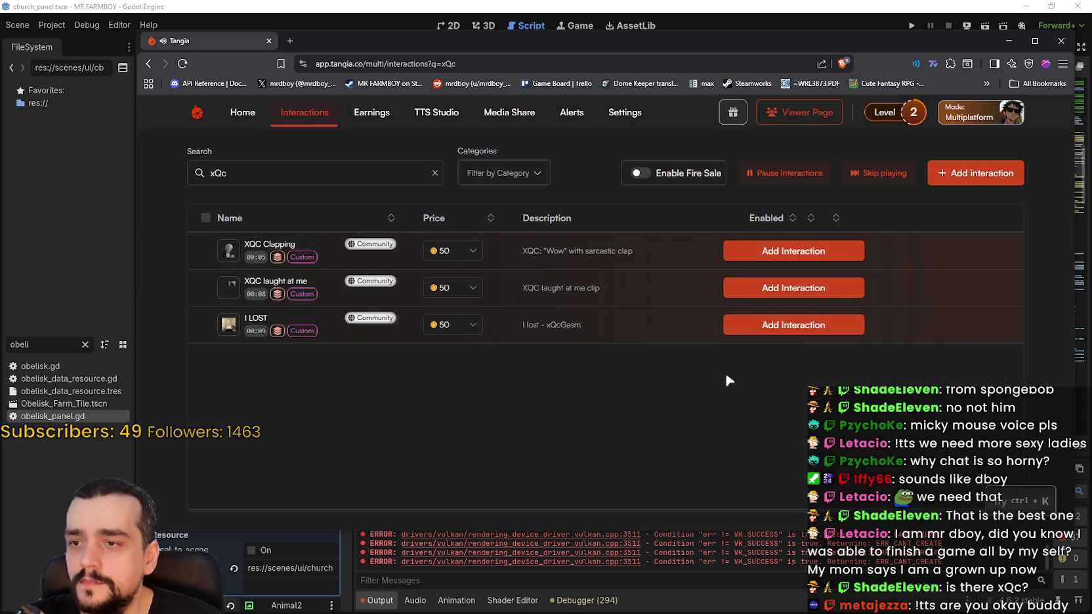
click(235, 293)
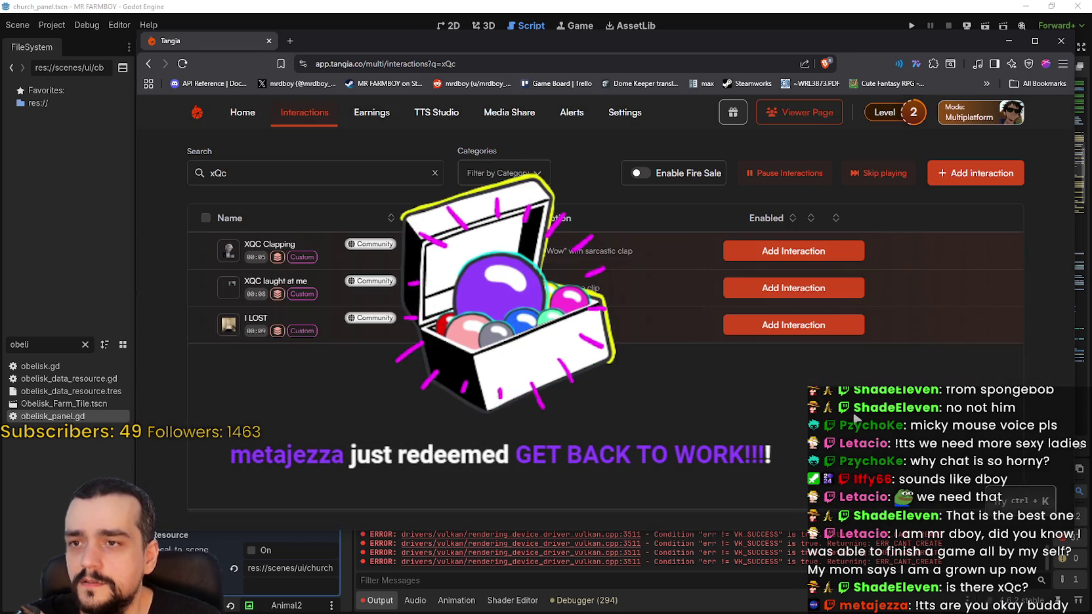
click(226, 328)
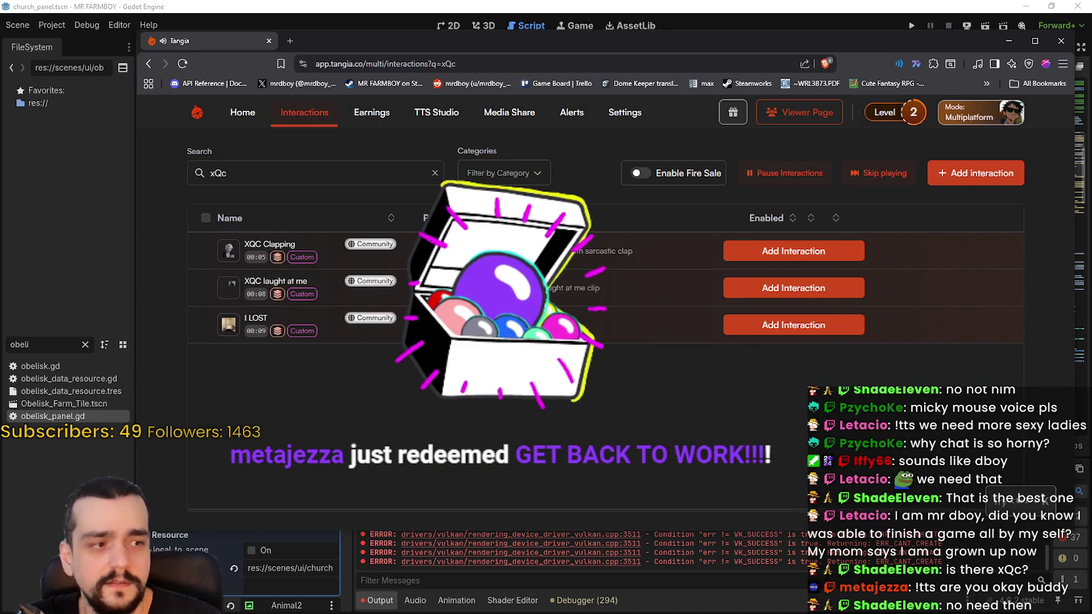
double_click(218, 173)
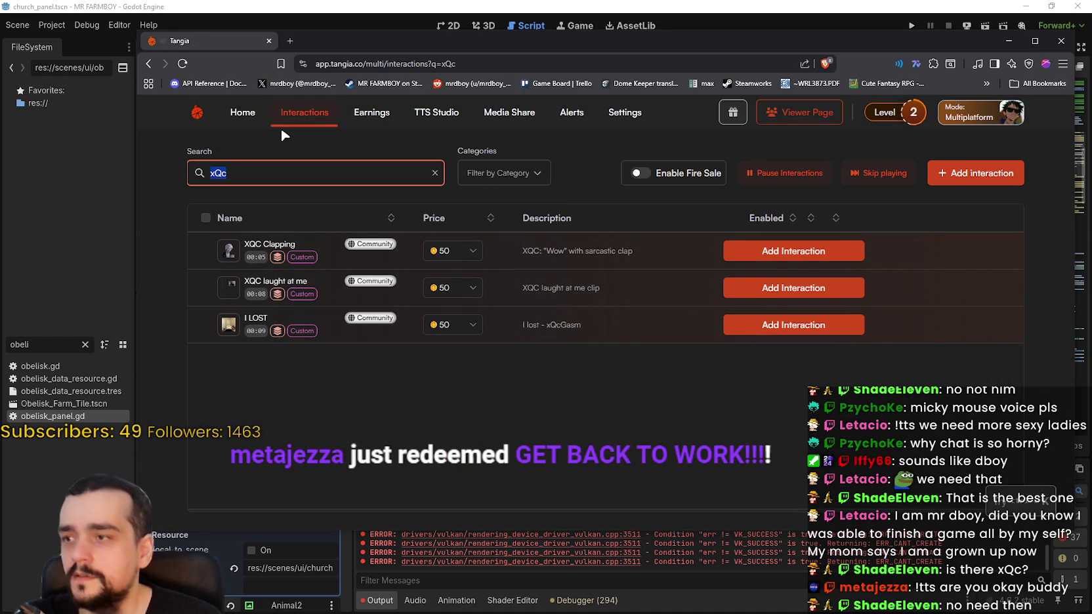
key(BackSpace)
Preview the Dink Donk and Drown In It clips, closing each preview.
scroll(336, 342, down, 5)
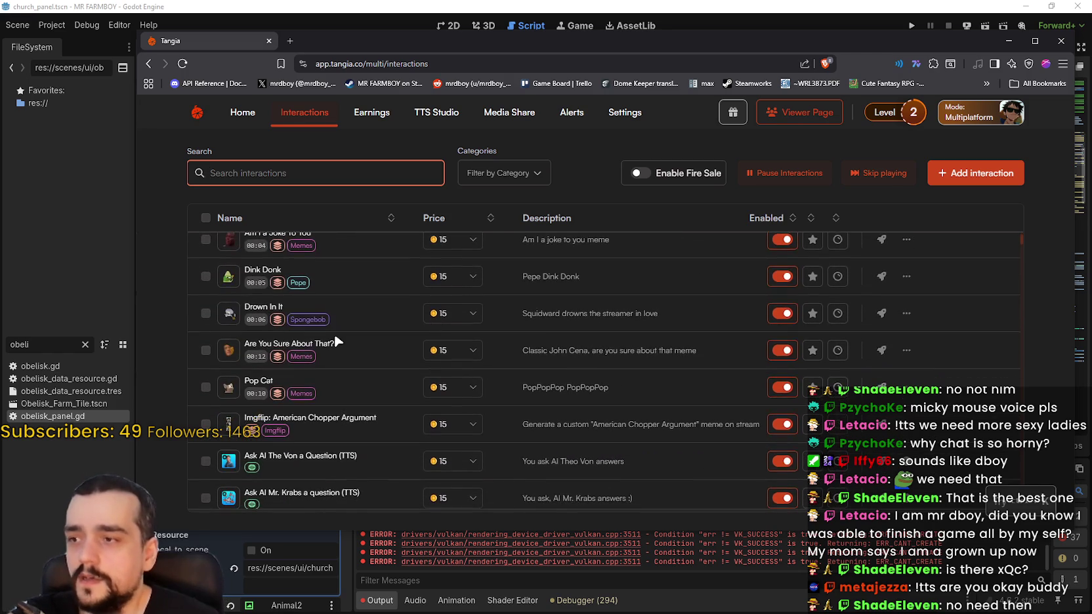
click(227, 278)
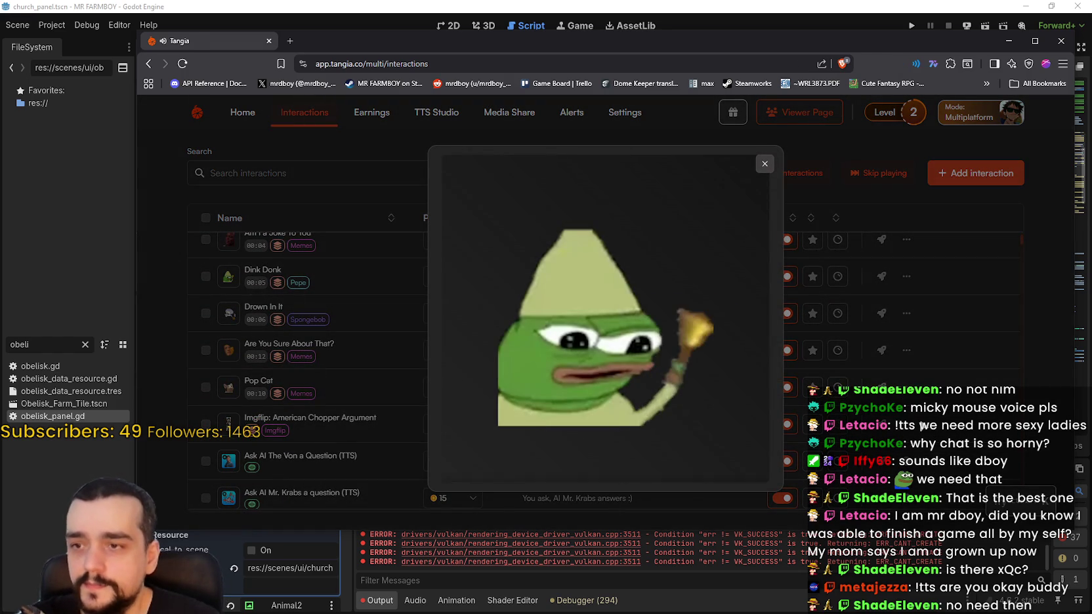
click(945, 405)
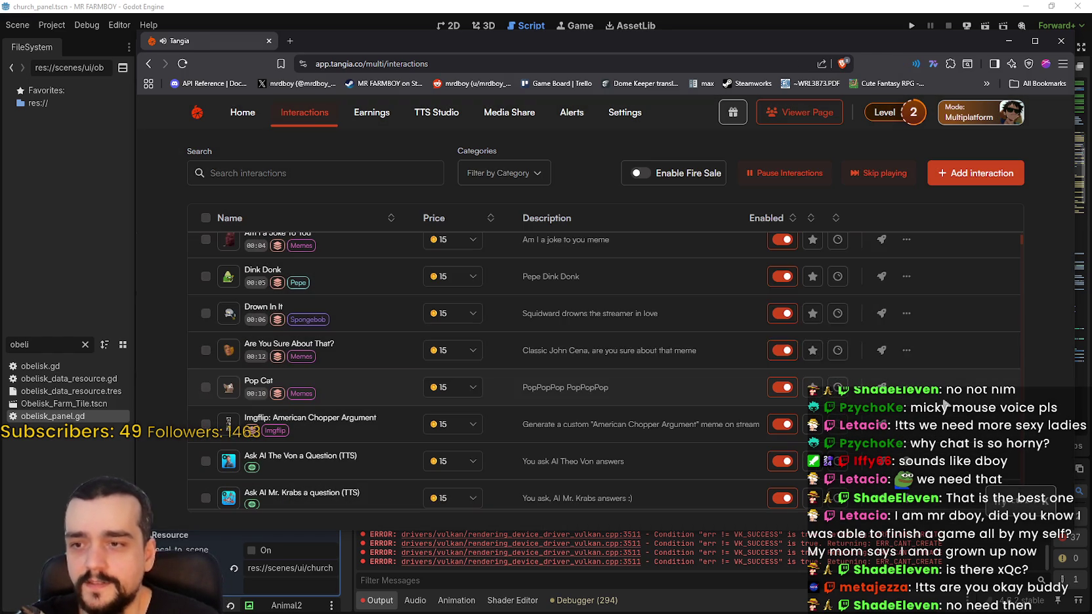
click(228, 314)
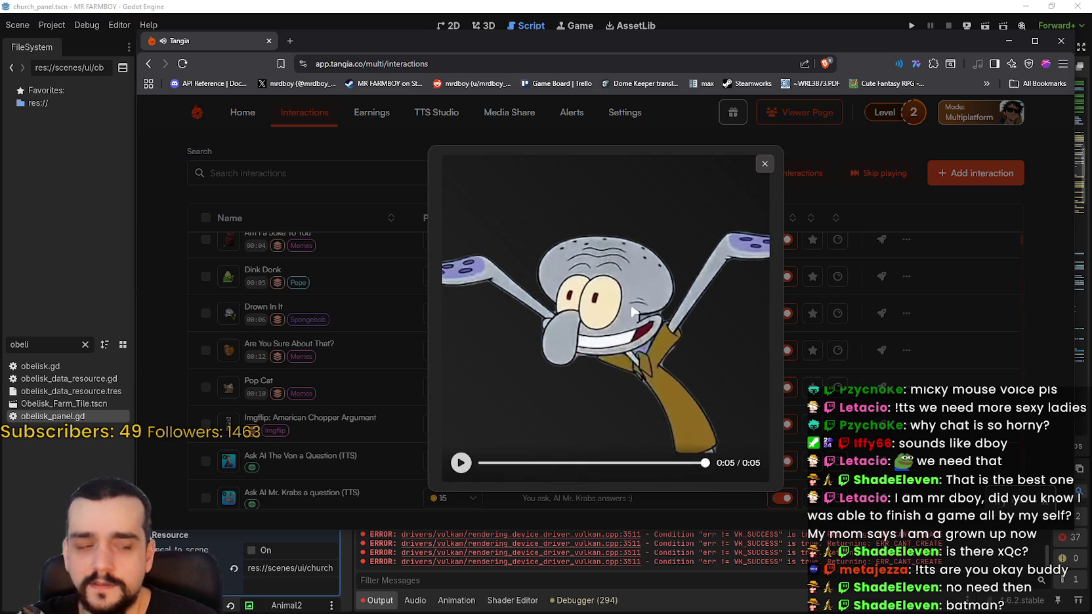
click(234, 331)
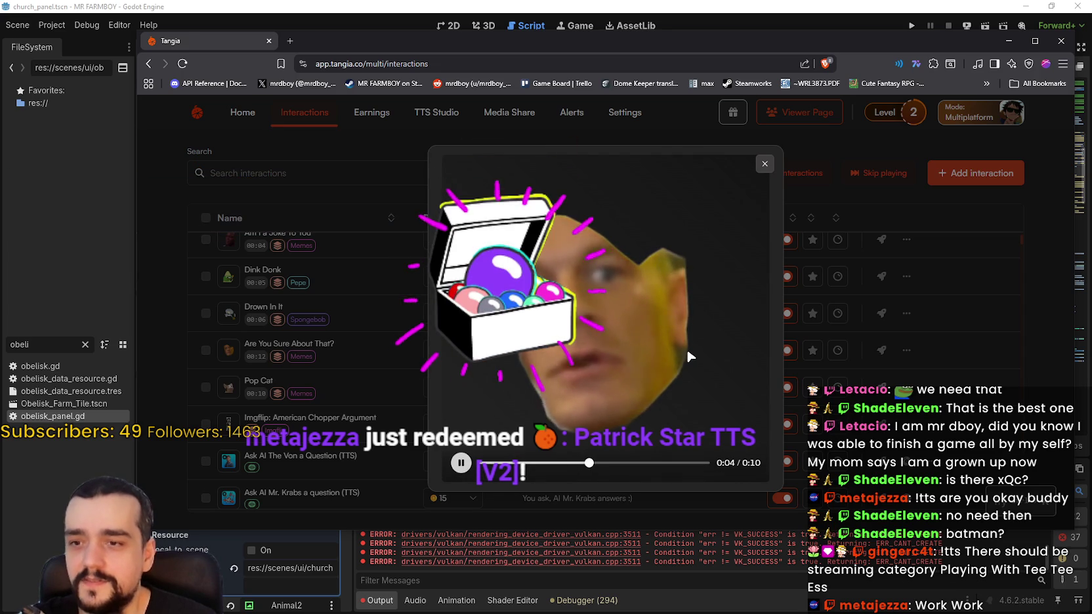
click(864, 356)
Browse the full interactions list past Clown Face, Blew It Up and Huh Cat.
scroll(240, 380, down, 3)
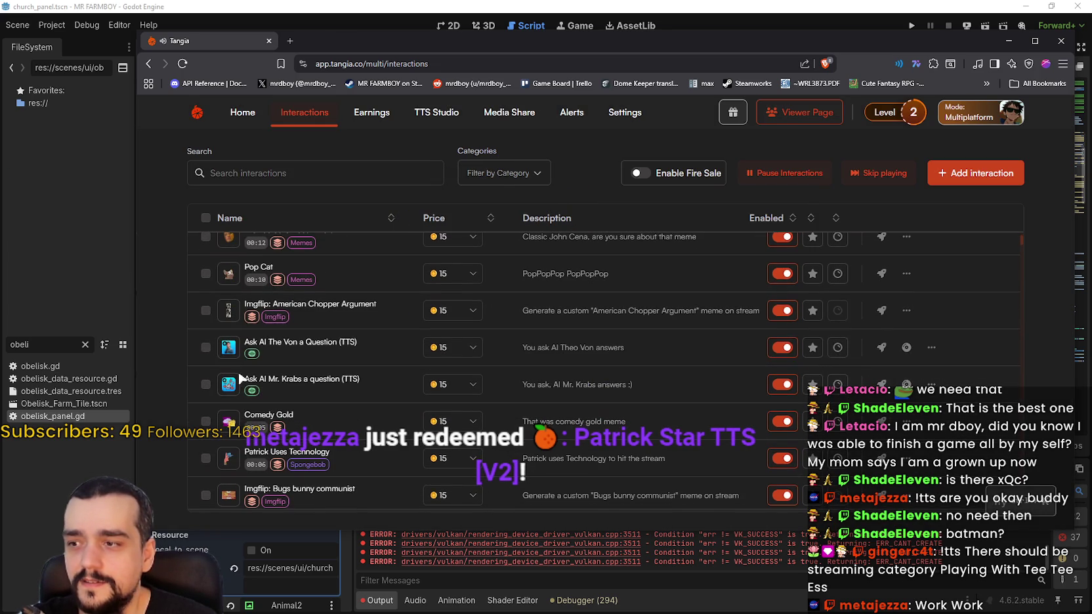
scroll(276, 394, down, 2)
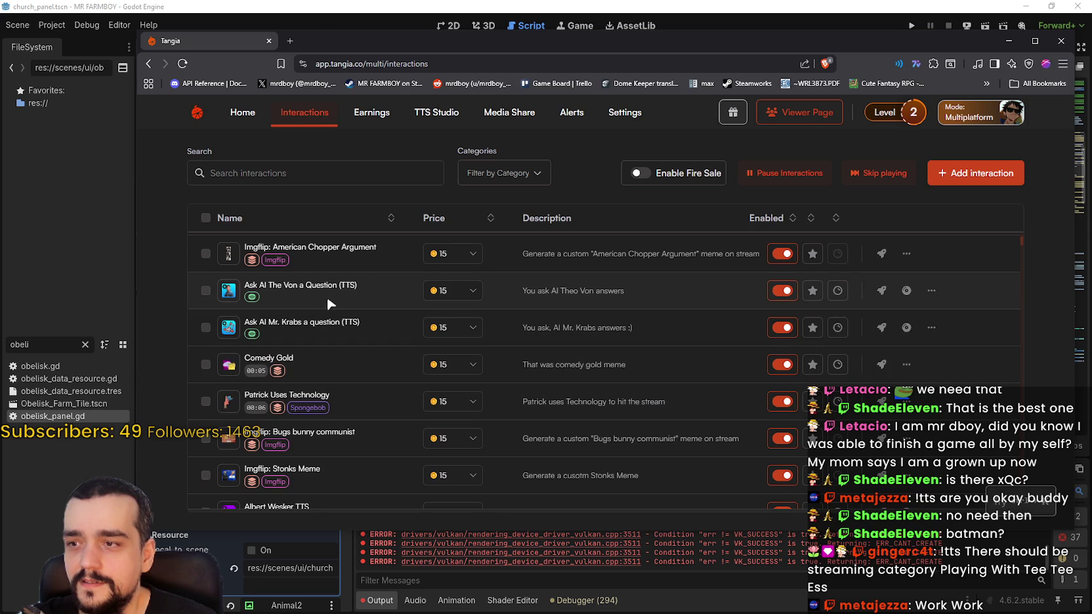
scroll(229, 394, down, 2)
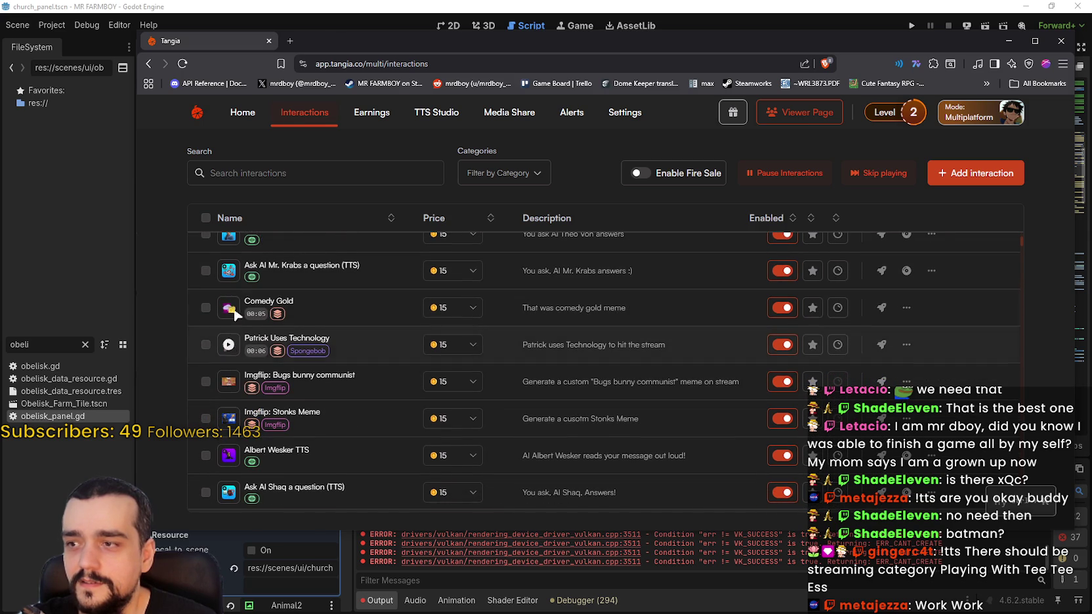
scroll(369, 394, down, 10)
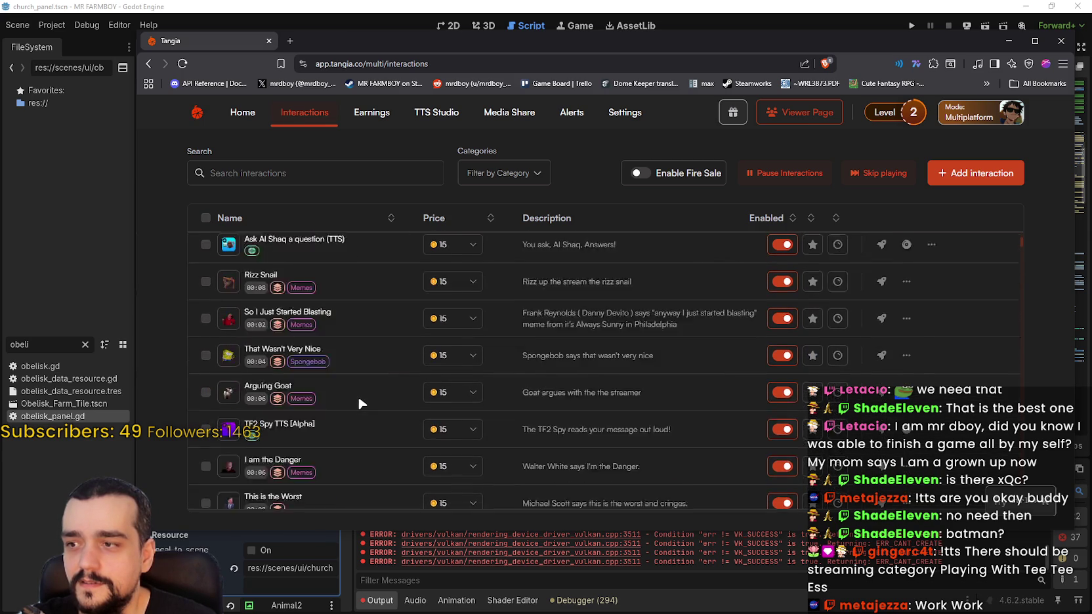
scroll(353, 407, down, 6)
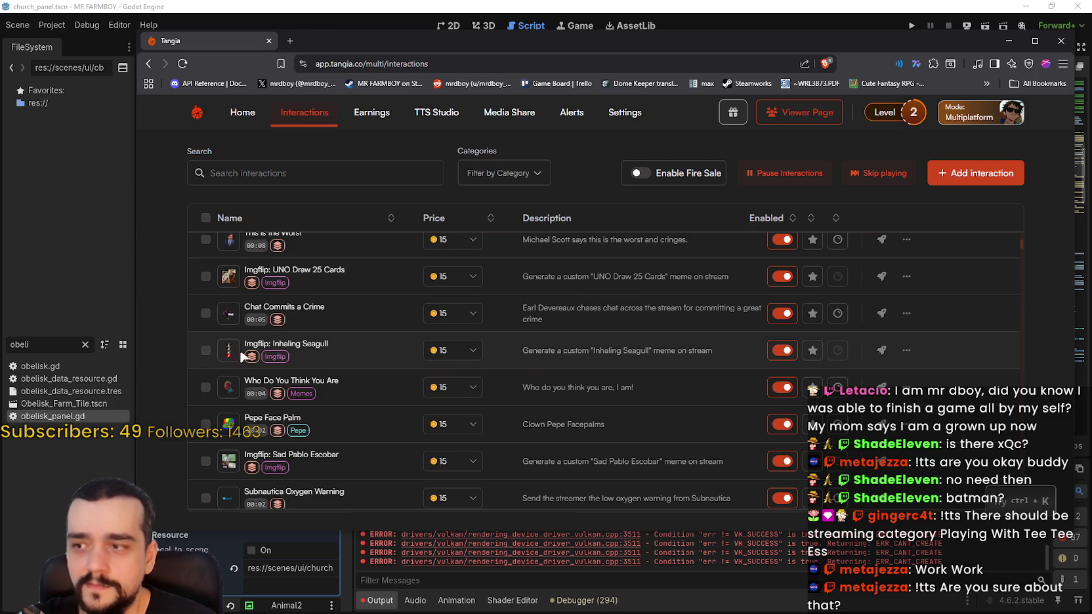
scroll(252, 358, down, 8)
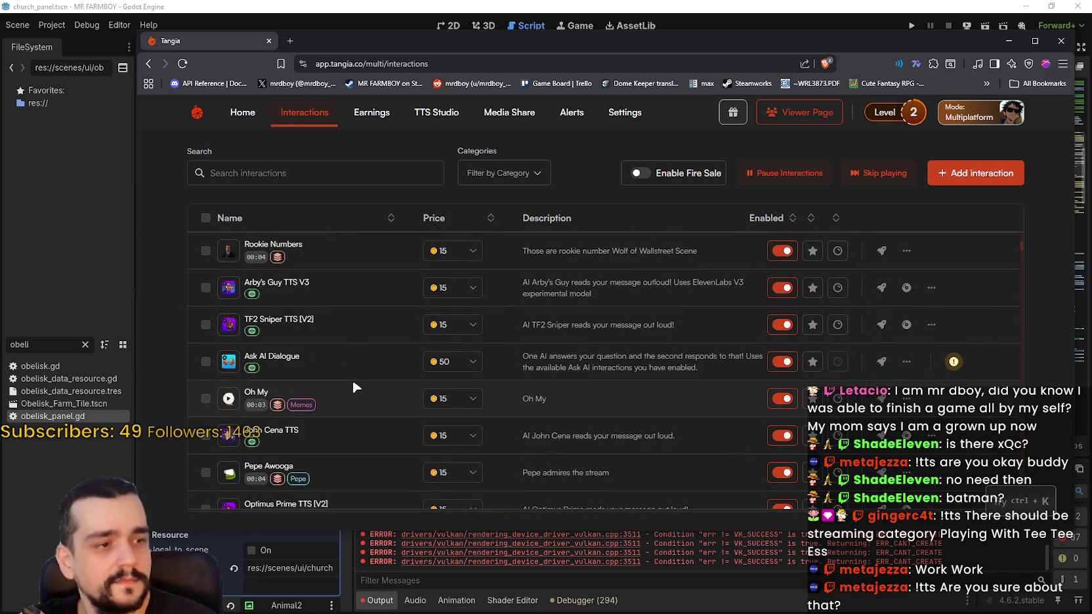
scroll(353, 386, down, 3)
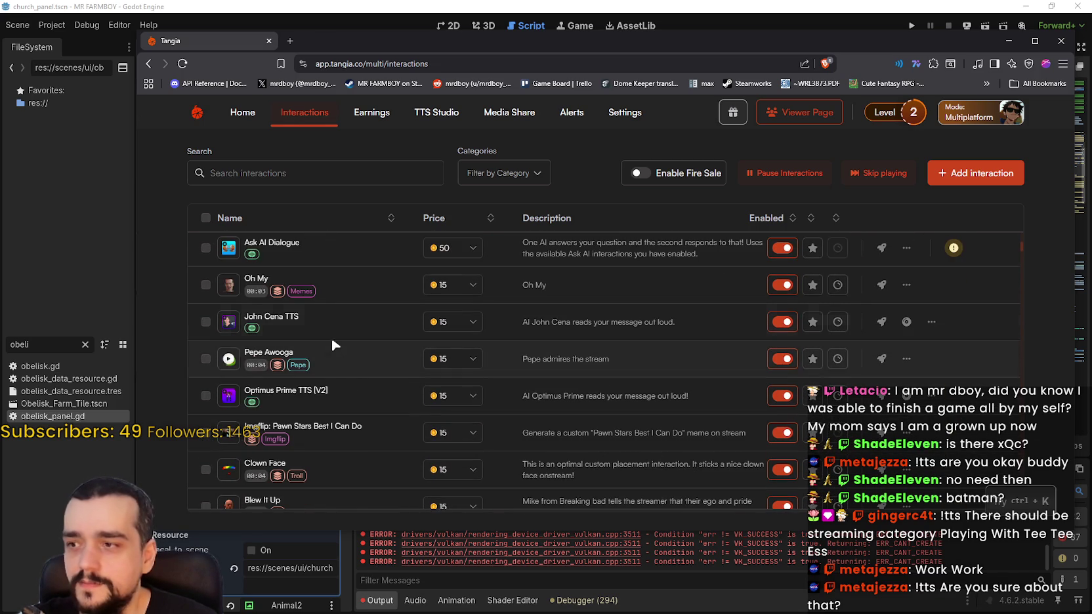
scroll(375, 355, down, 2)
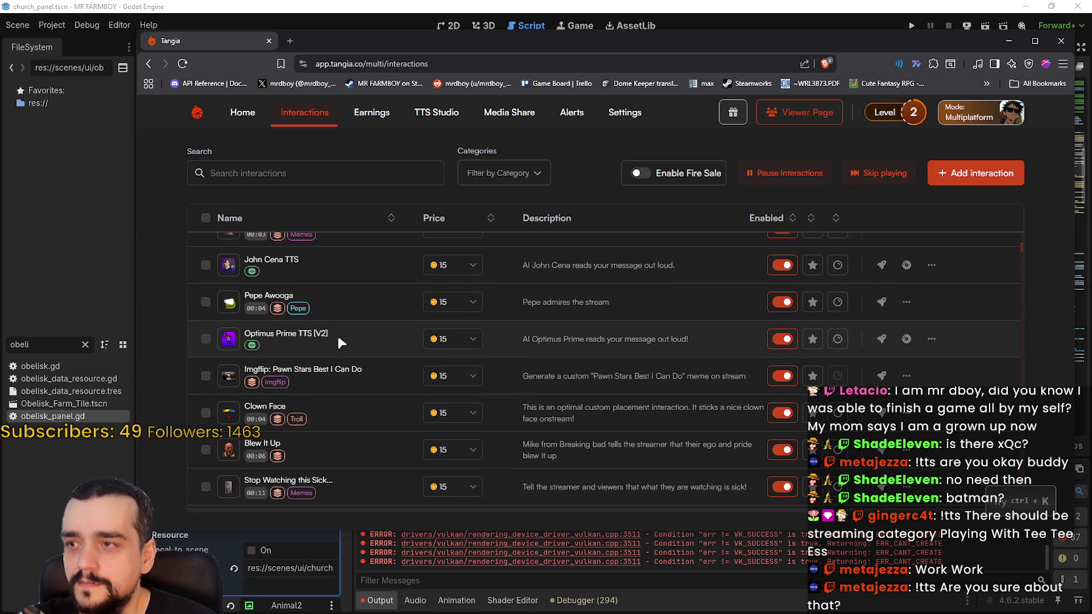
scroll(365, 386, down, 3)
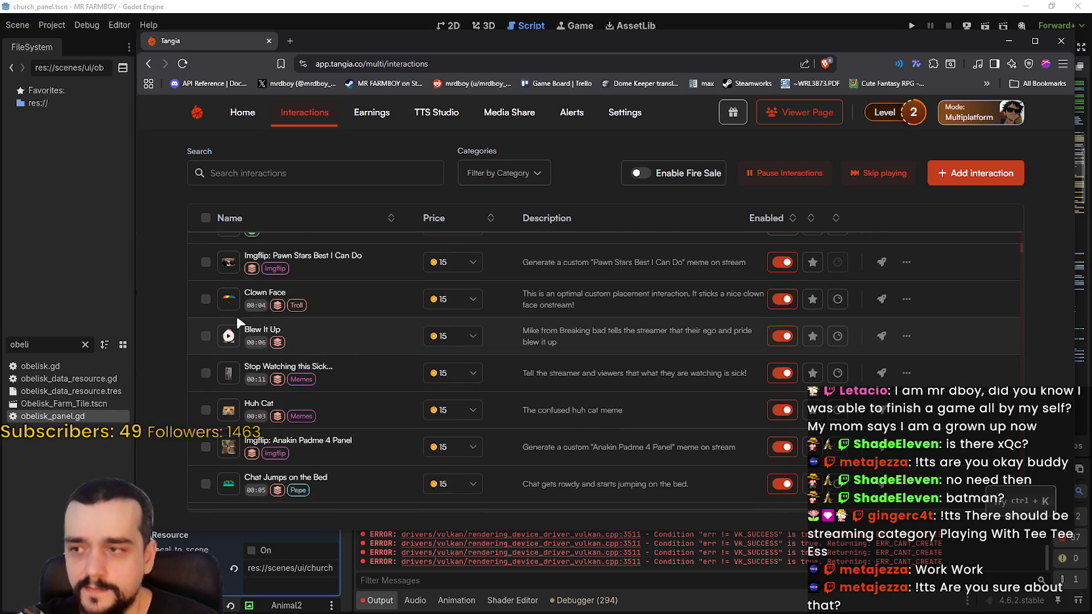
click(229, 338)
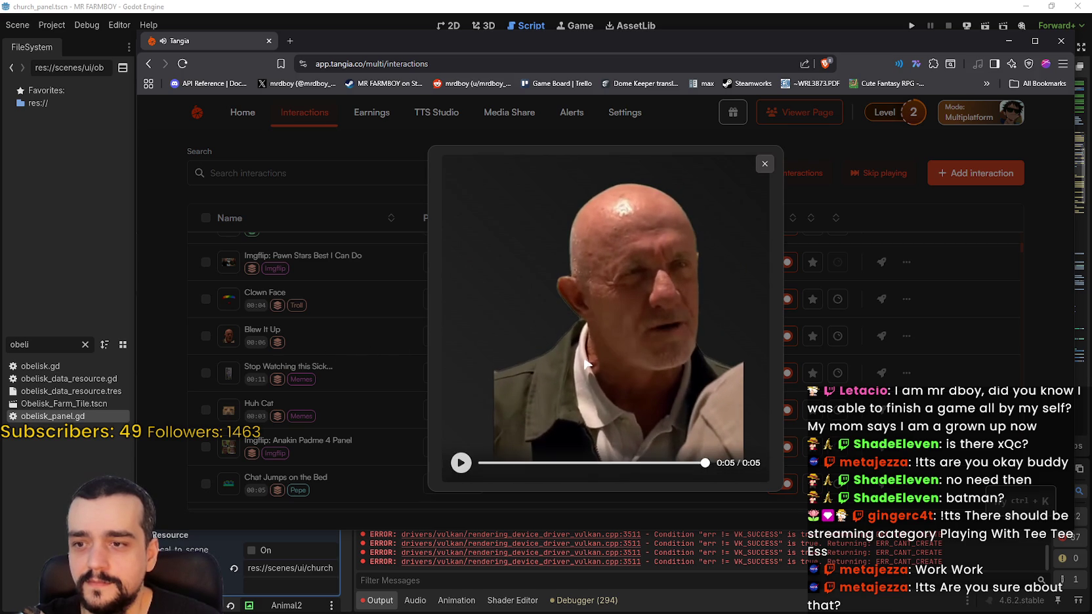
click(410, 356)
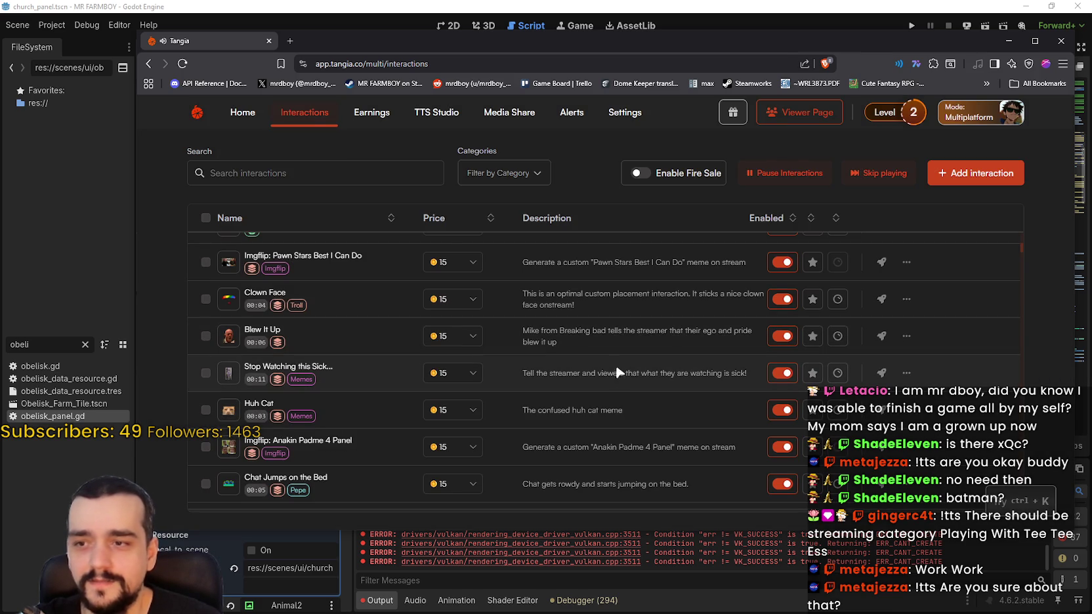
scroll(397, 328, down, 1)
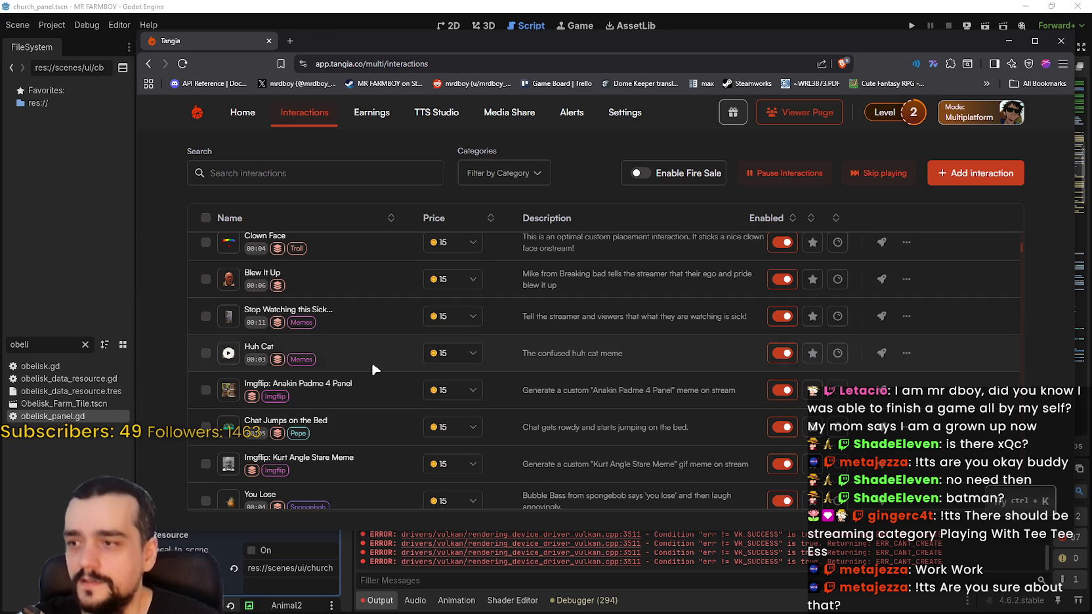
click(354, 355)
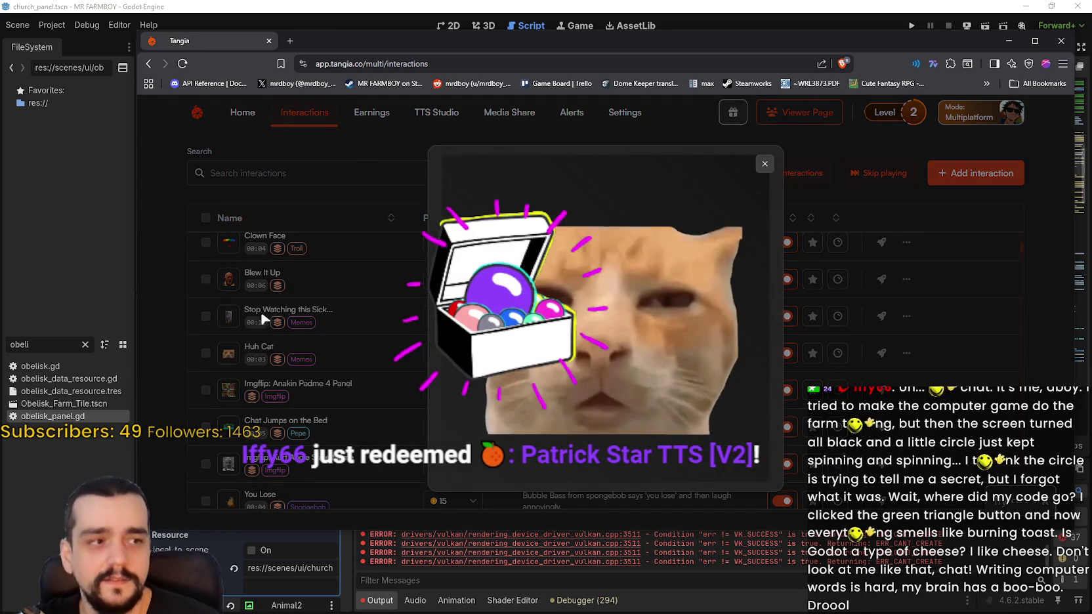
click(366, 368)
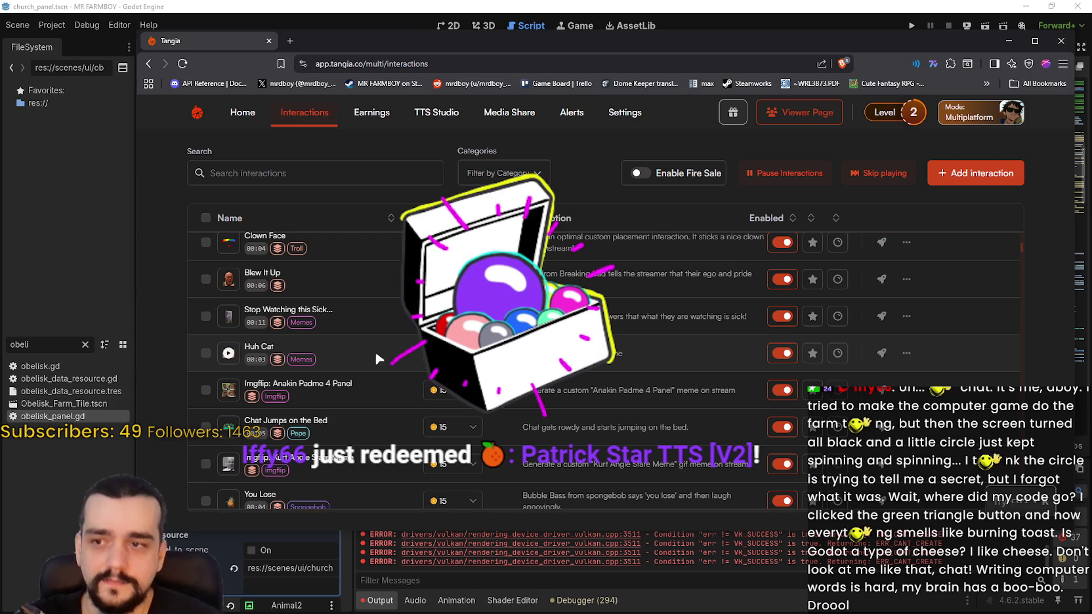
click(229, 354)
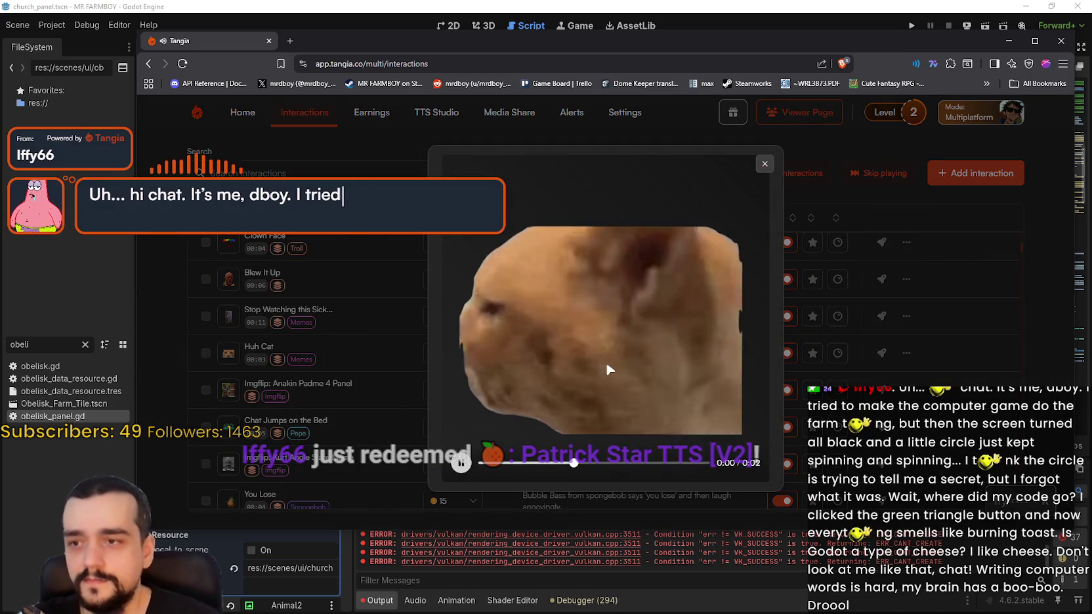
click(842, 352)
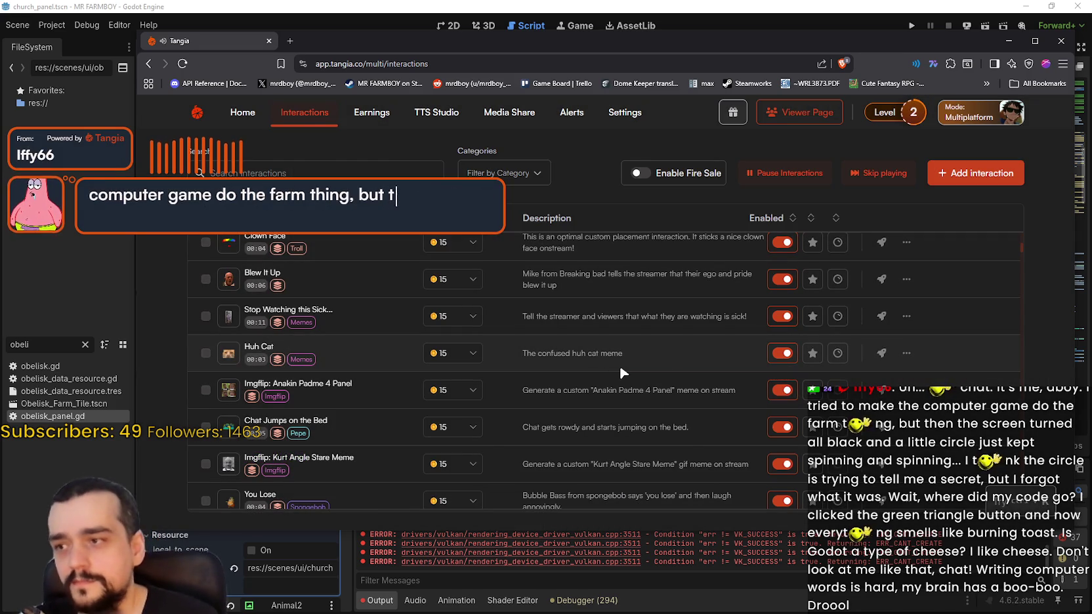
click(838, 355)
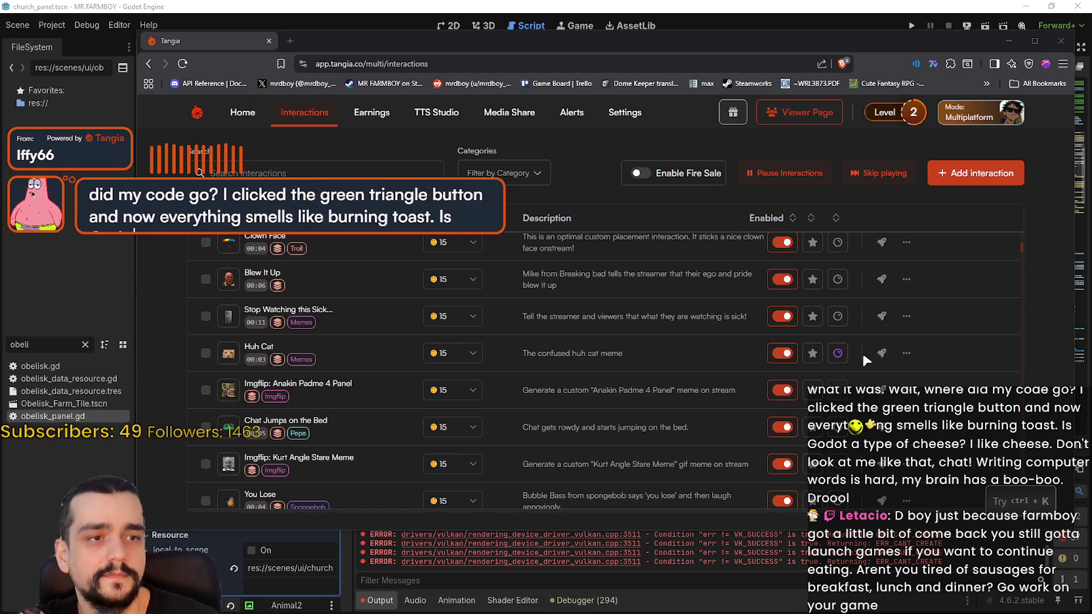
scroll(865, 359, down, 3)
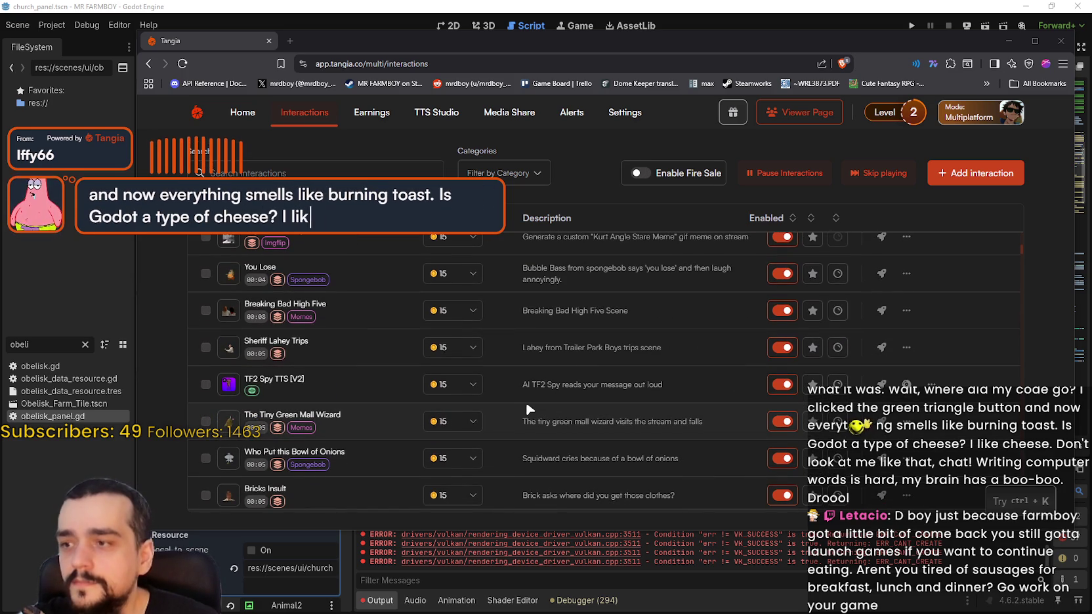
scroll(527, 396, down, 1)
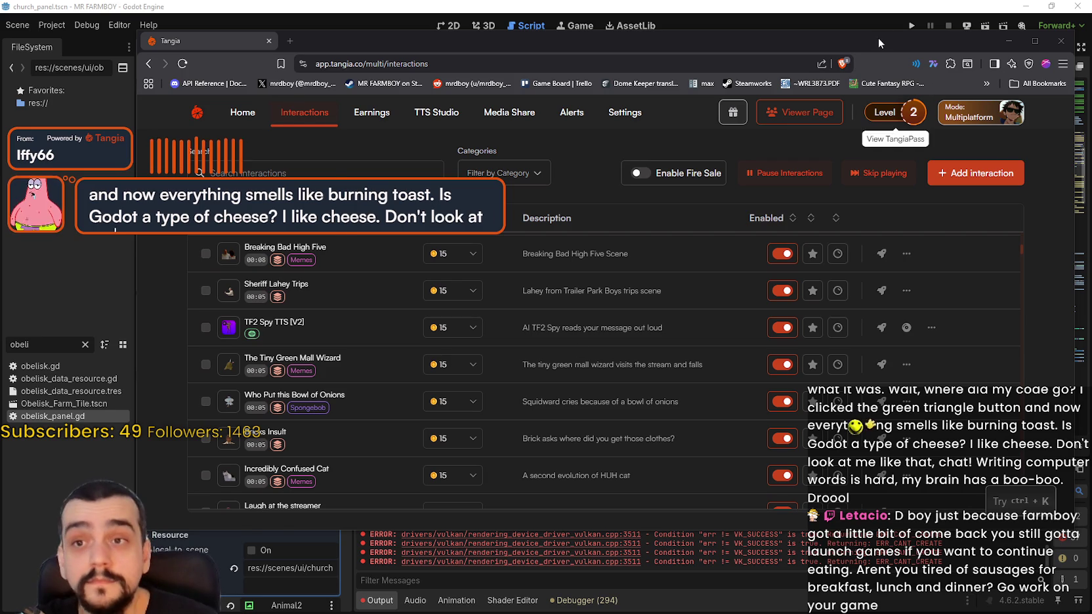
Hide the browser, view MR FARMBOY's Steam store page, then return to its Discussions.
key(alt+Tab)
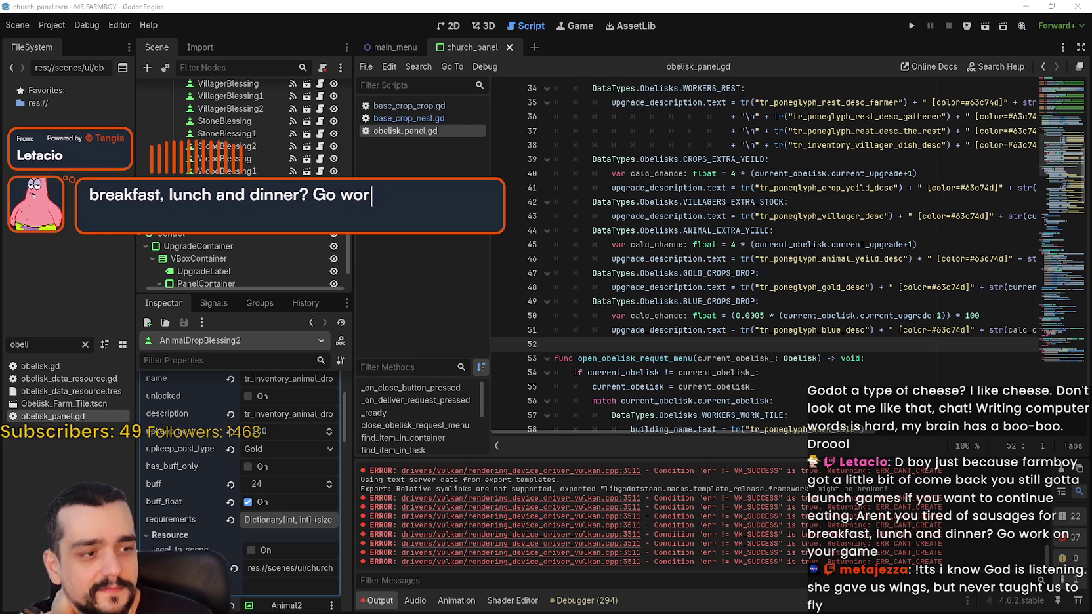
key(alt+Tab)
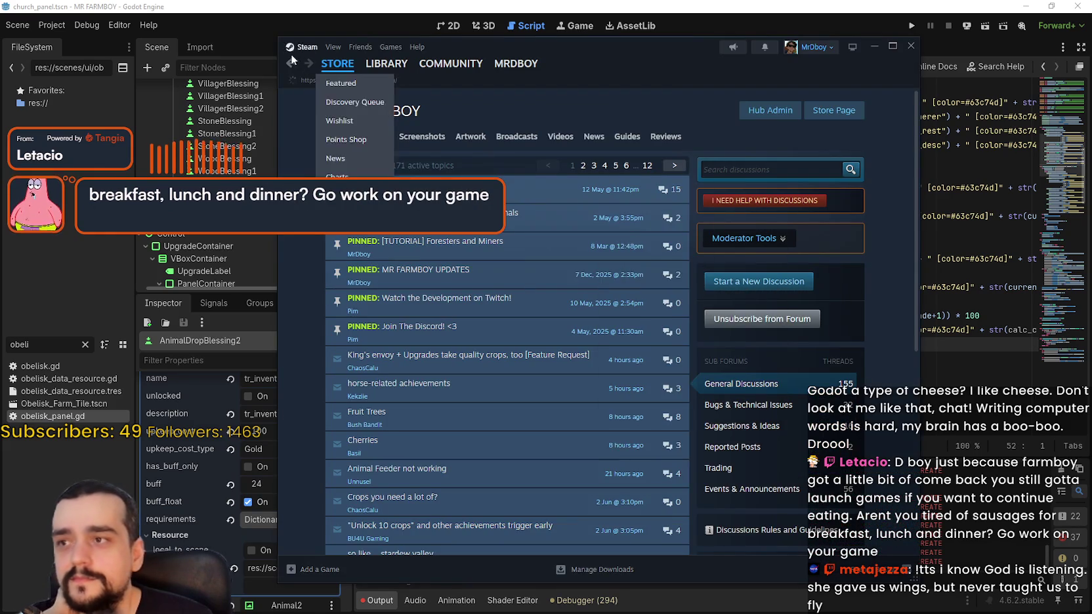
click(290, 63)
click(288, 66)
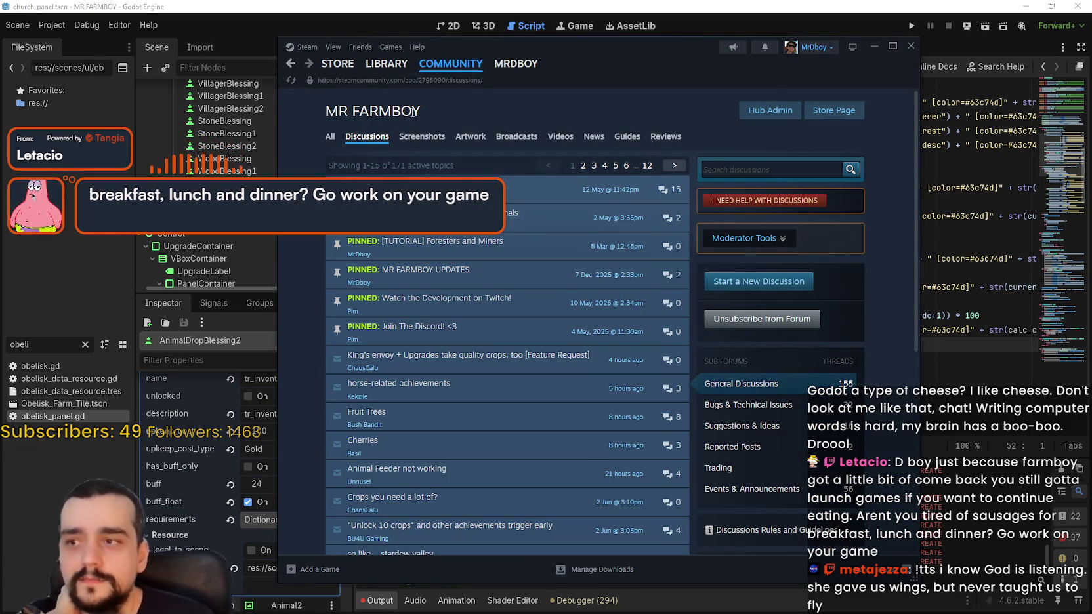
Return to Godot, then bring up and close the exports archive window.
click(995, 343)
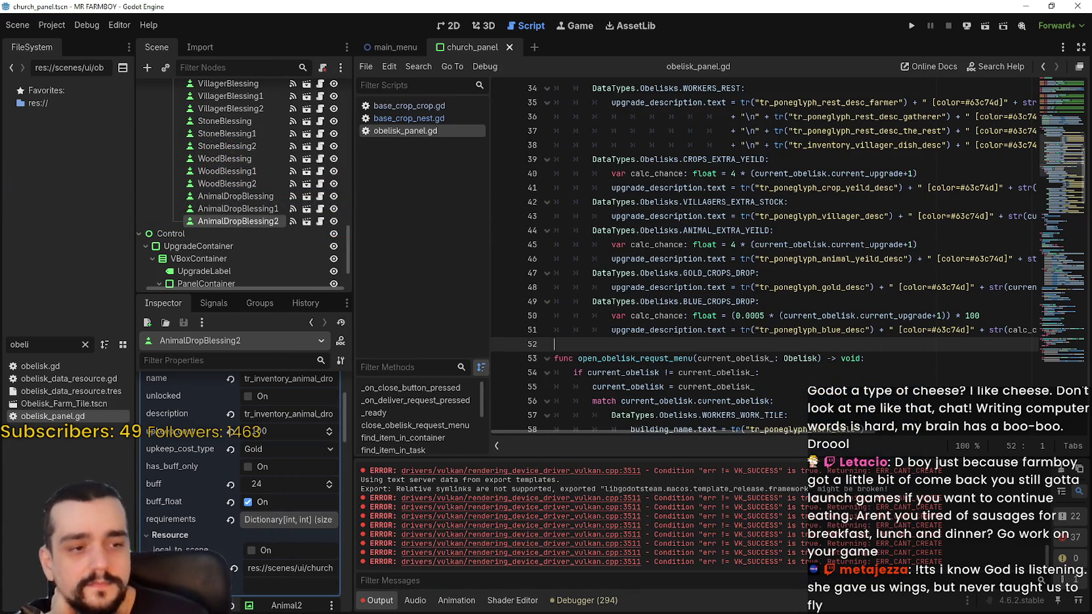
key(alt+Tab)
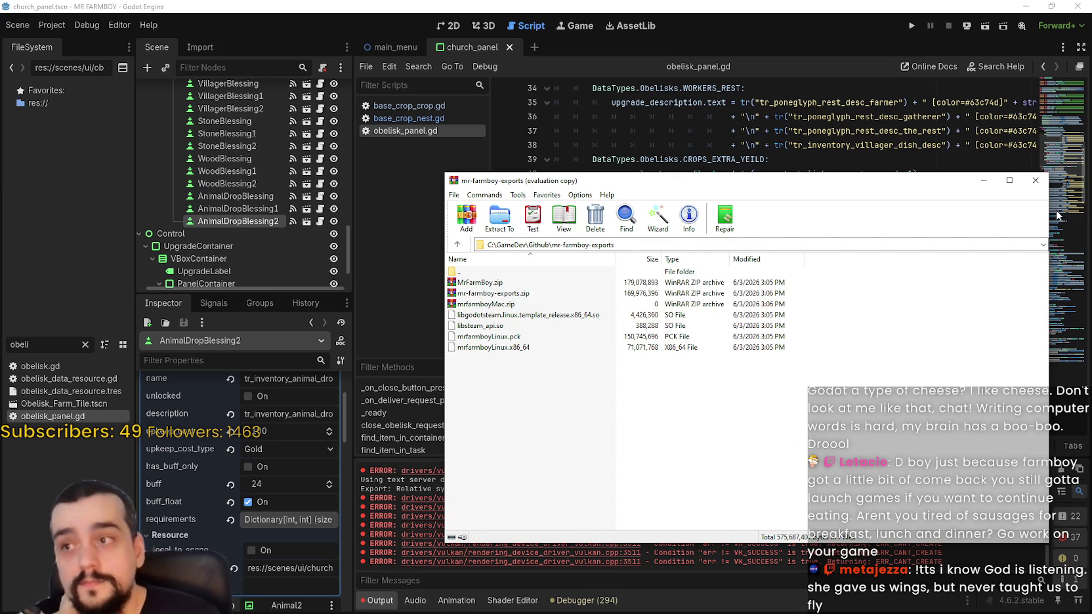
click(1034, 181)
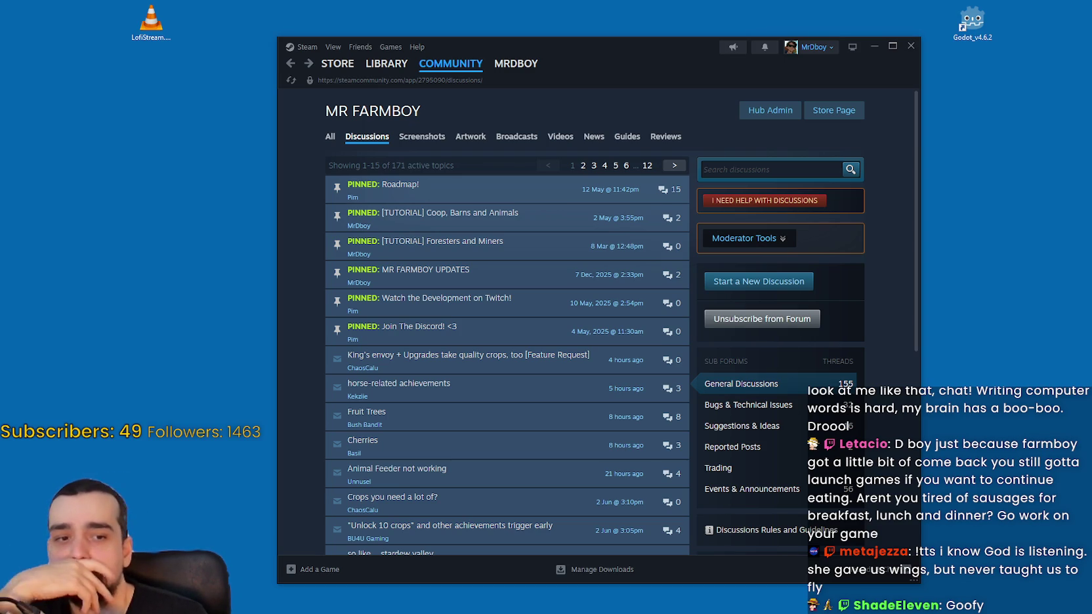
In a new browser tab, load godotengine.org/download/archive from the 'godot' address suggestion.
key(alt+Tab)
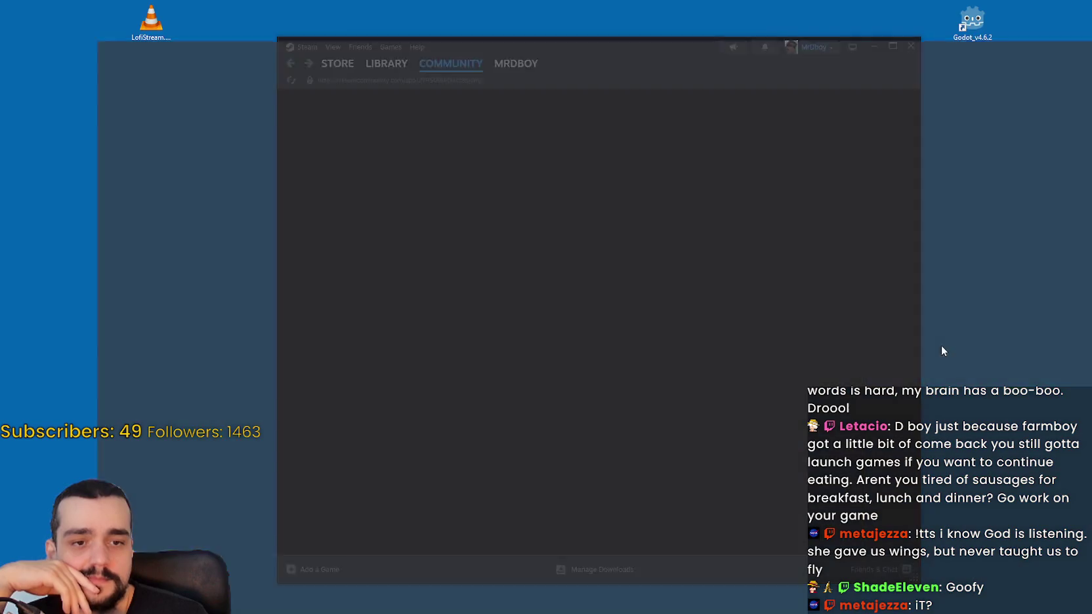
key(ctrl+t)
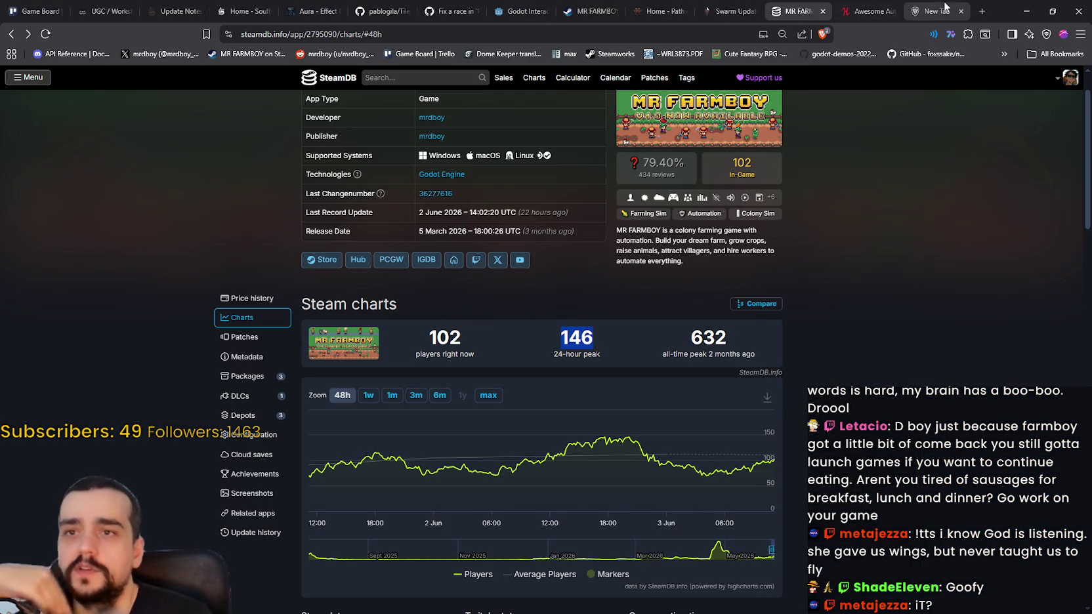
text(godot)
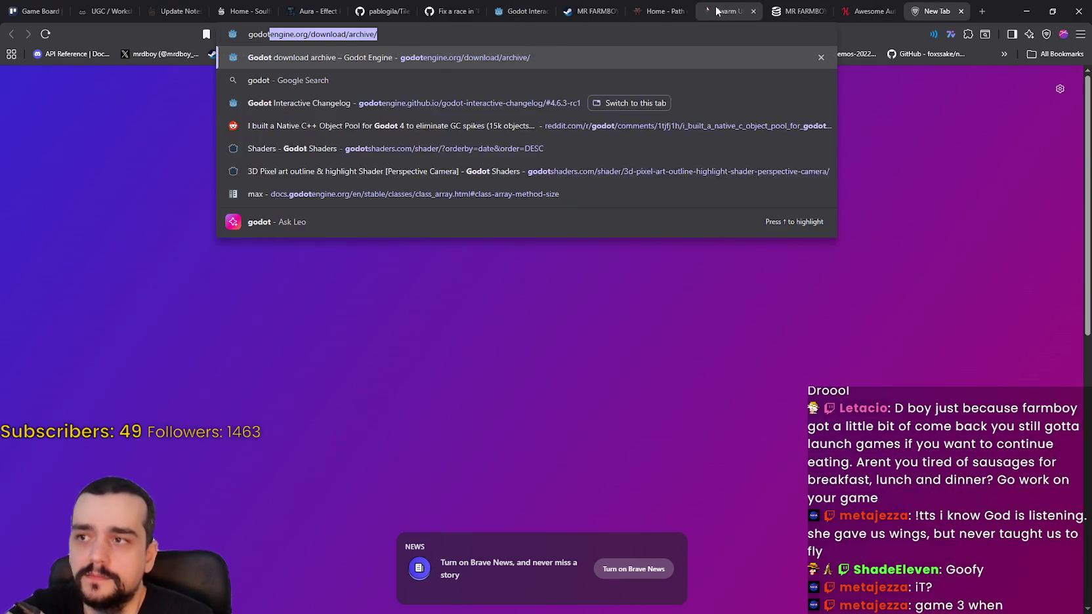
key(Return)
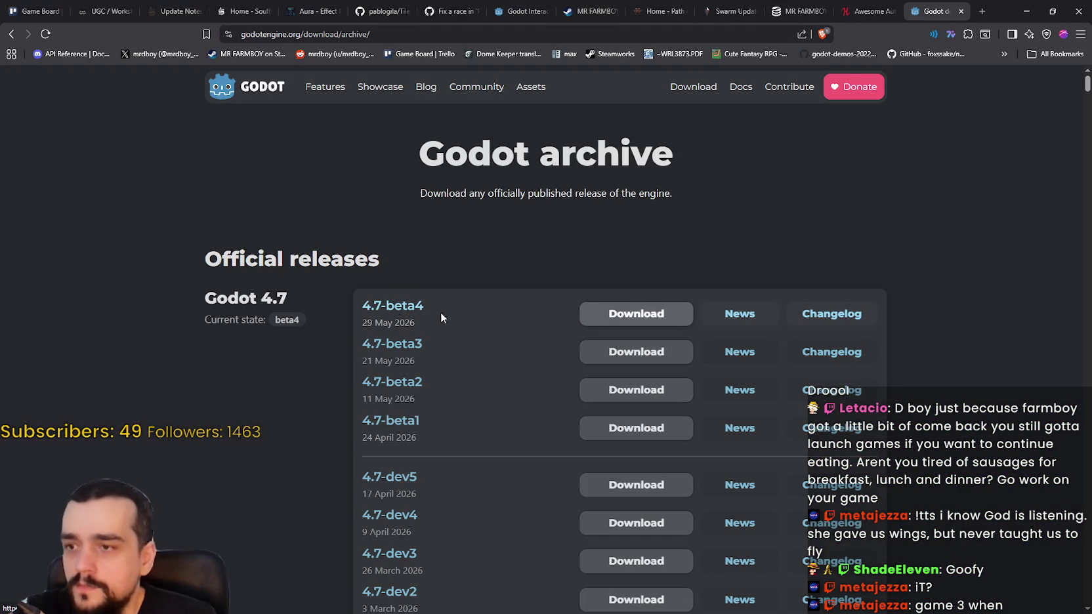
Open the 4.7-beta4 news article and highlight the note calling it the likely final beta.
click(735, 312)
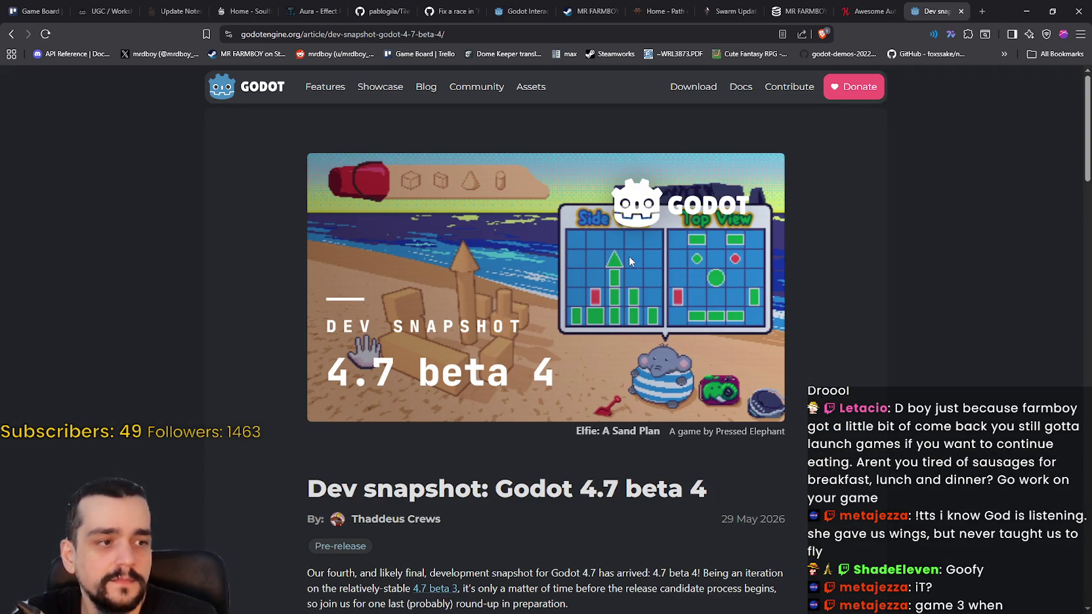
scroll(569, 261, down, 3)
scroll(660, 244, up, 3)
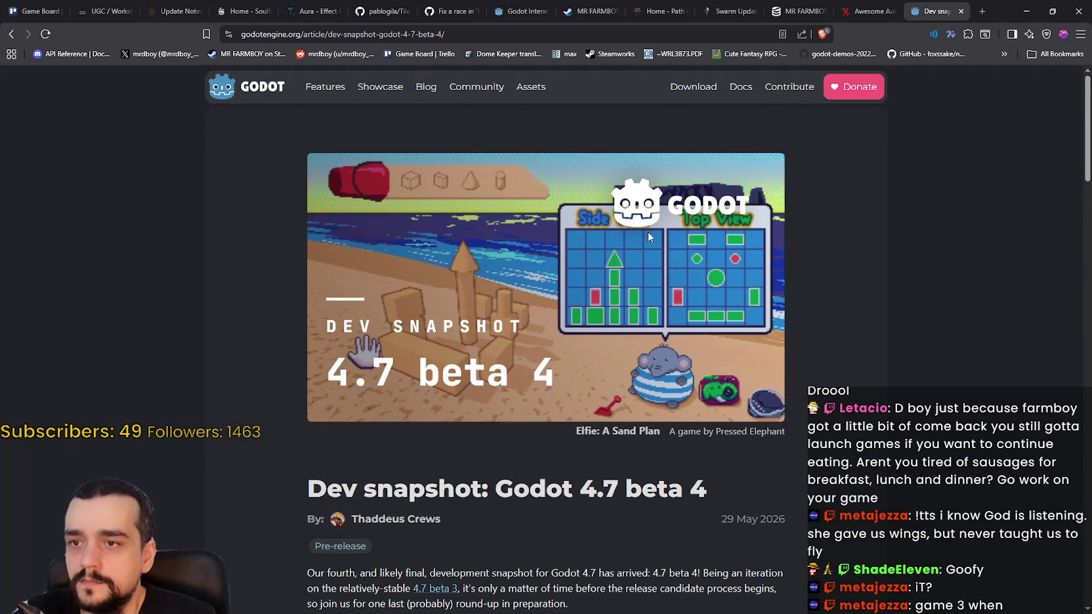
scroll(648, 232, down, 1)
scroll(654, 258, down, 4)
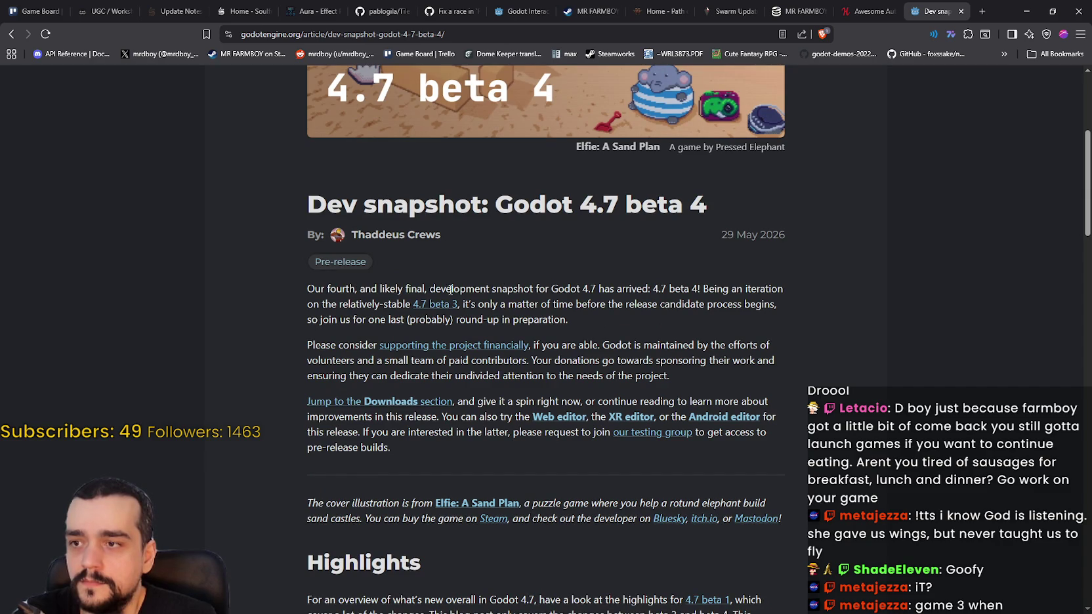
drag(417, 288, 320, 283)
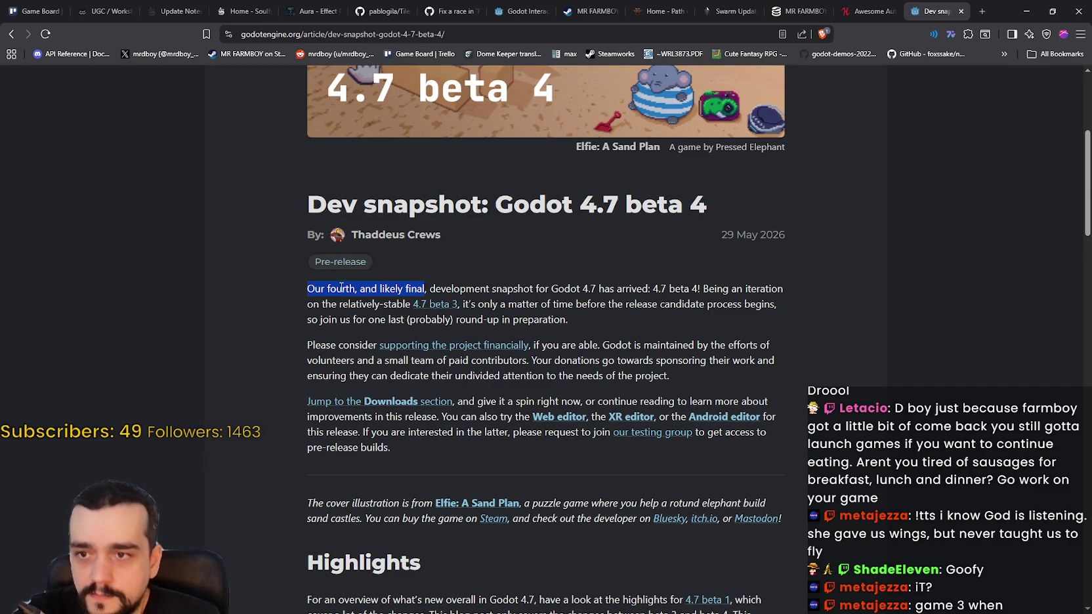
scroll(332, 262, down, 2)
scroll(452, 265, down, 6)
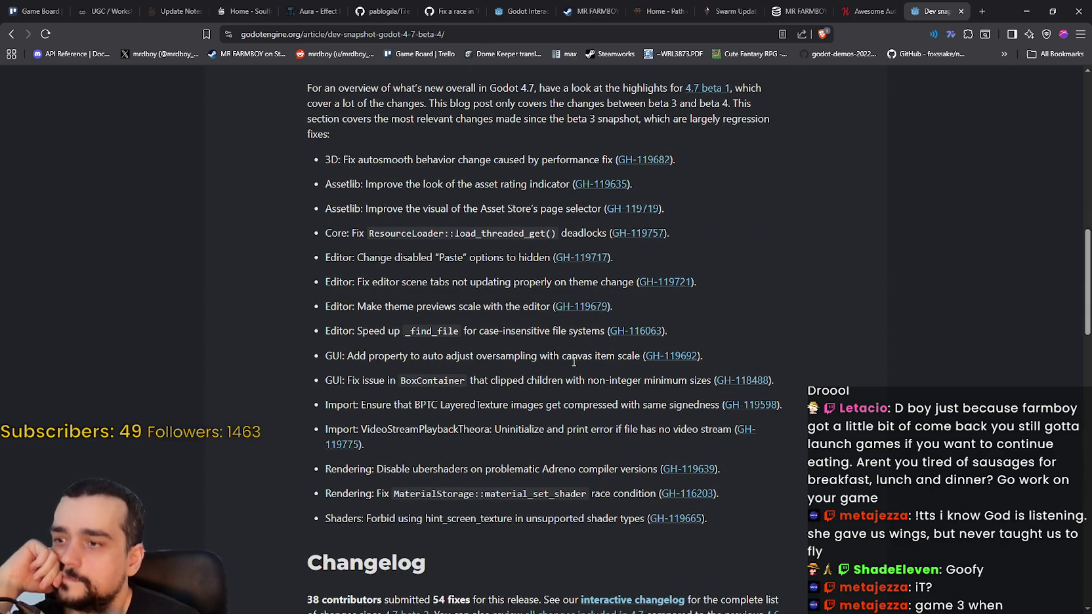
scroll(573, 361, down, 1)
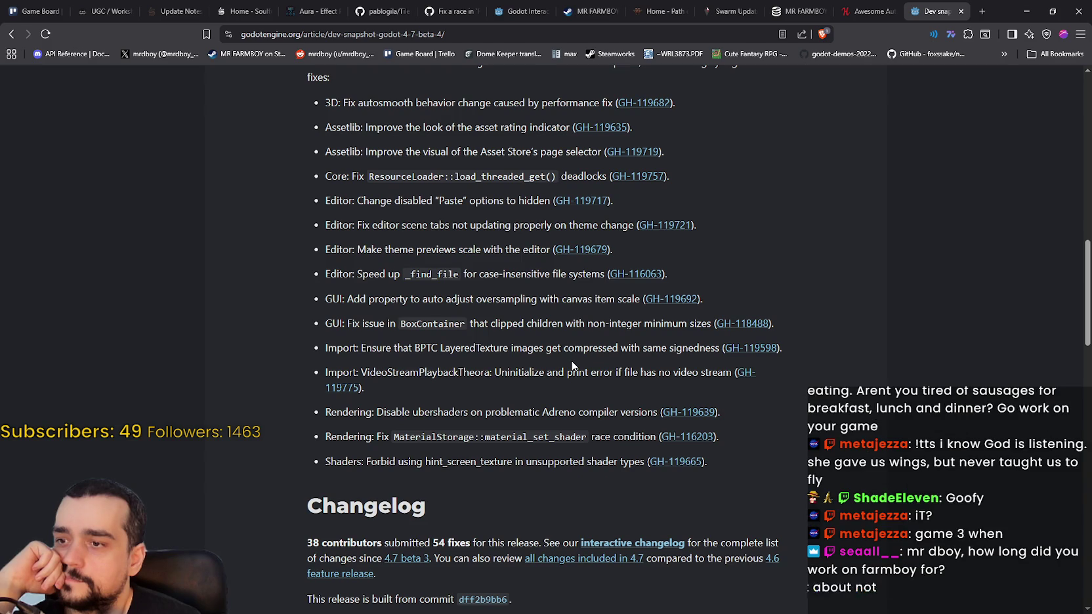
Highlight the Adreno ubershaders fix and the material_set_shader race condition fix.
drag(657, 412, 343, 406)
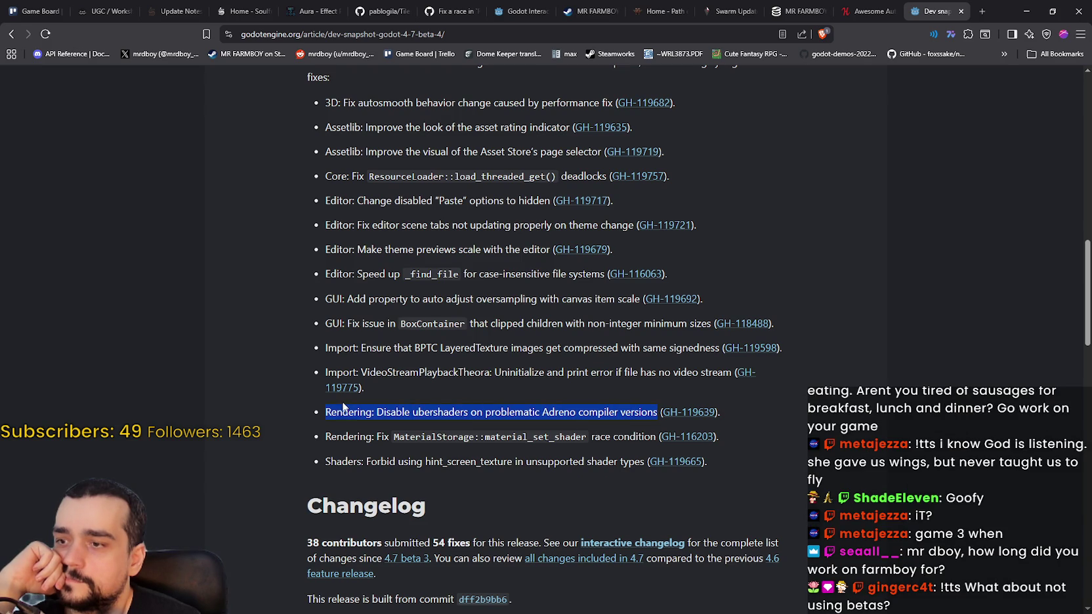
drag(420, 439, 586, 439)
double_click(505, 438)
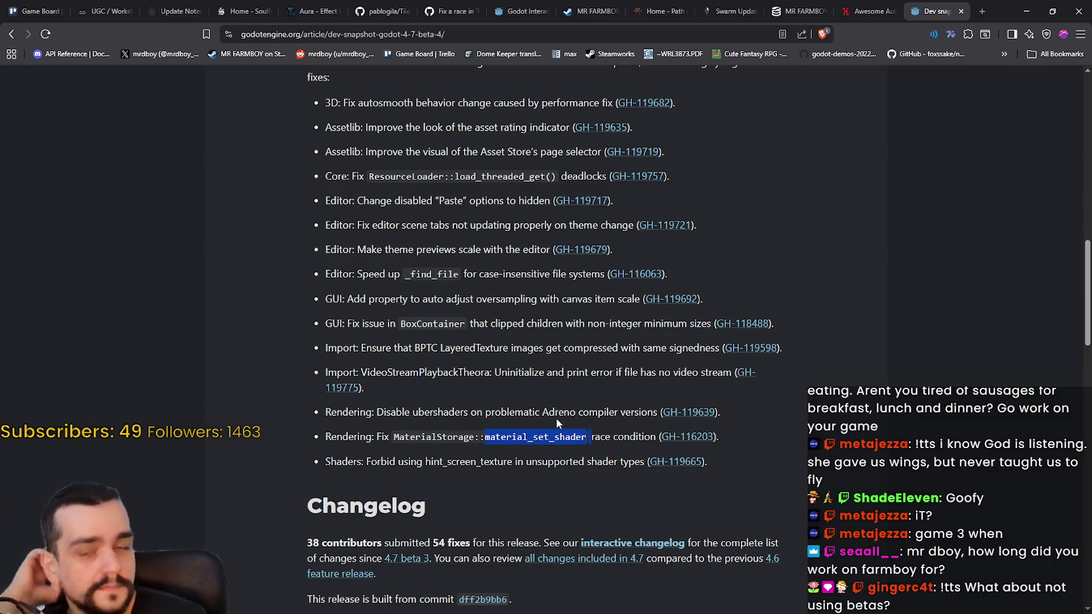
scroll(556, 419, down, 3)
scroll(536, 408, up, 3)
scroll(535, 410, down, 1)
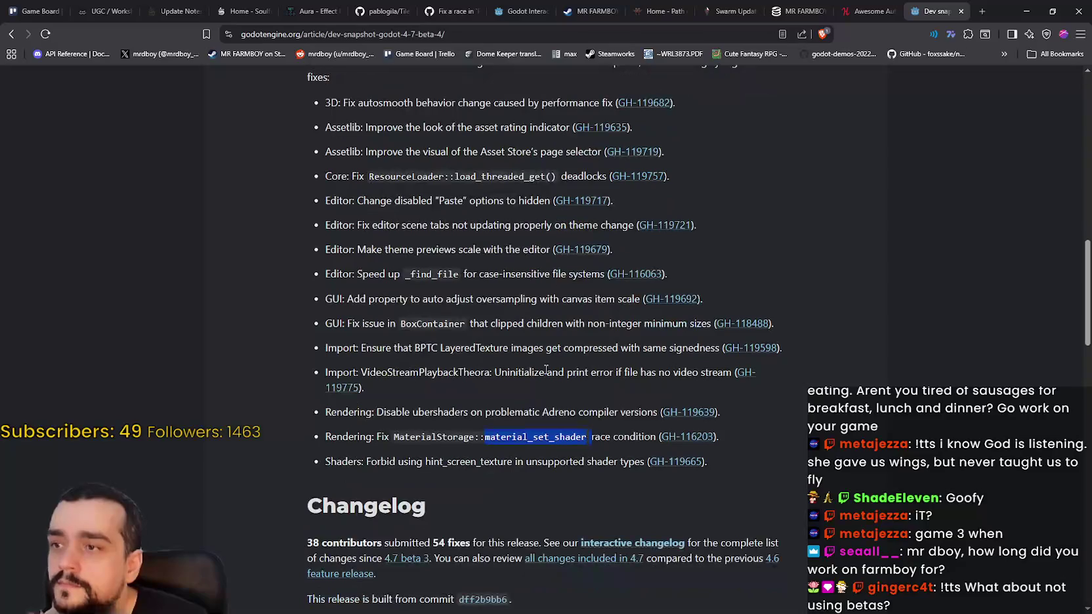
click(550, 253)
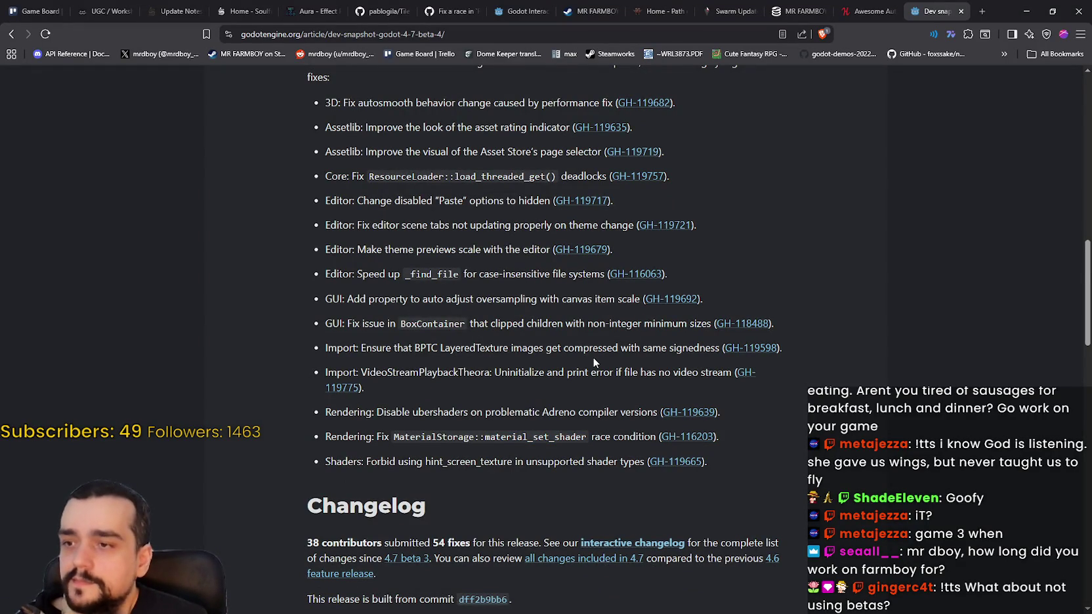
Scroll through the article's downloads and known issues sections.
scroll(591, 358, down, 7)
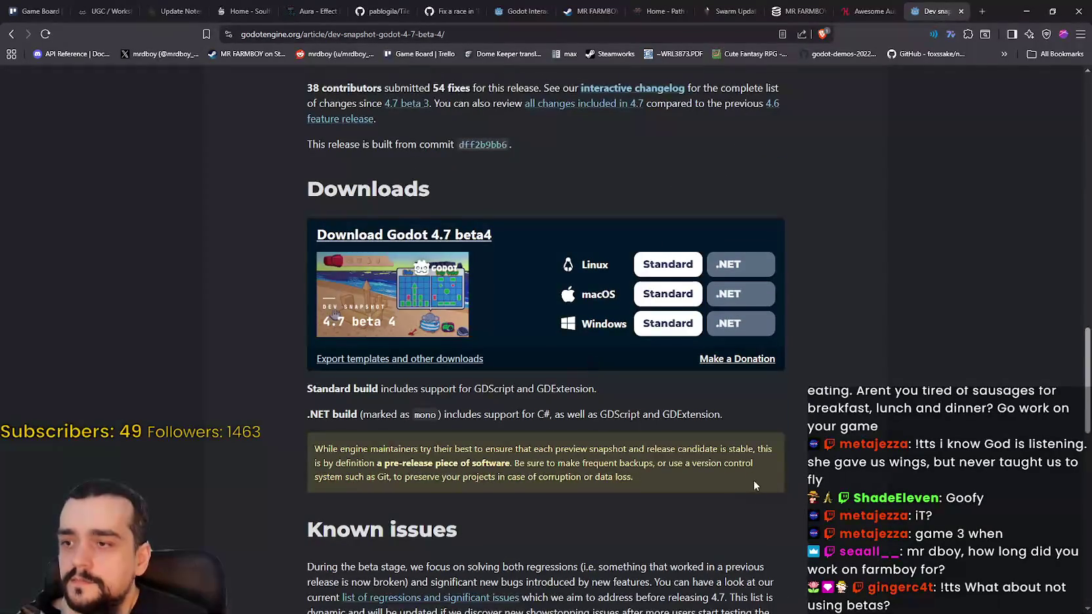
scroll(751, 481, down, 2)
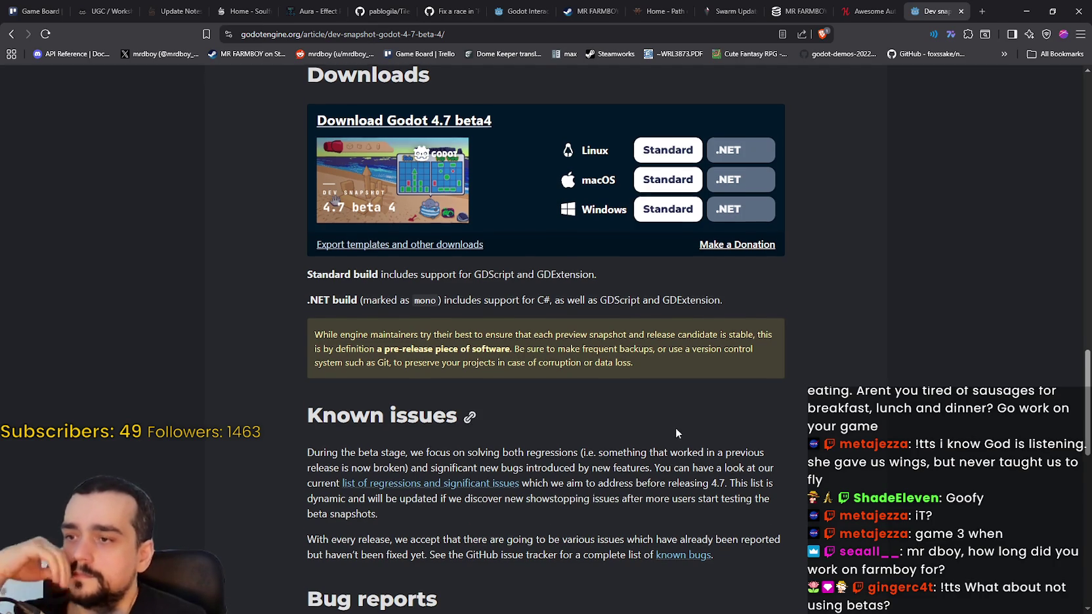
scroll(677, 433, down, 2)
scroll(677, 428, down, 3)
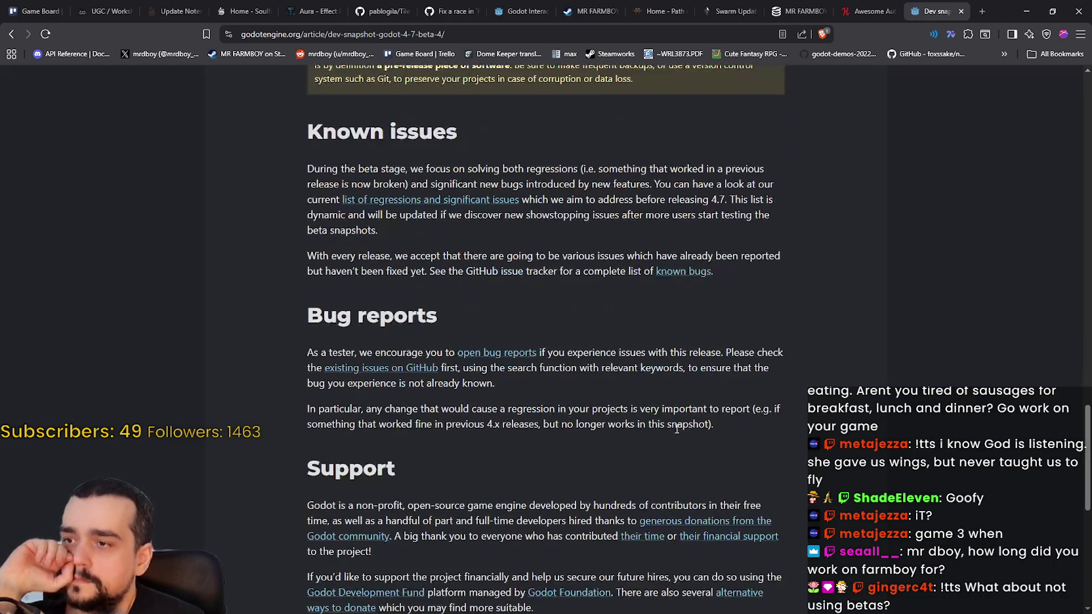
scroll(676, 427, down, 5)
scroll(674, 427, up, 8)
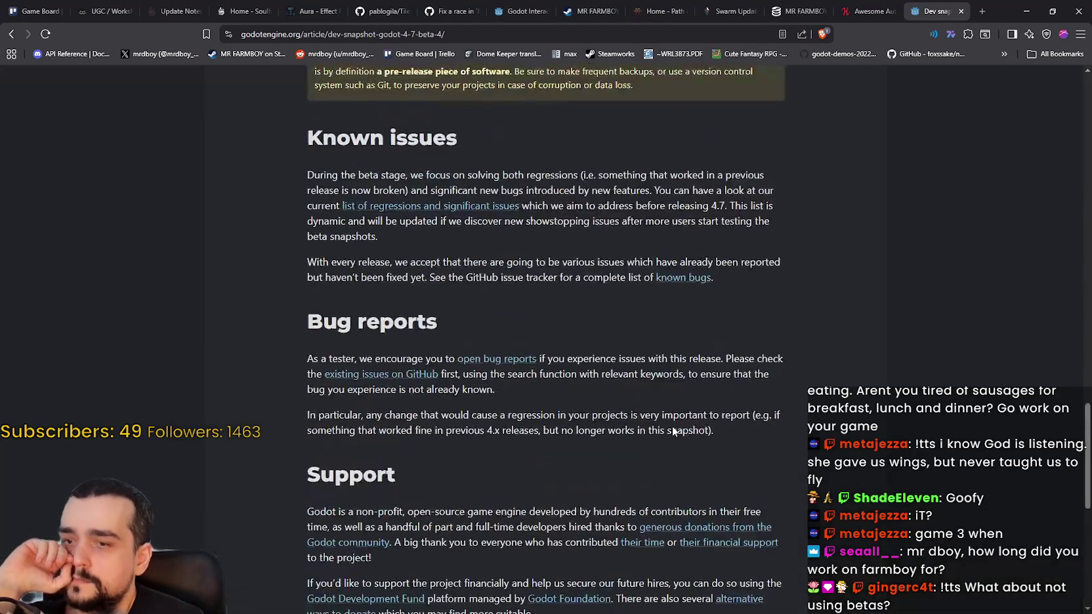
scroll(671, 433, up, 8)
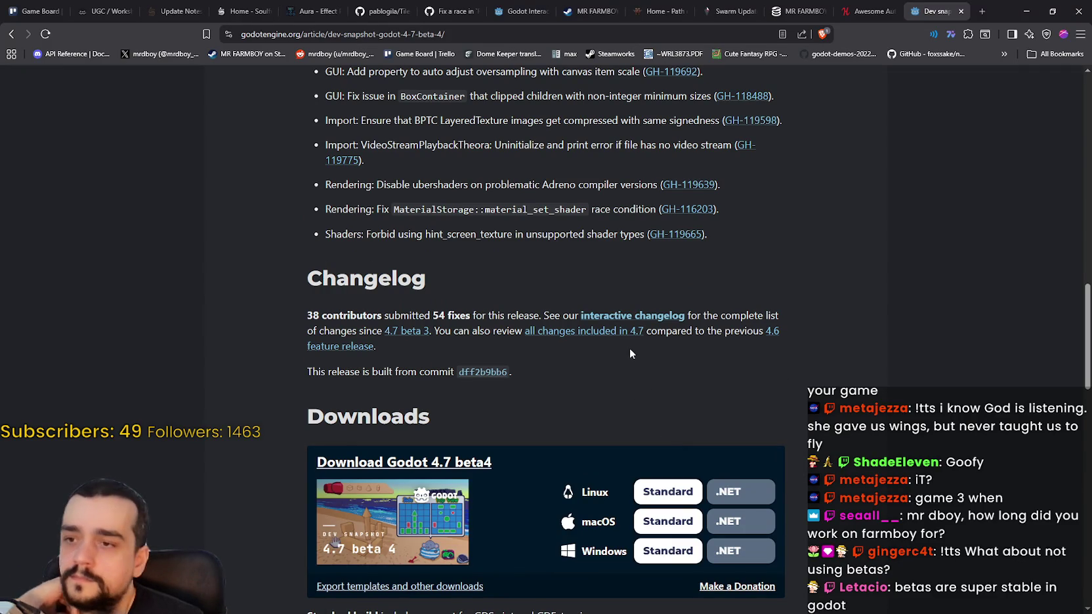
Scroll the 4.7-beta4 interactive changelog's 57 commits, then go back to the article.
click(632, 317)
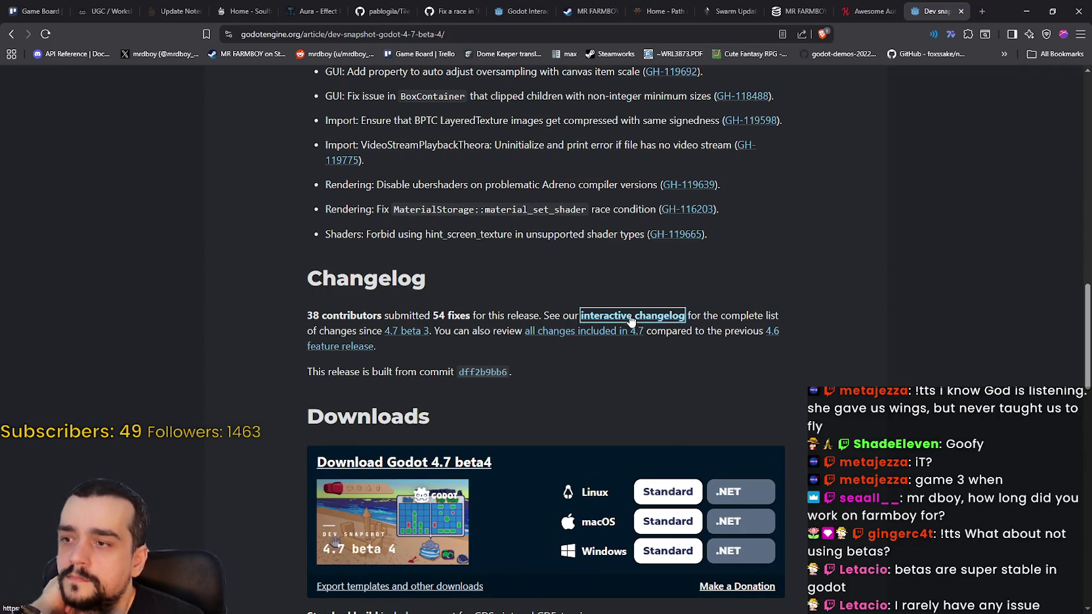
scroll(492, 360, down, 3)
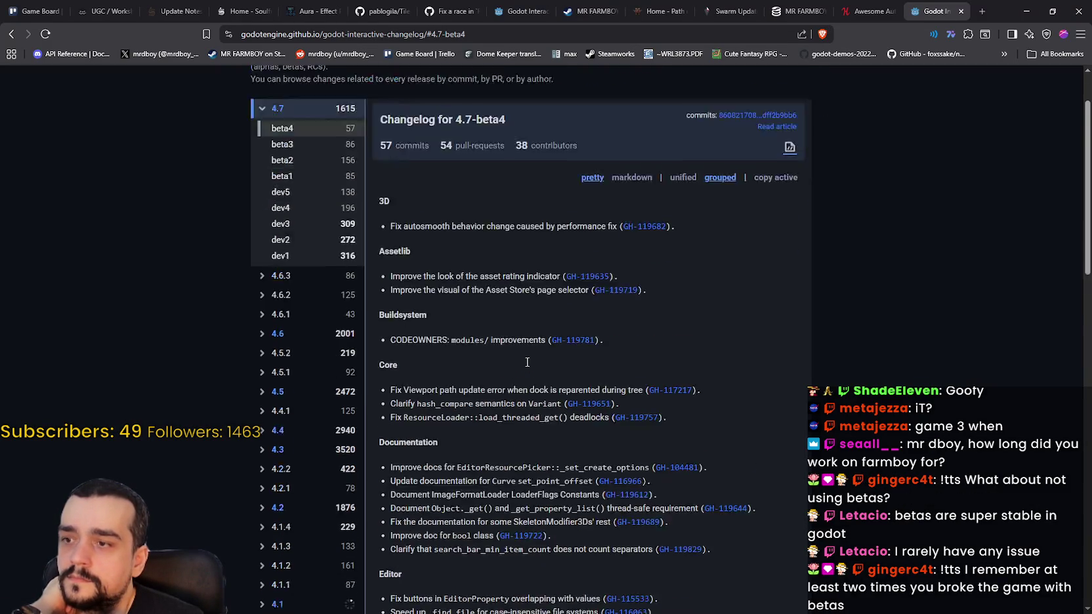
scroll(527, 361, down, 4)
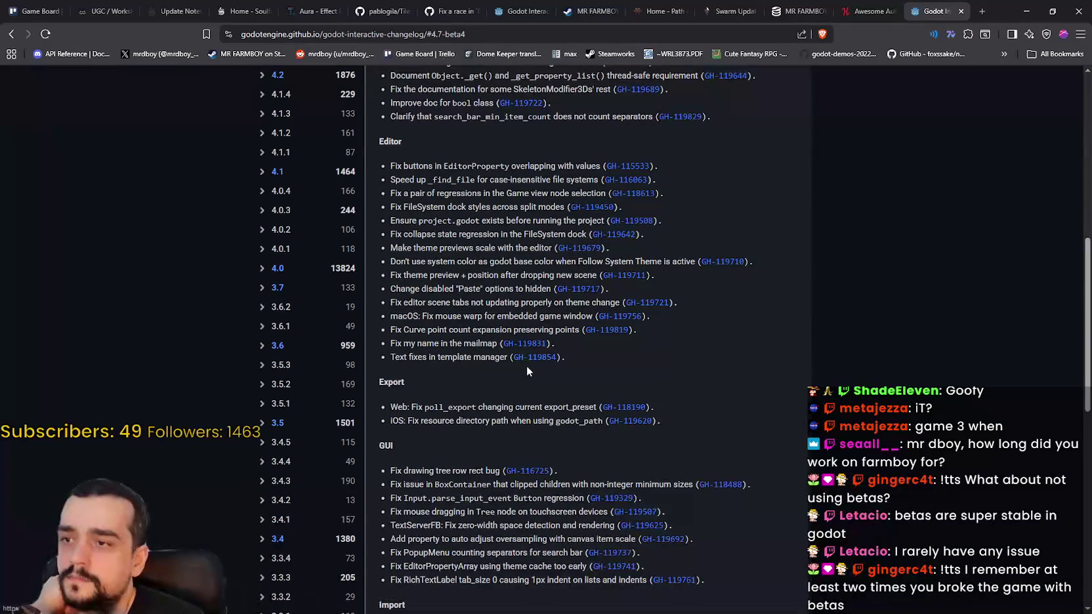
scroll(509, 369, down, 3)
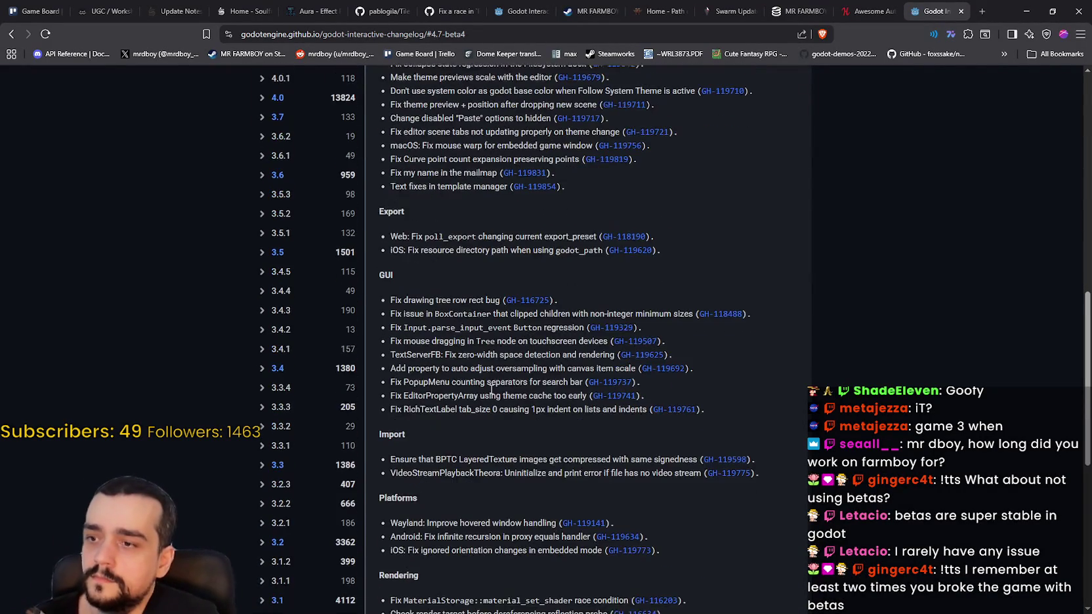
scroll(486, 369, down, 3)
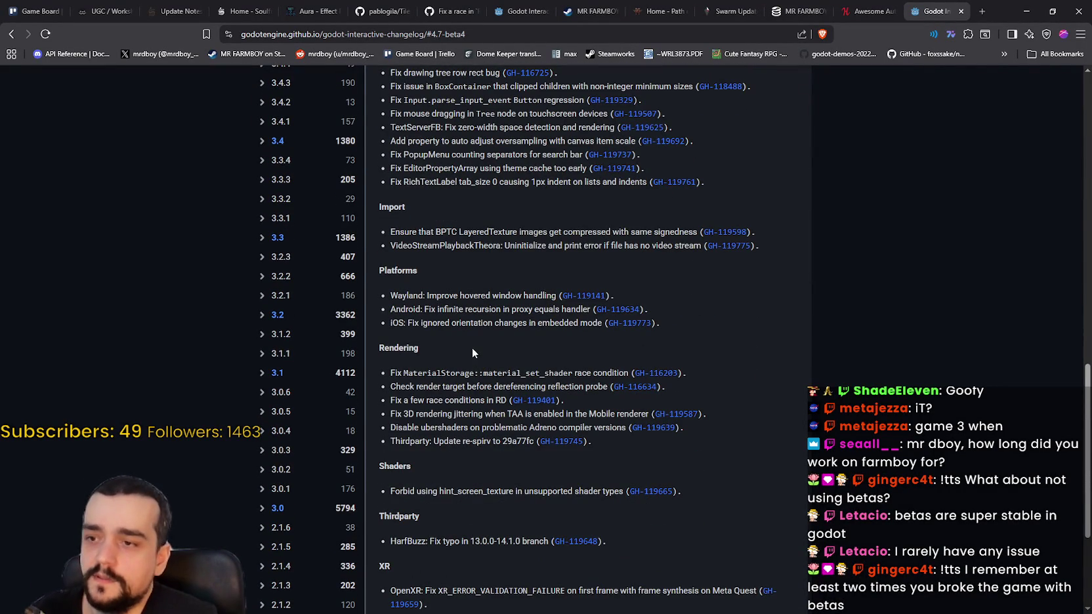
scroll(502, 365, down, 1)
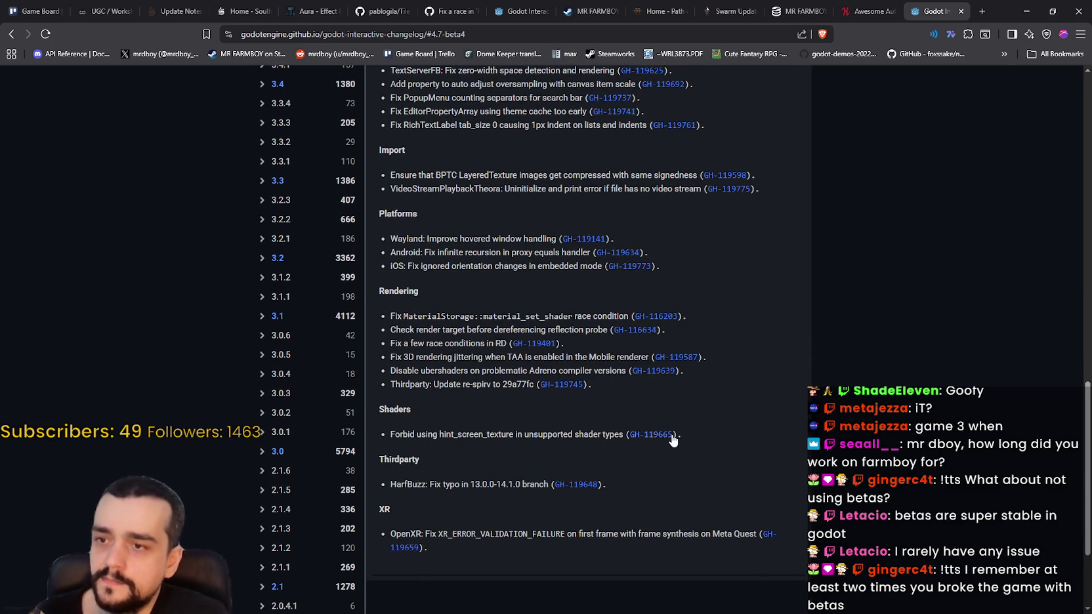
scroll(499, 485, down, 1)
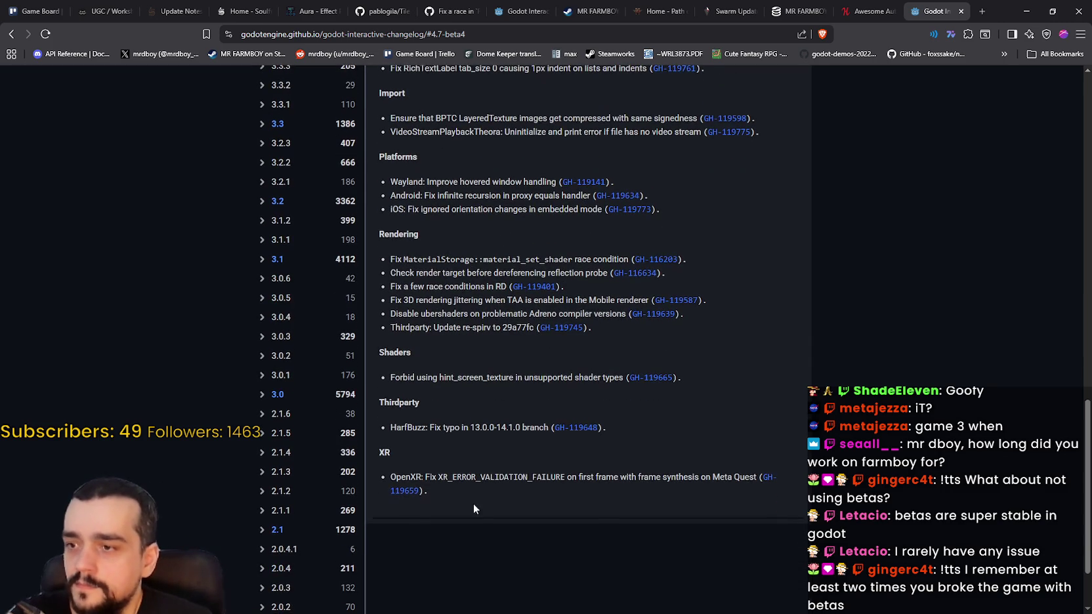
scroll(796, 522, up, 20)
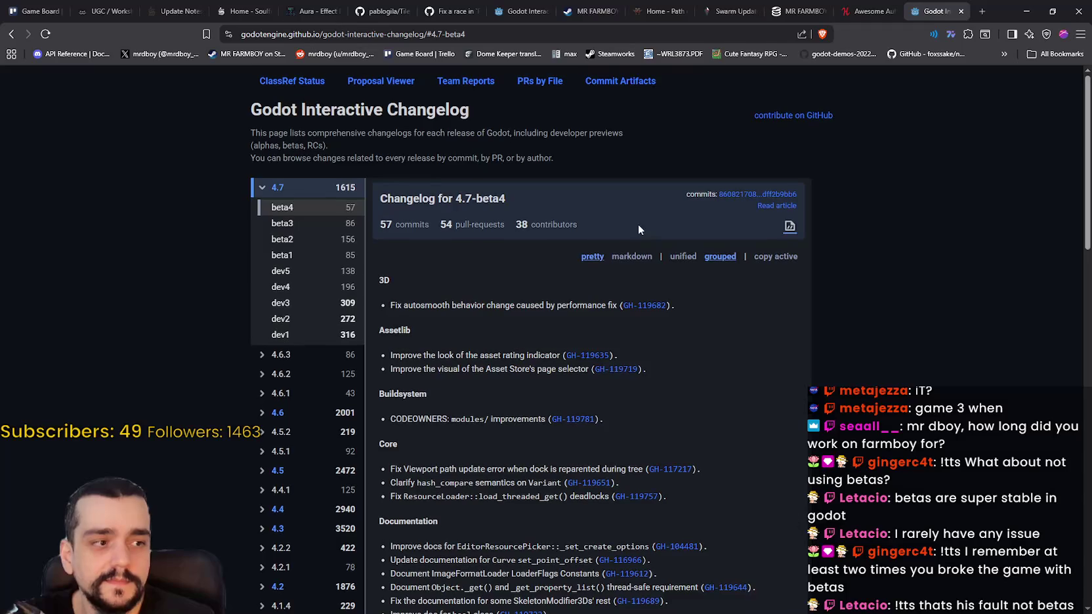
click(11, 33)
From the Highlights section, open the GH-119757 load_threaded_get deadlock fix in a new tab.
scroll(615, 411, up, 15)
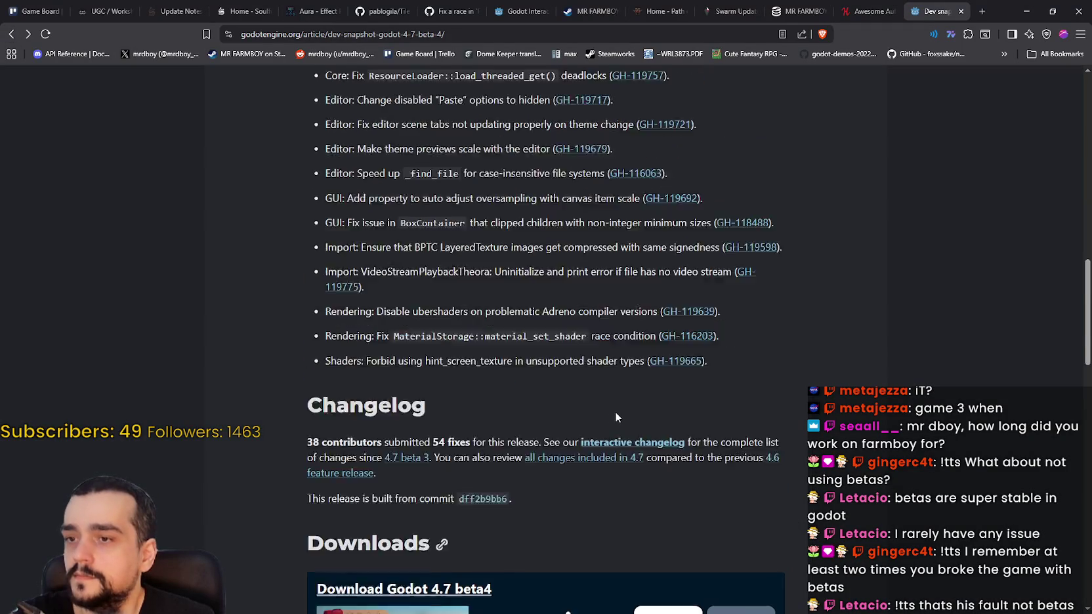
scroll(610, 405, down, 10)
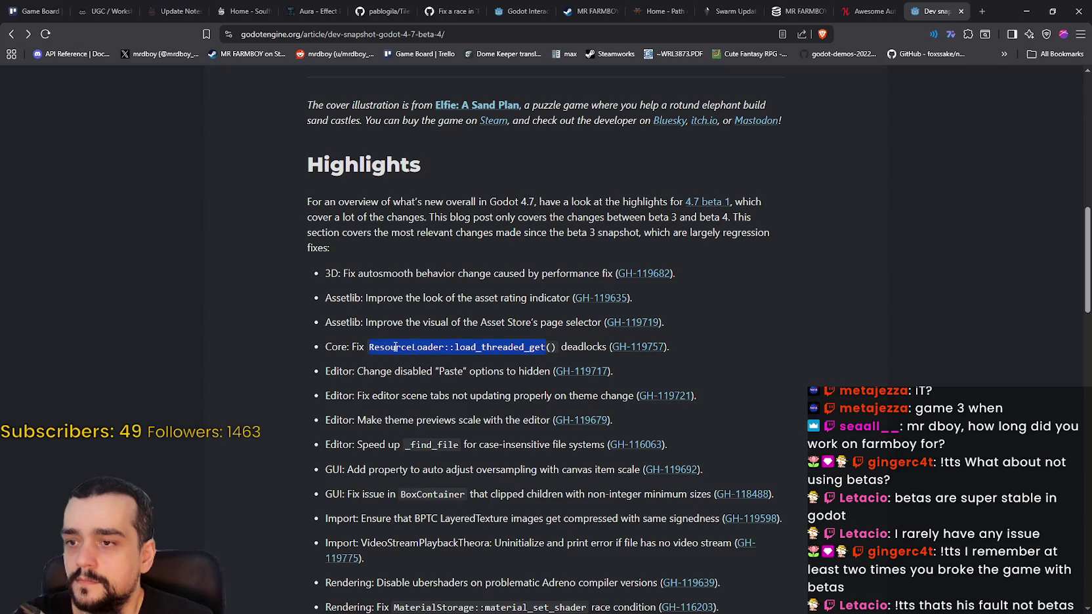
drag(372, 348, 469, 344)
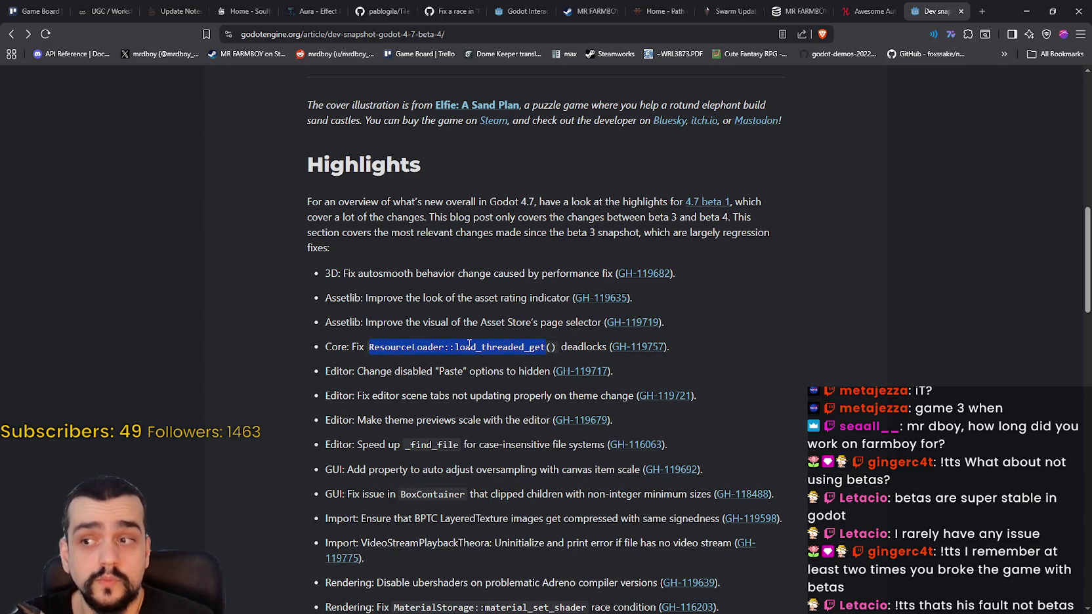
right_click(648, 355)
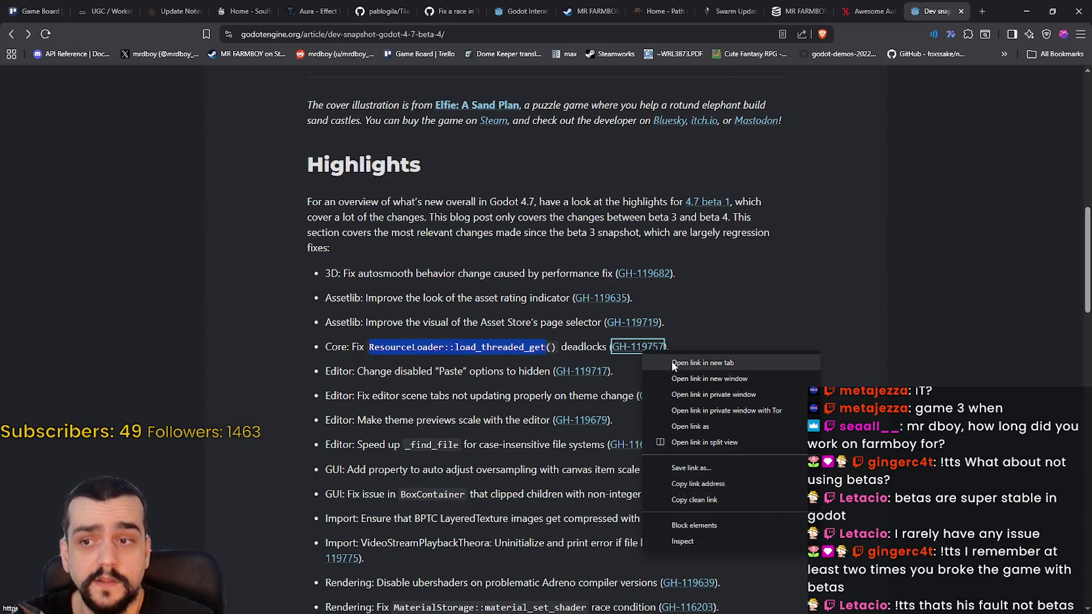
click(676, 362)
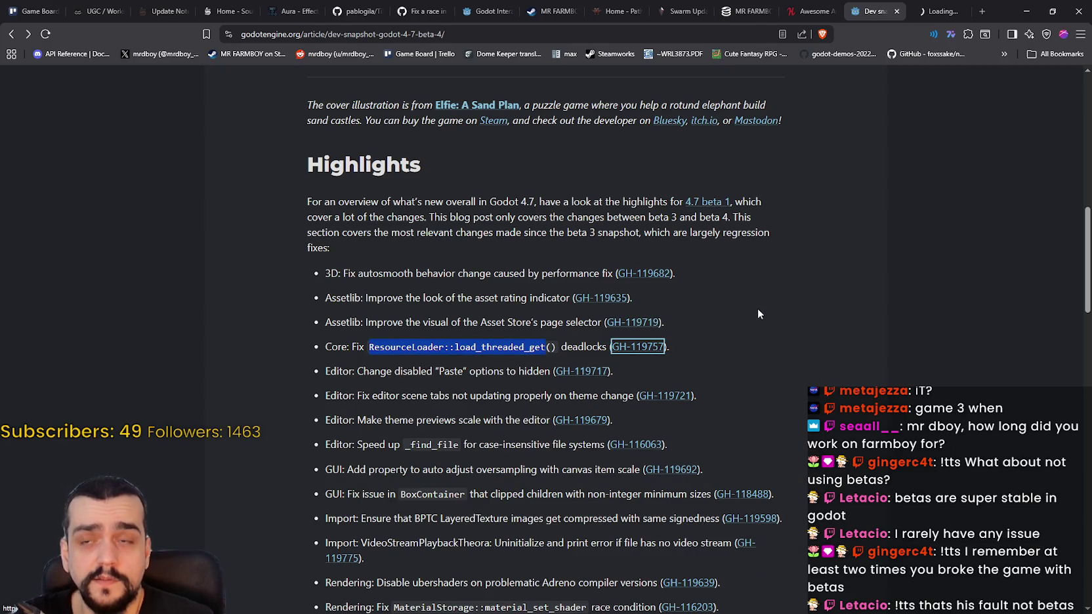
Switch to PR #119757 and read its opening line and first bullet.
click(923, 11)
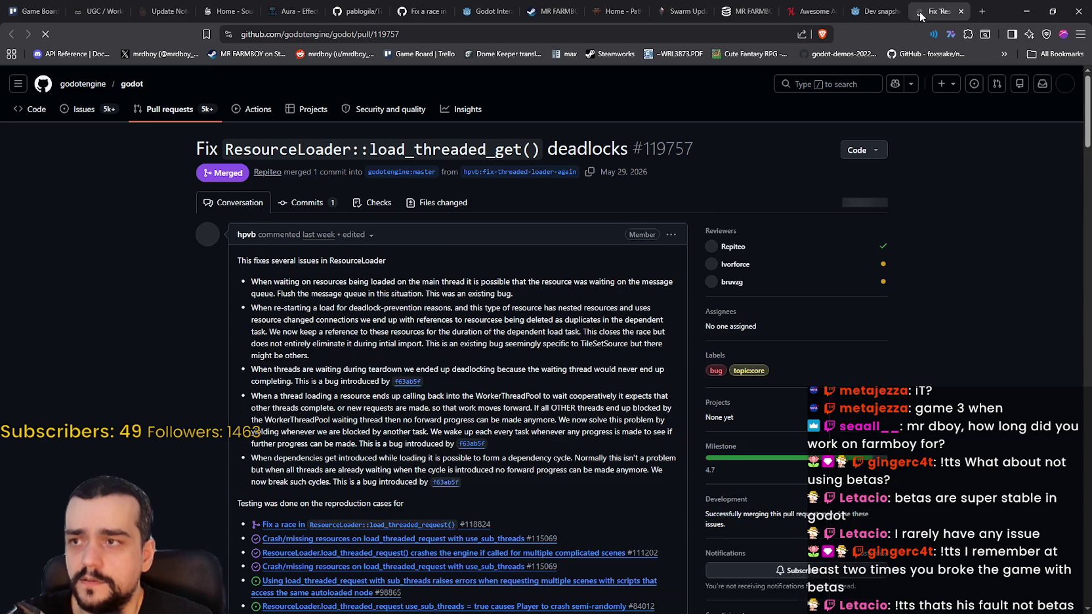
drag(238, 260, 386, 261)
mouse_move(252, 283)
mouse_down()
mouse_move(640, 283)
mouse_move(638, 296)
mouse_move(285, 296)
mouse_move(513, 295)
mouse_up()
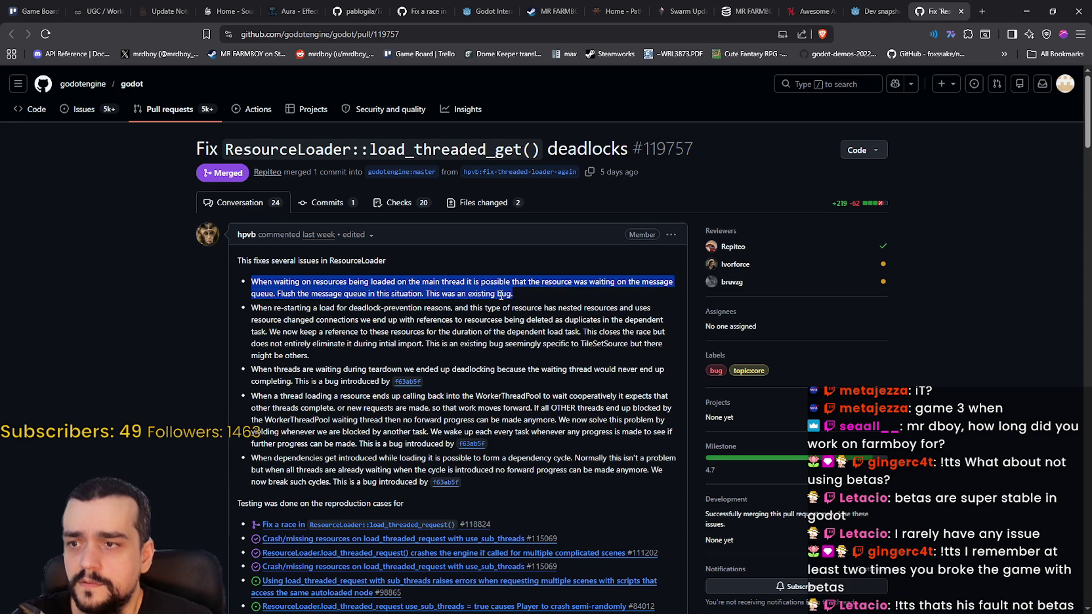
triple_click(501, 295)
scroll(267, 253, down, 1)
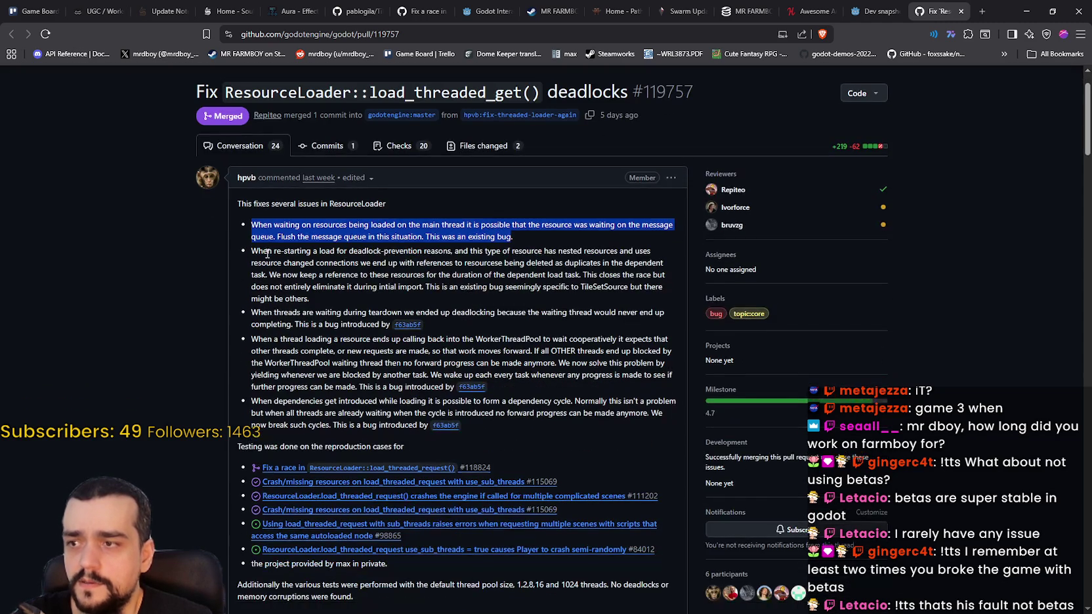
mouse_move(267, 253)
mouse_down()
mouse_move(562, 264)
mouse_move(652, 255)
mouse_move(314, 264)
mouse_move(663, 262)
mouse_up()
double_click(591, 262)
Read the second bullet about closing the race and the existing bug.
drag(282, 274, 665, 275)
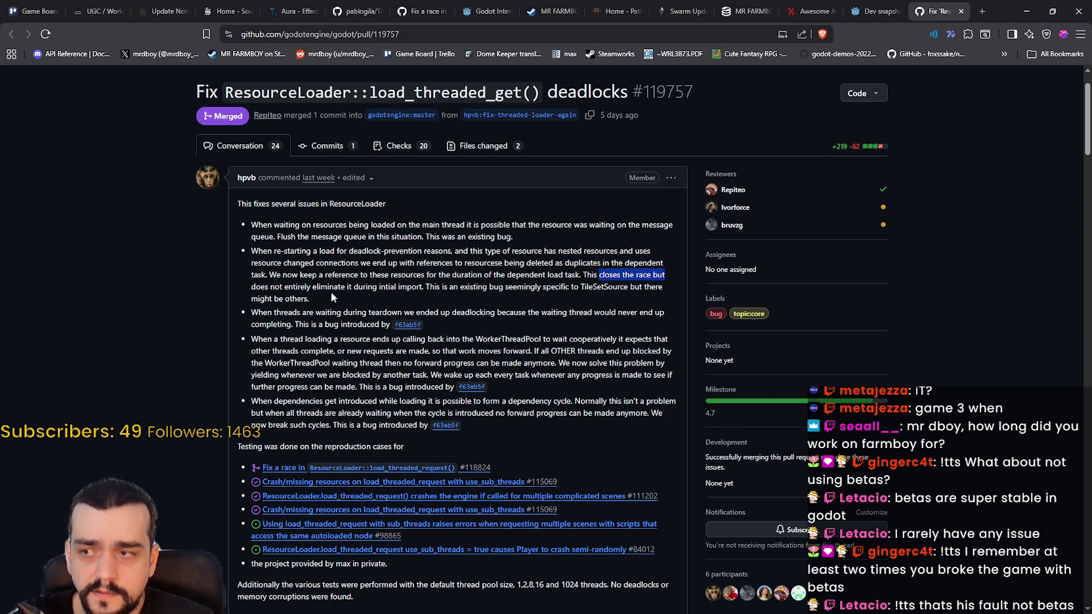
click(257, 289)
mouse_move(257, 289)
mouse_down()
mouse_move(336, 288)
mouse_move(329, 296)
mouse_up()
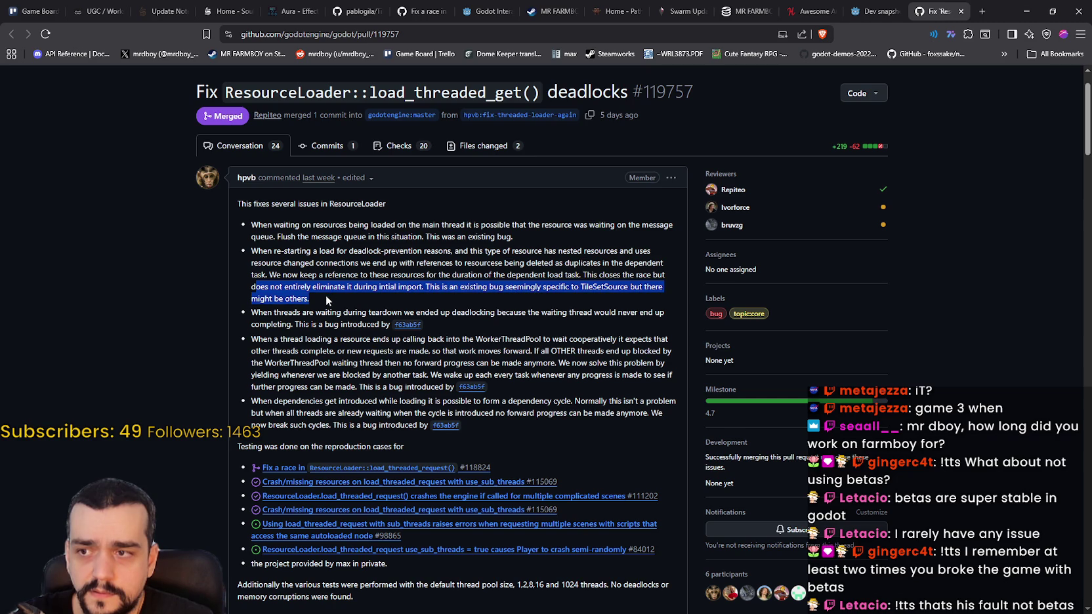
click(462, 287)
mouse_move(462, 287)
mouse_down()
mouse_move(506, 287)
mouse_move(502, 302)
mouse_move(624, 289)
mouse_up()
triple_click(623, 290)
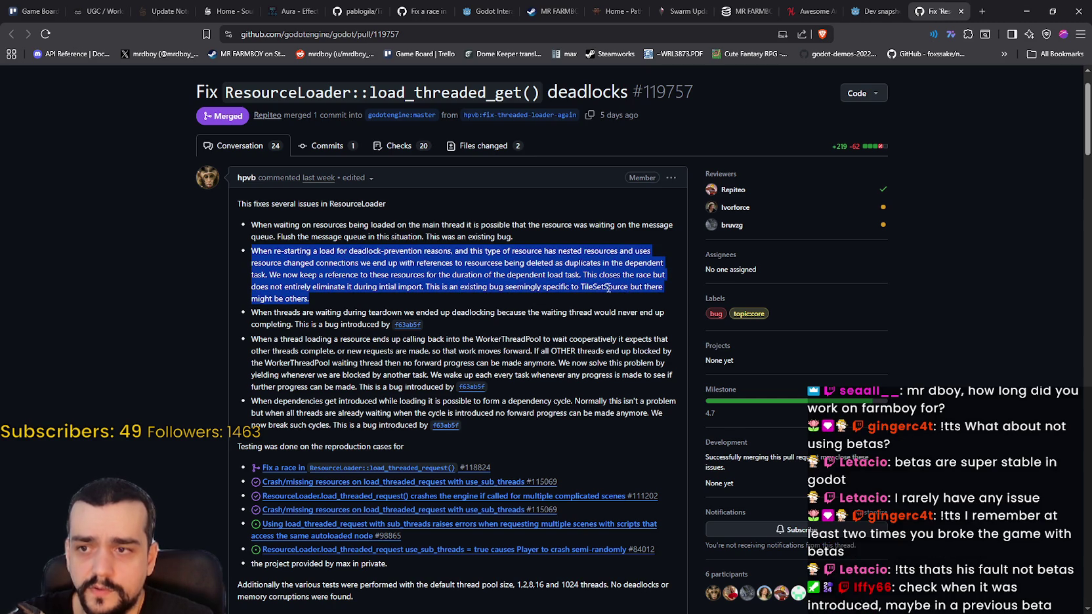
Read the third and fourth bullets, then open commit f63ab5f in a new tab.
scroll(264, 264, down, 1)
drag(264, 266, 342, 266)
drag(273, 259, 333, 273)
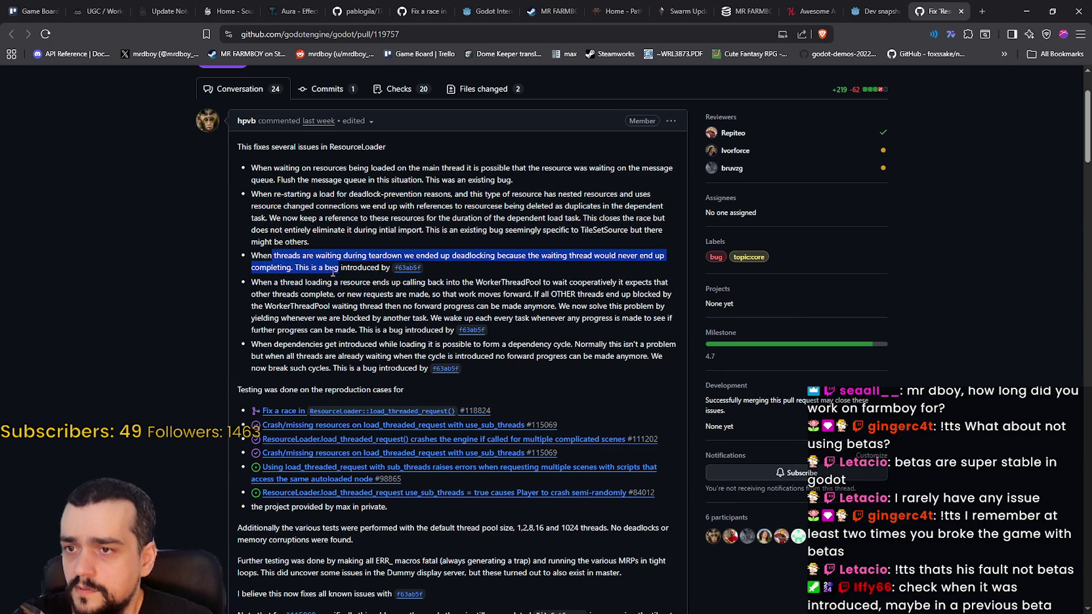
drag(333, 273, 389, 272)
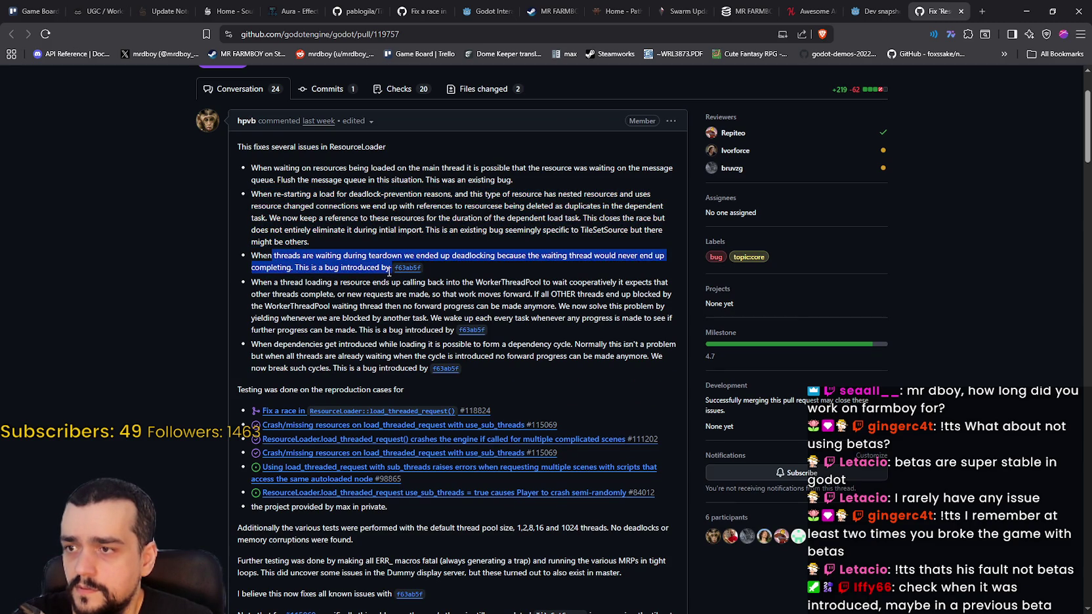
drag(252, 282, 400, 283)
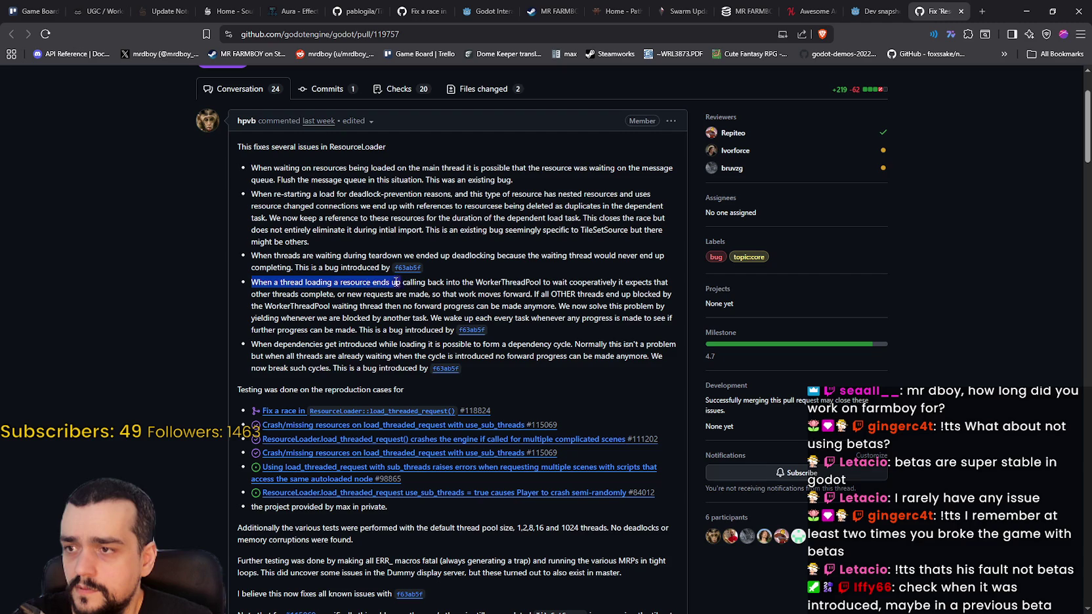
right_click(408, 269)
click(446, 281)
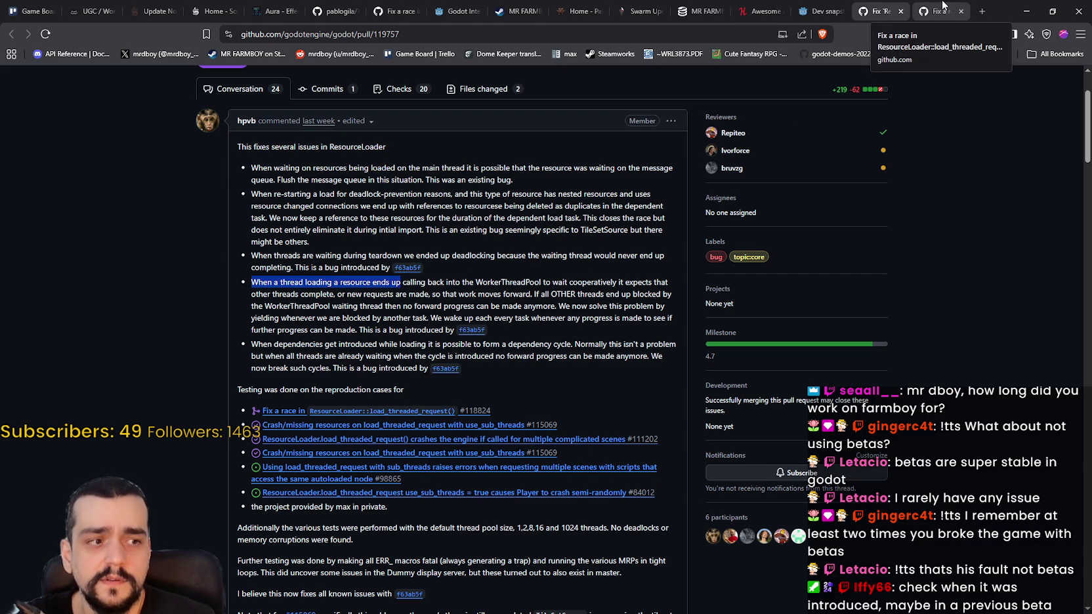
On commit f63ab5f, review resource_loader.cpp changes, including WorkerThreadPool::get_thread_index on line 881.
click(943, 6)
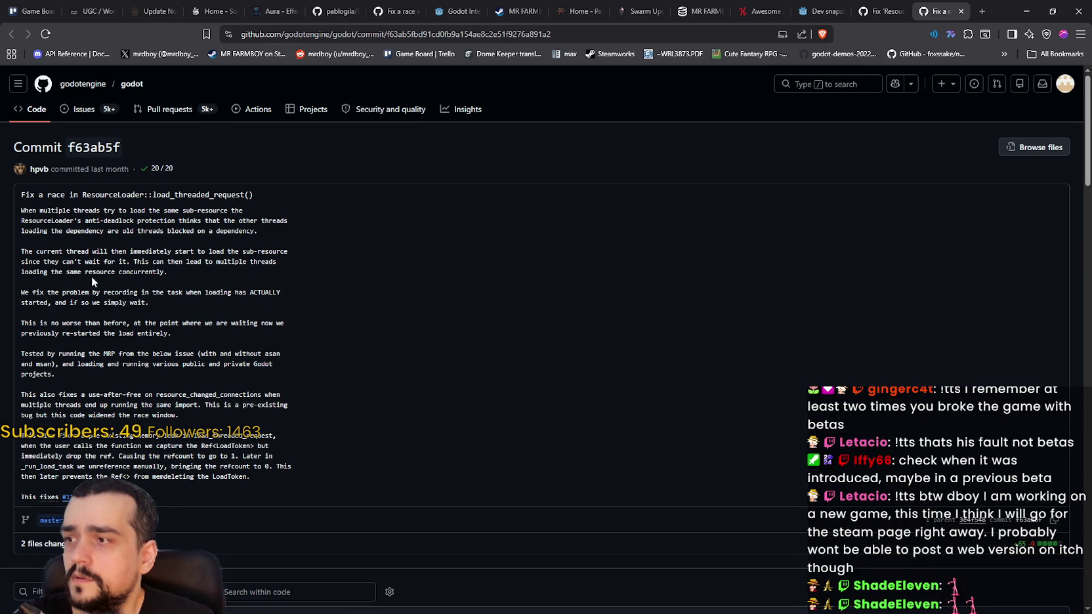
scroll(48, 216, down, 5)
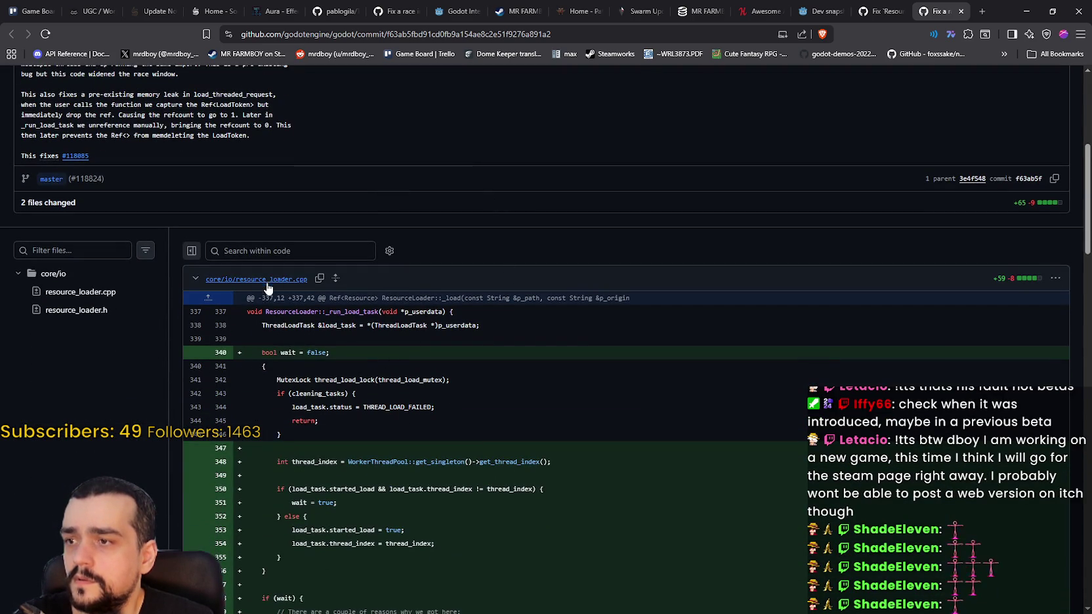
scroll(359, 328, down, 4)
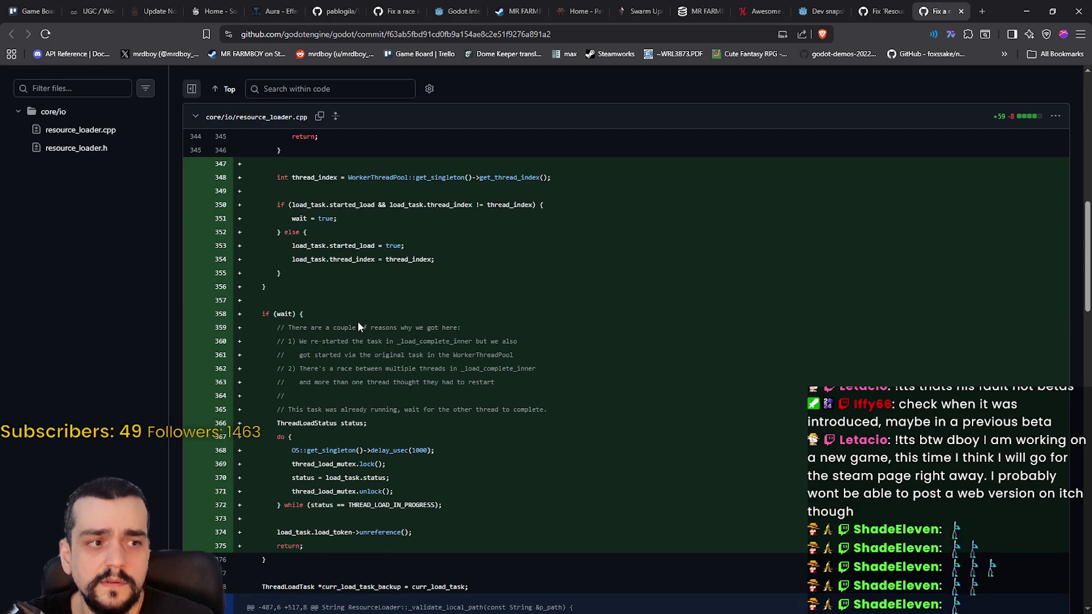
scroll(358, 326, down, 6)
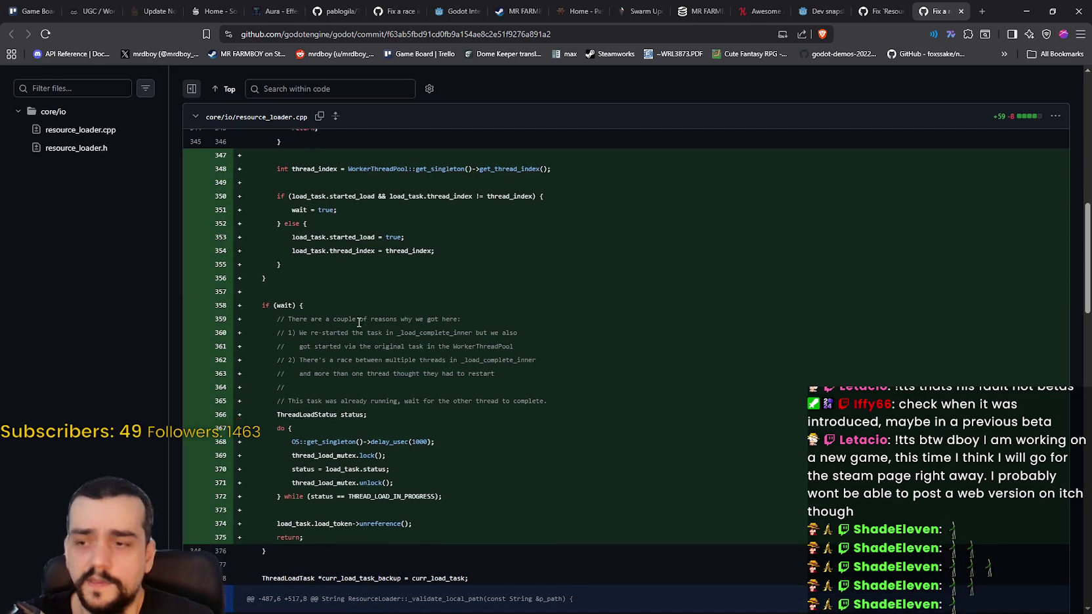
scroll(240, 284, down, 3)
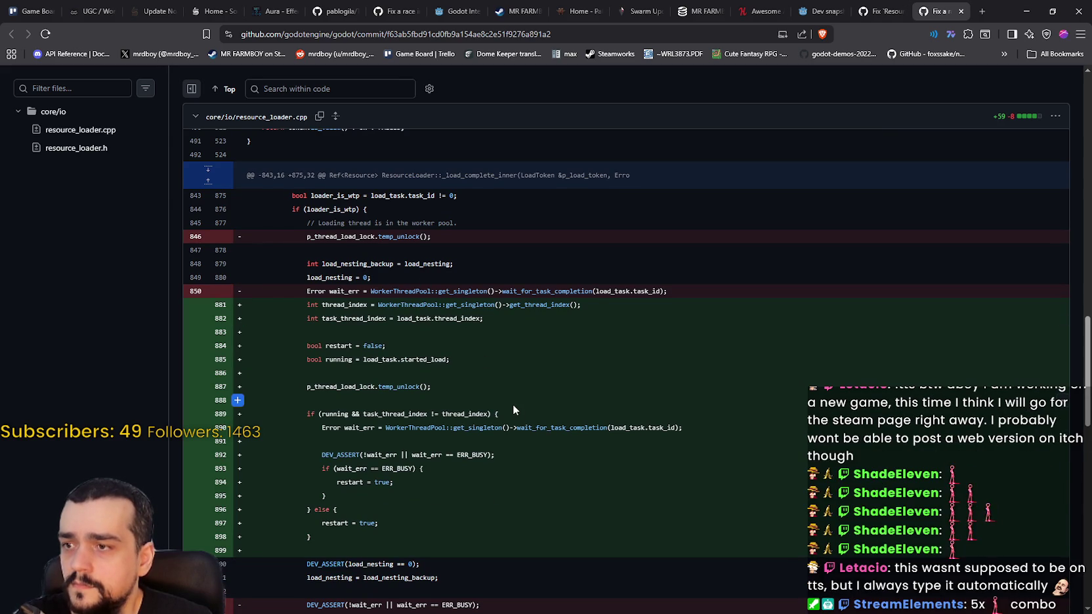
double_click(395, 306)
double_click(532, 309)
Scroll to the end of the diff, through resource_loader.h's new thread_index and started_load fields.
scroll(519, 368, down, 1)
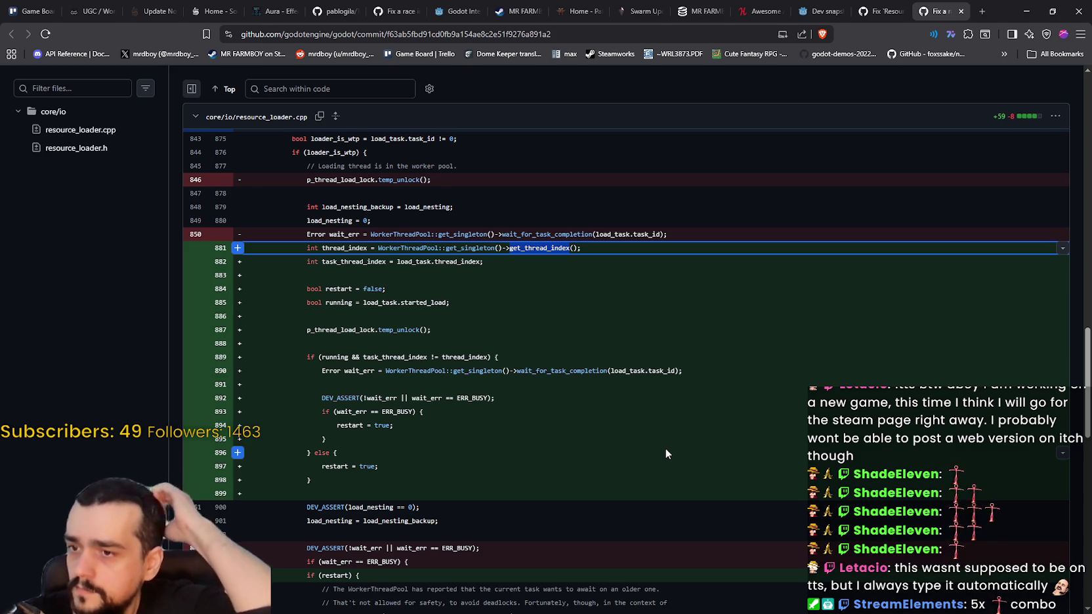
scroll(463, 460, down, 2)
scroll(453, 433, down, 2)
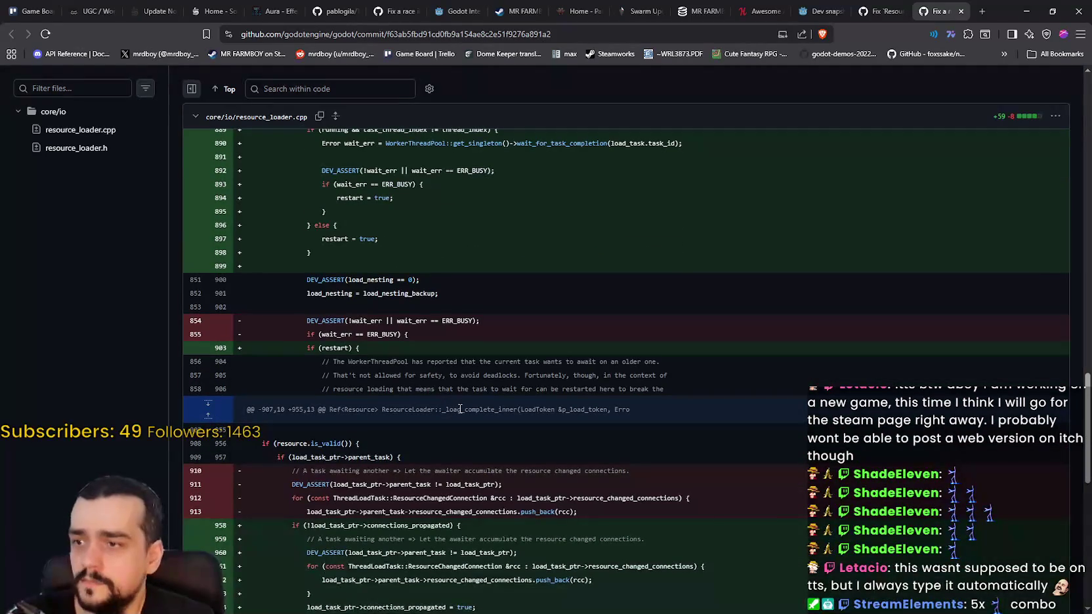
scroll(637, 377, down, 5)
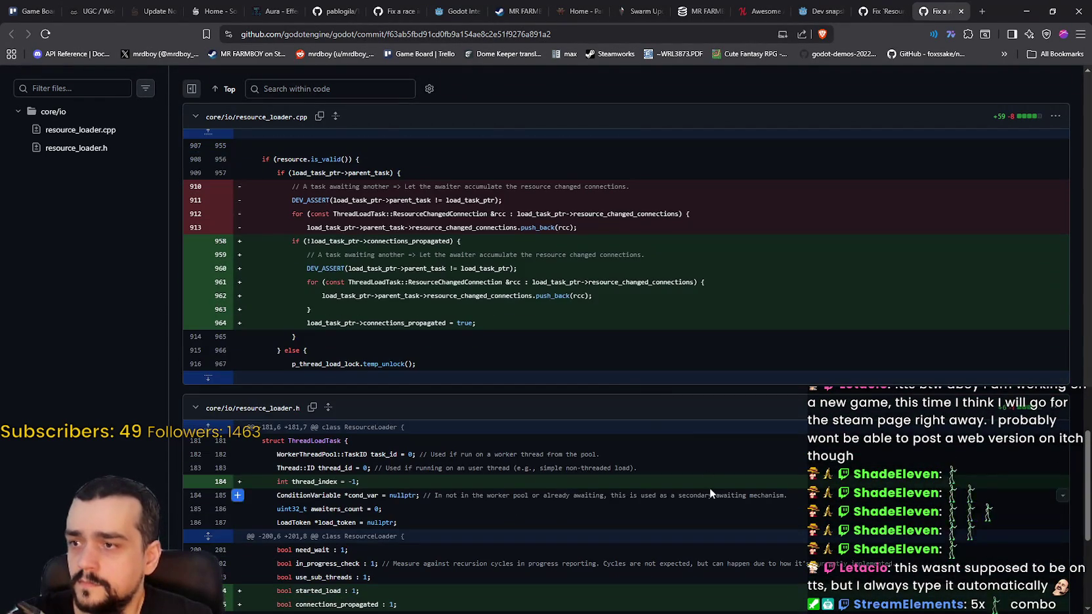
scroll(702, 475, down, 5)
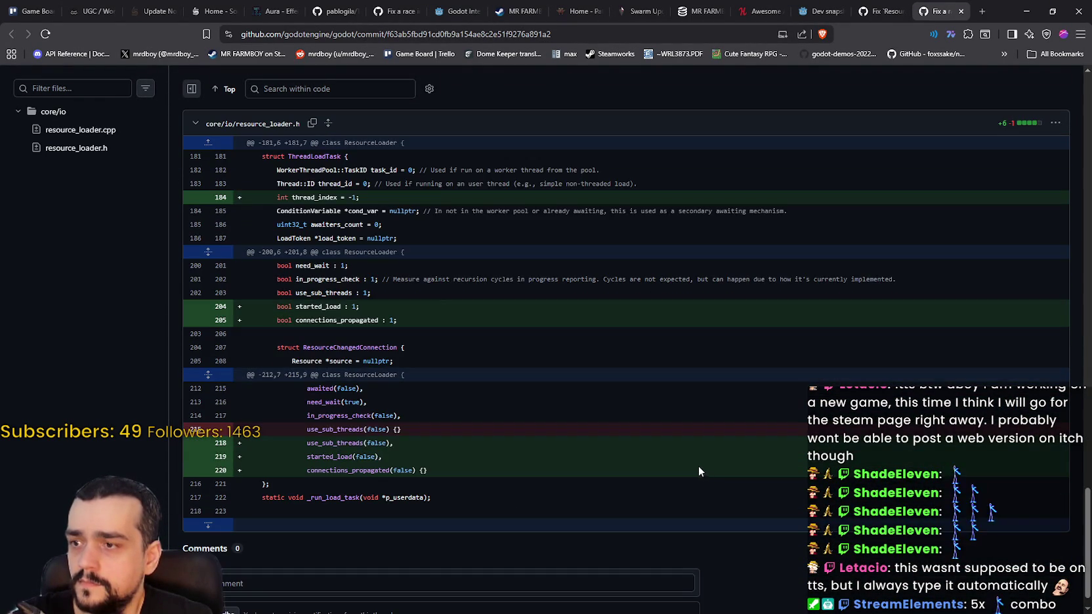
scroll(693, 461, down, 1)
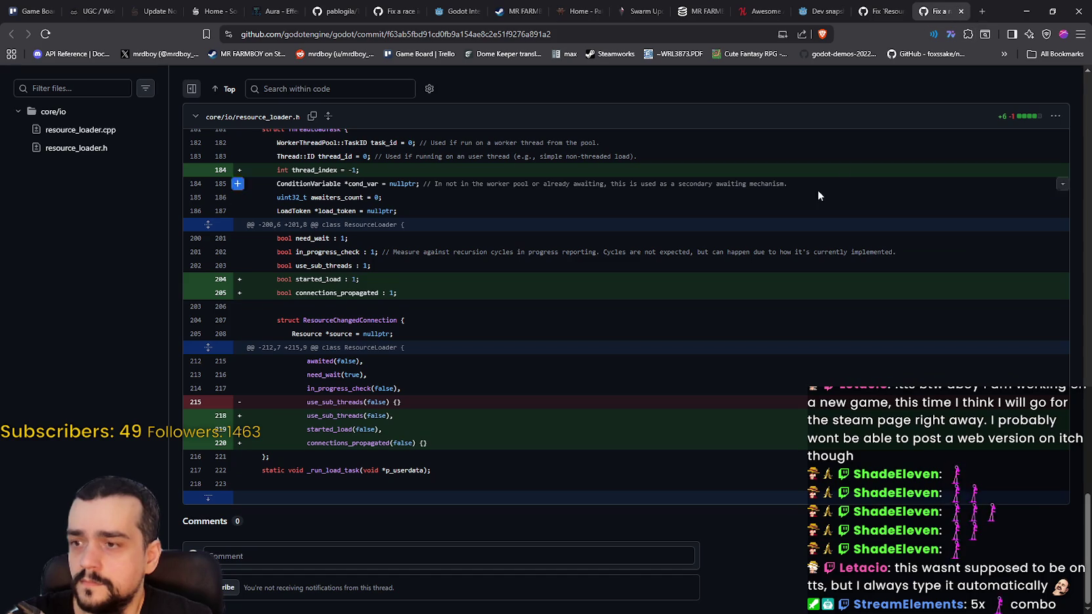
Close the commit tab and scroll through the PR #119757 conversation.
click(962, 12)
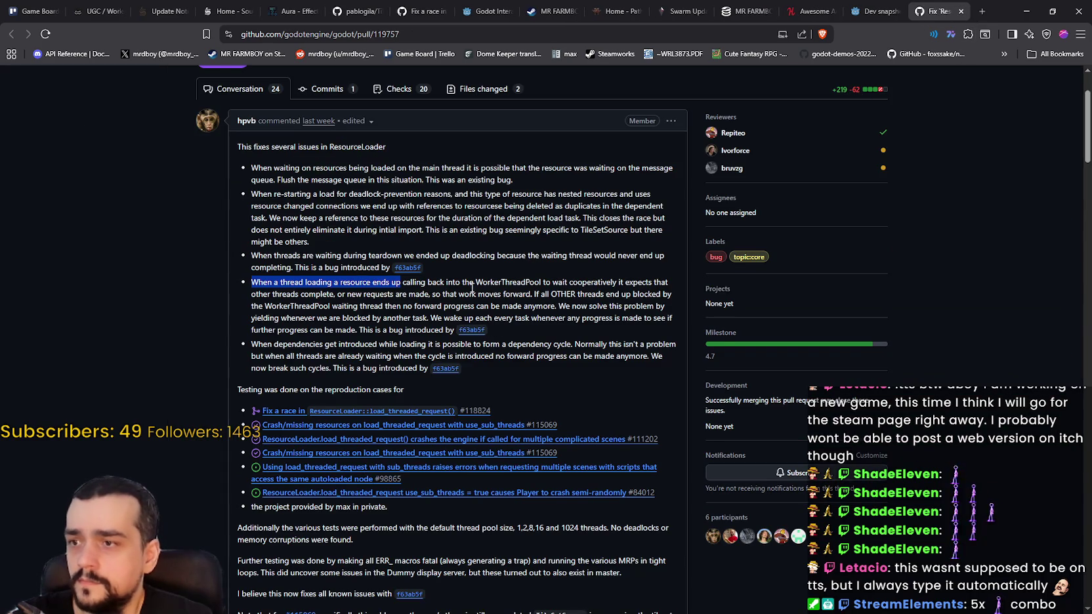
scroll(293, 282, down, 1)
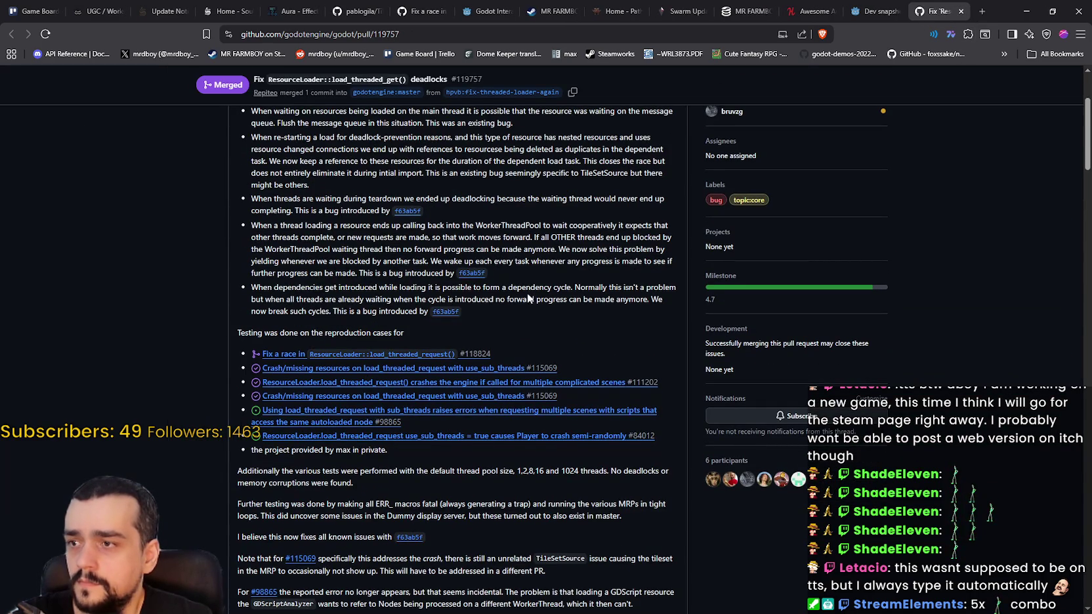
scroll(527, 293, down, 2)
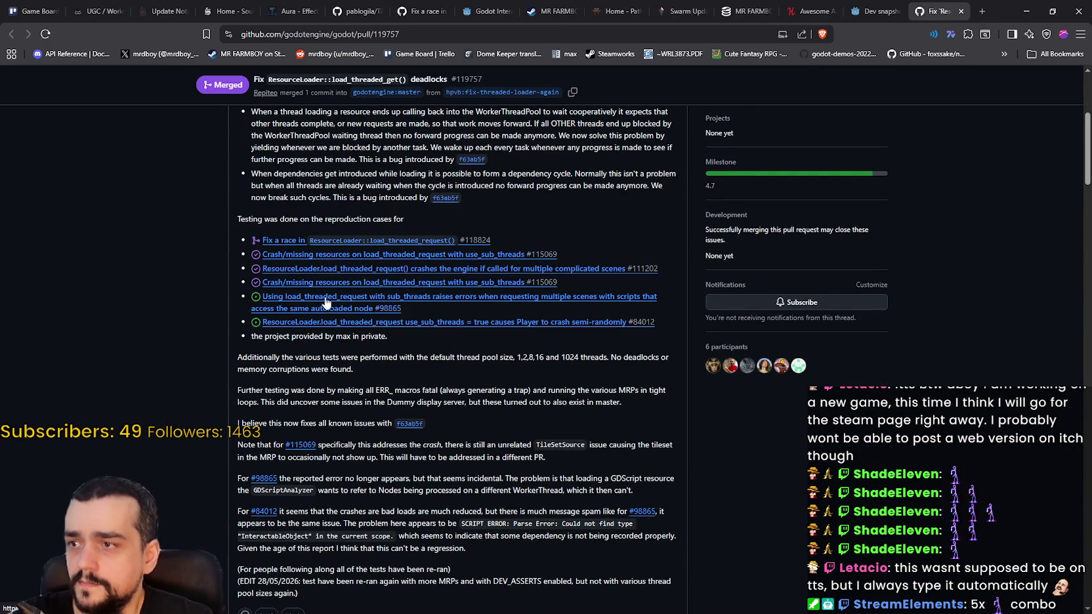
scroll(296, 387, down, 1)
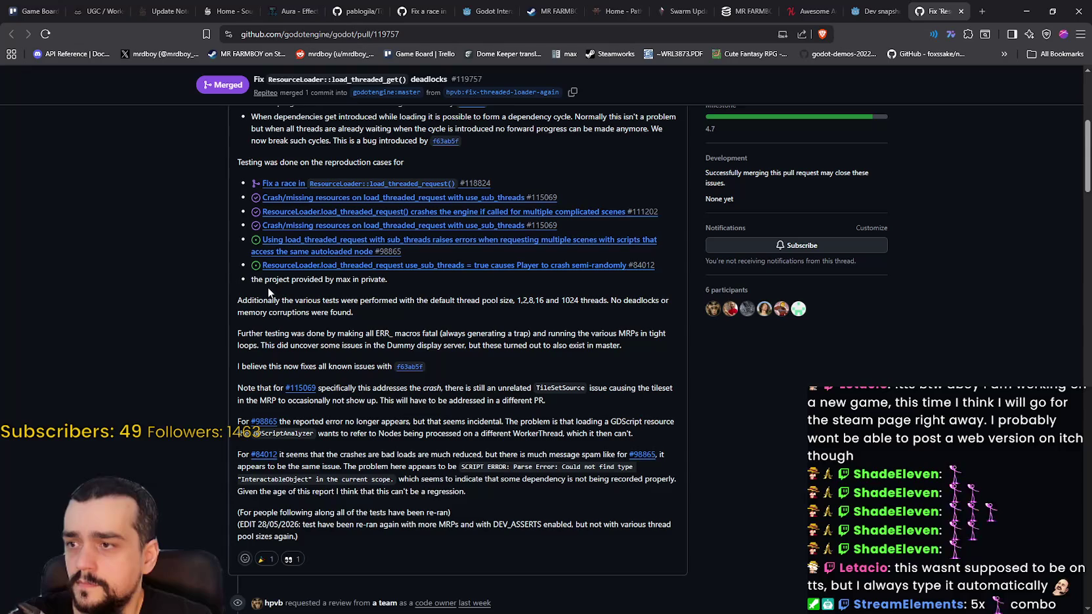
scroll(268, 292, down, 1)
scroll(408, 425, down, 3)
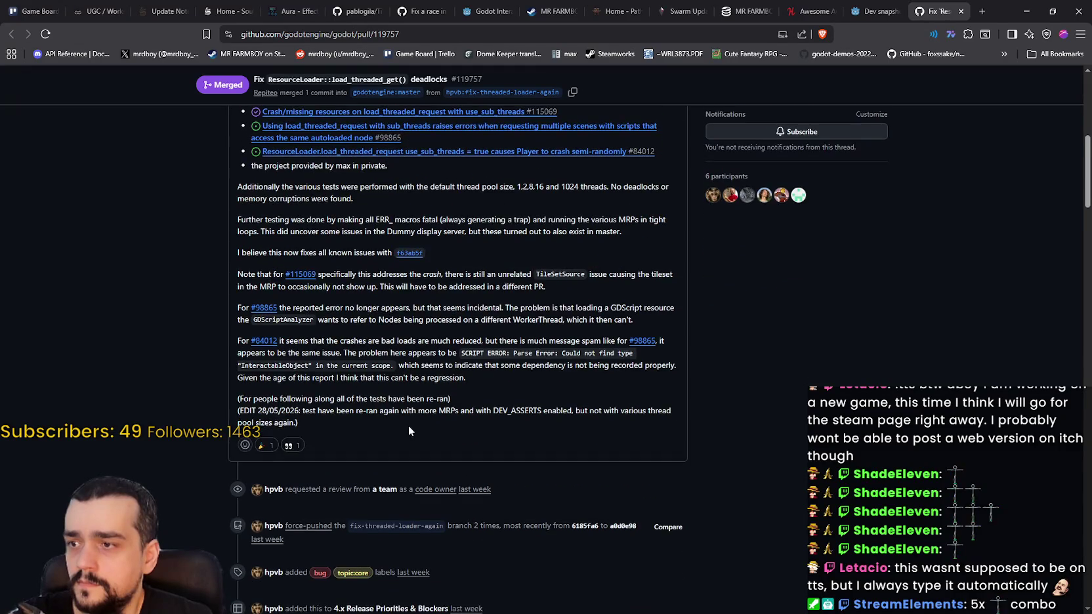
scroll(402, 401, up, 3)
scroll(403, 400, up, 2)
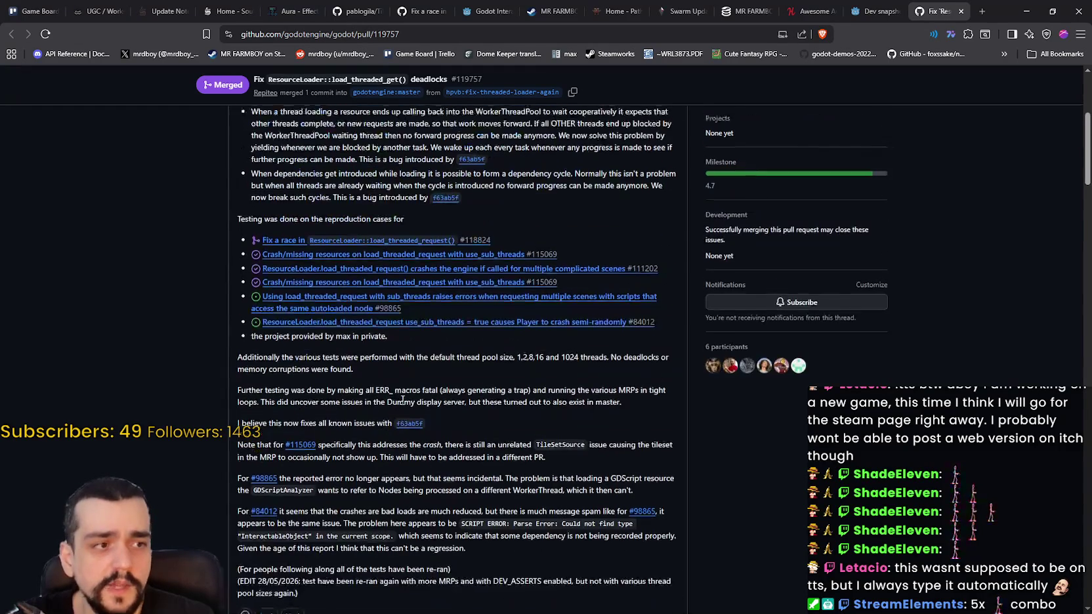
scroll(402, 399, up, 5)
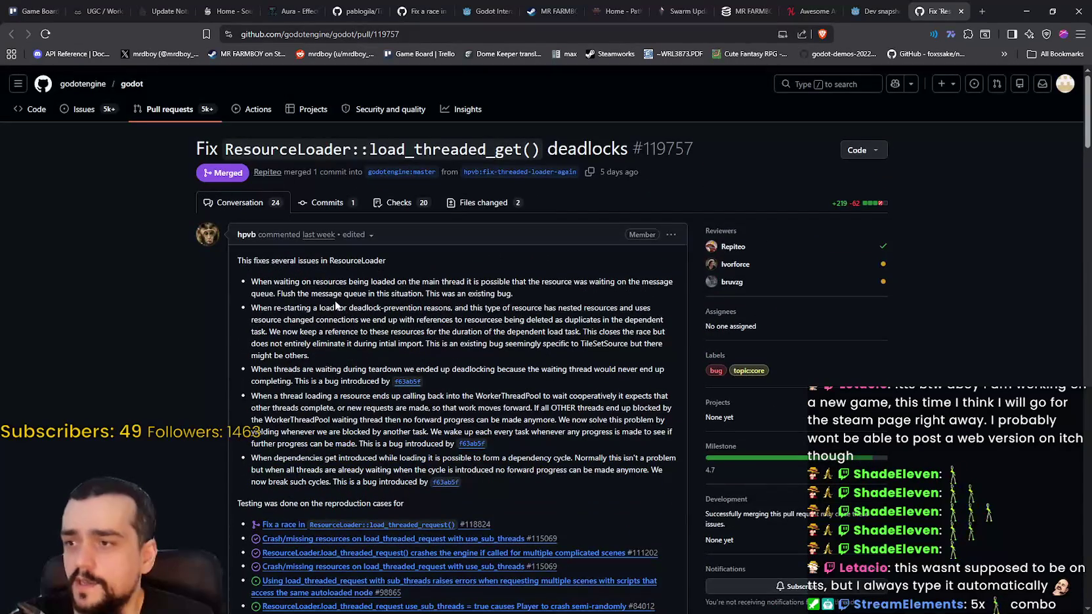
Check the f63ab5f link options without choosing one, then bring up link options for #118824.
right_click(419, 385)
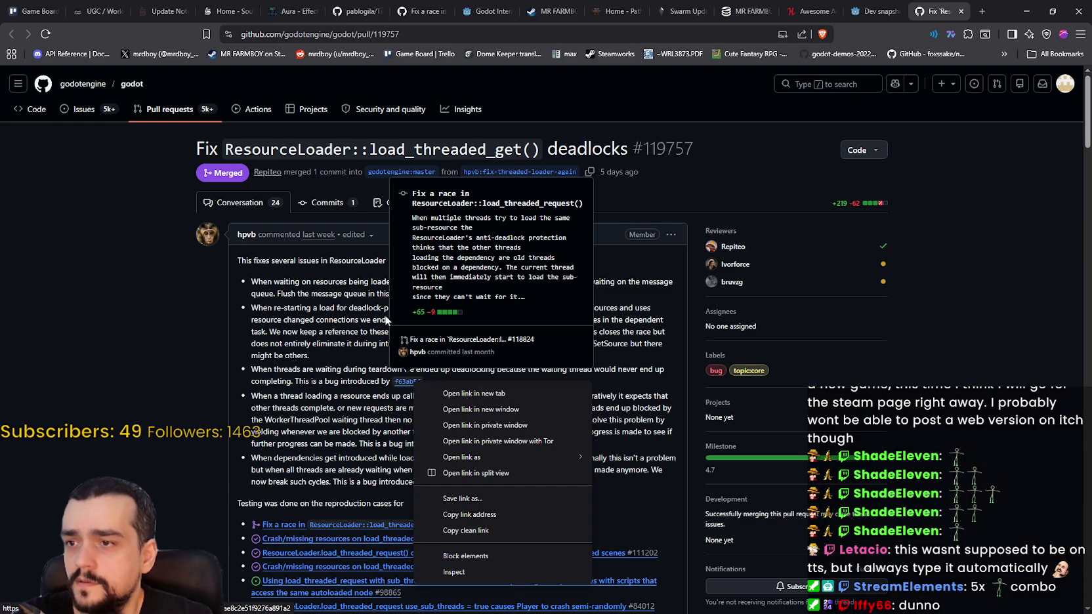
click(352, 366)
scroll(352, 366, down, 3)
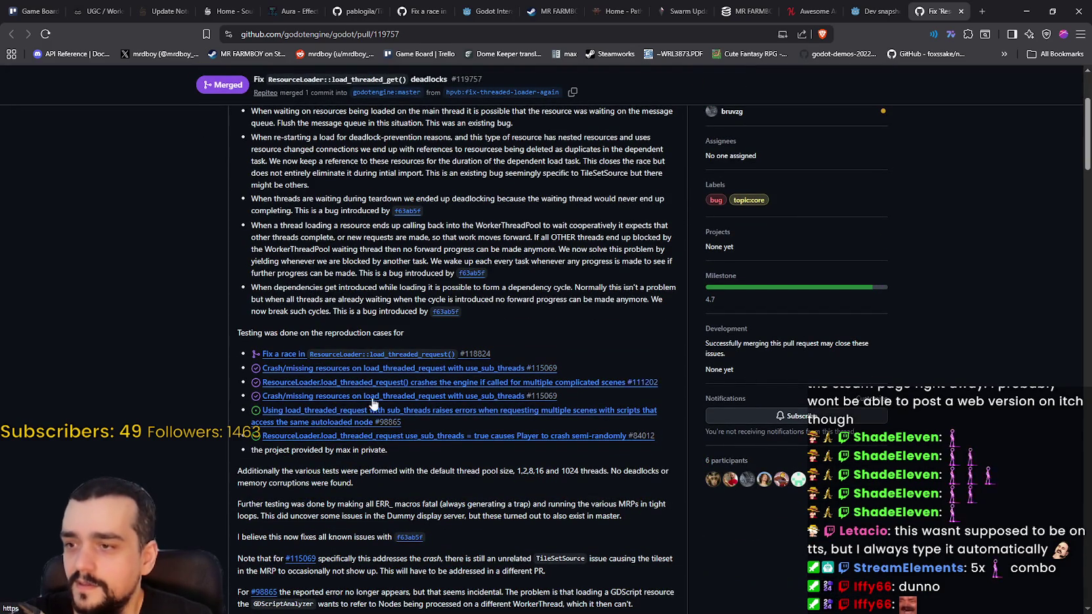
mouse_move(336, 361)
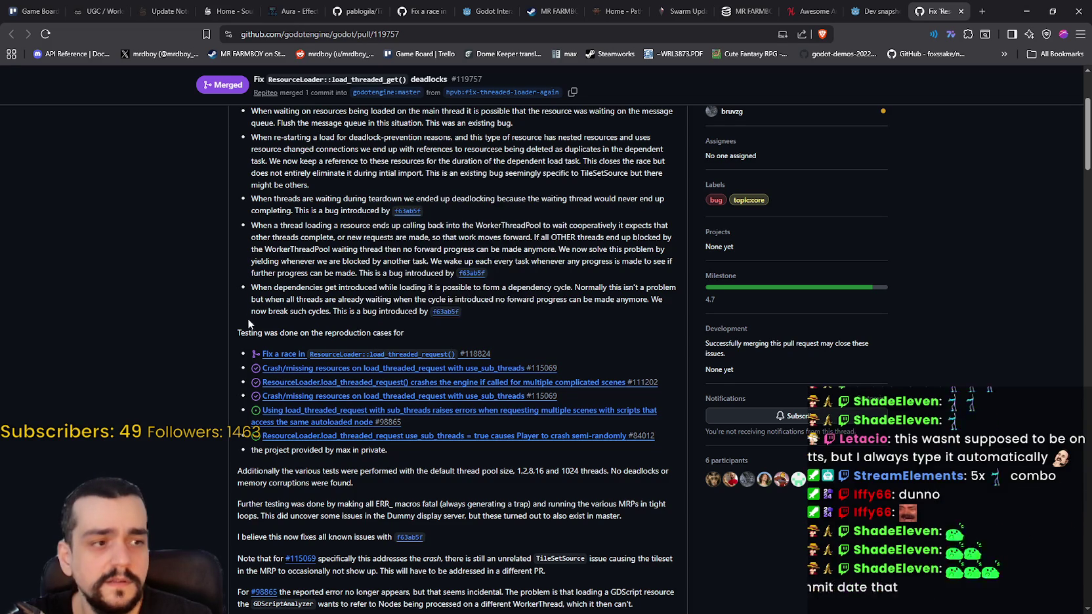
scroll(369, 413, down, 2)
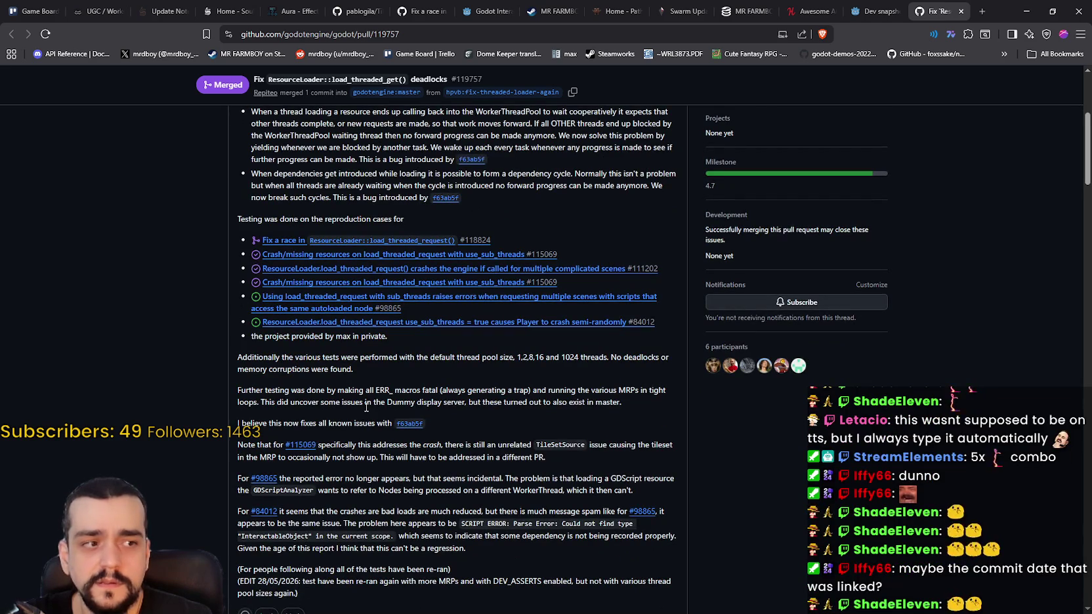
right_click(382, 245)
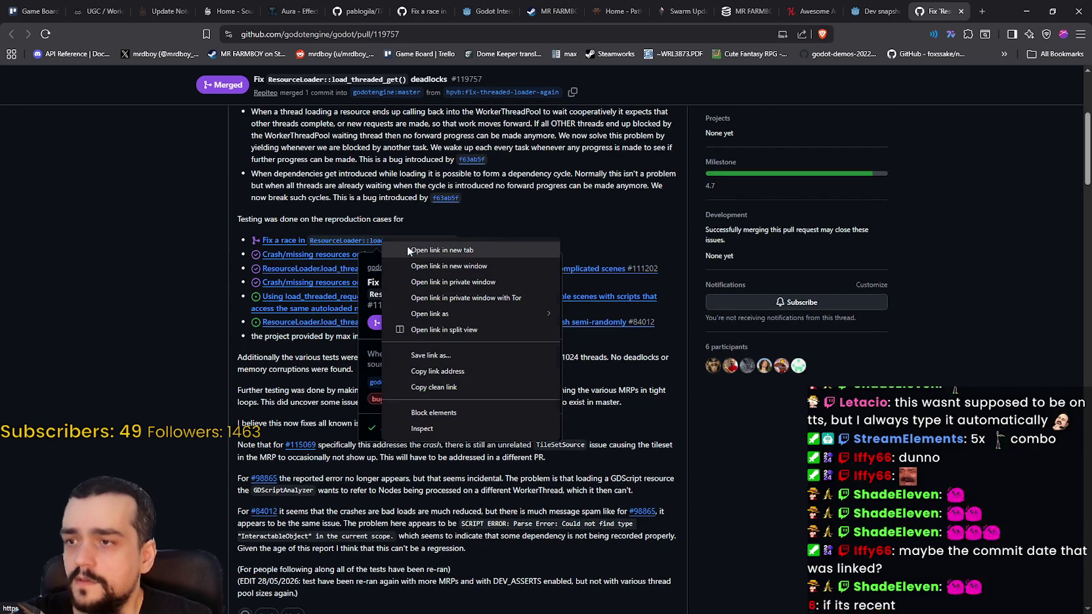
Open PR #118824 in a new tab and view its edit history, then return to the Godot archive tab.
click(417, 250)
click(949, 5)
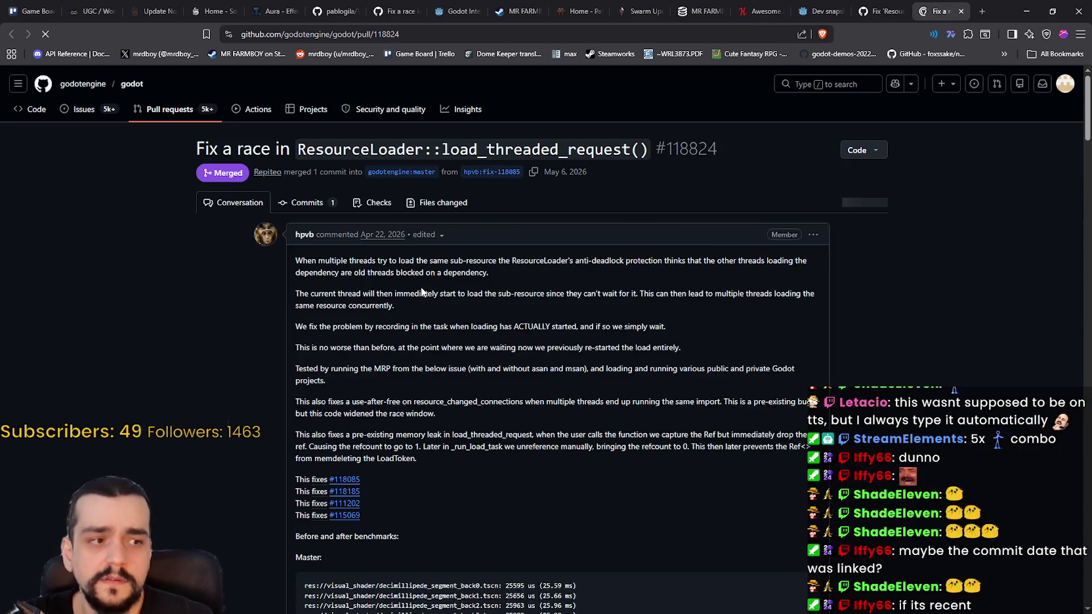
mouse_move(323, 242)
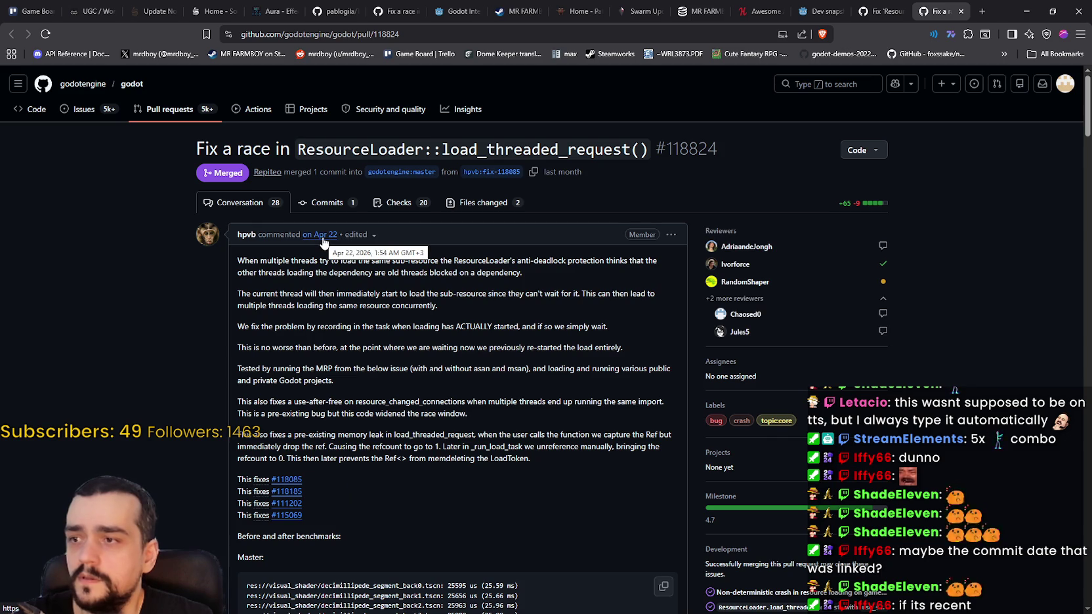
click(373, 235)
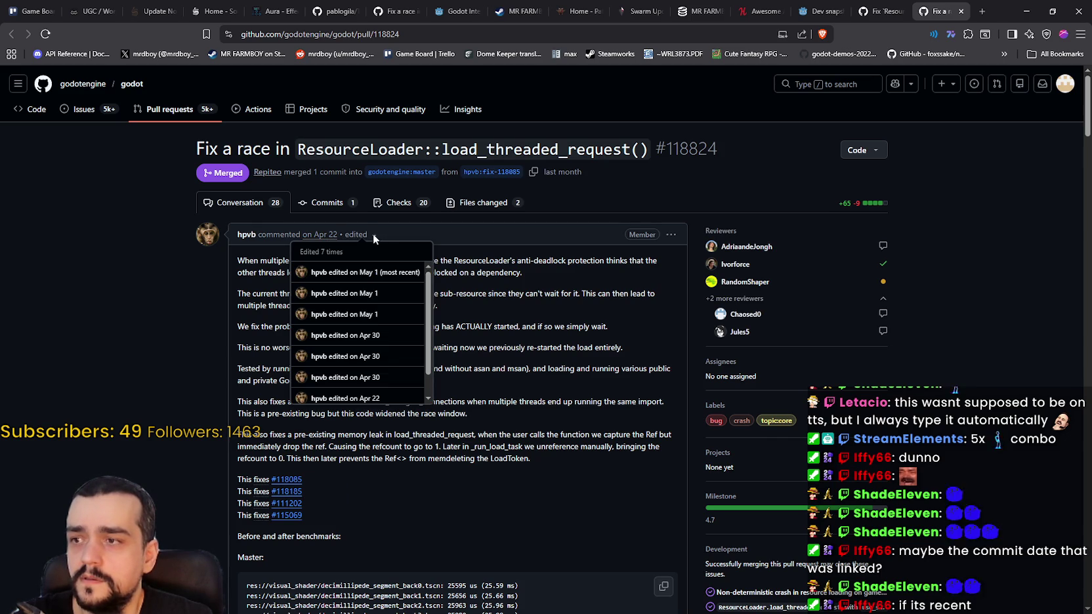
scroll(409, 360, down, 1)
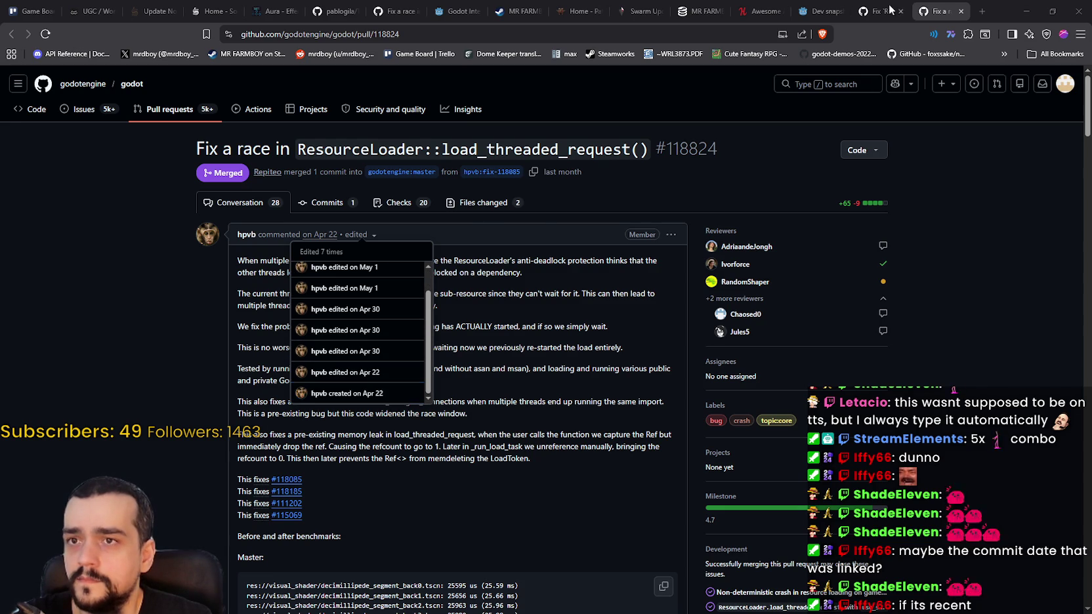
click(829, 6)
Return to the download archive and open the Godot 4.6.3 maintenance release news article.
click(11, 33)
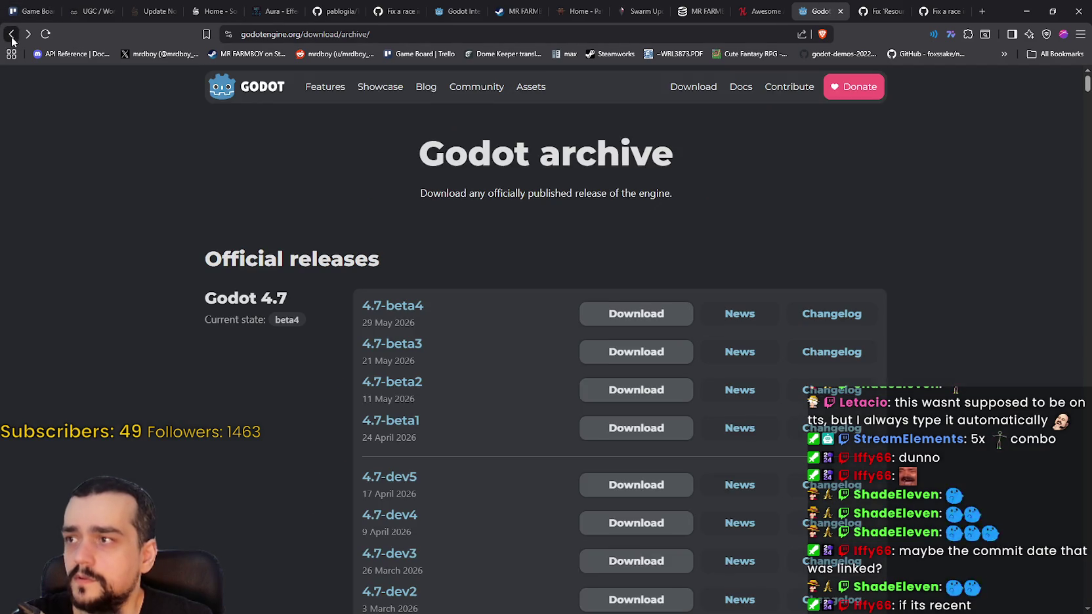
scroll(463, 497, down, 6)
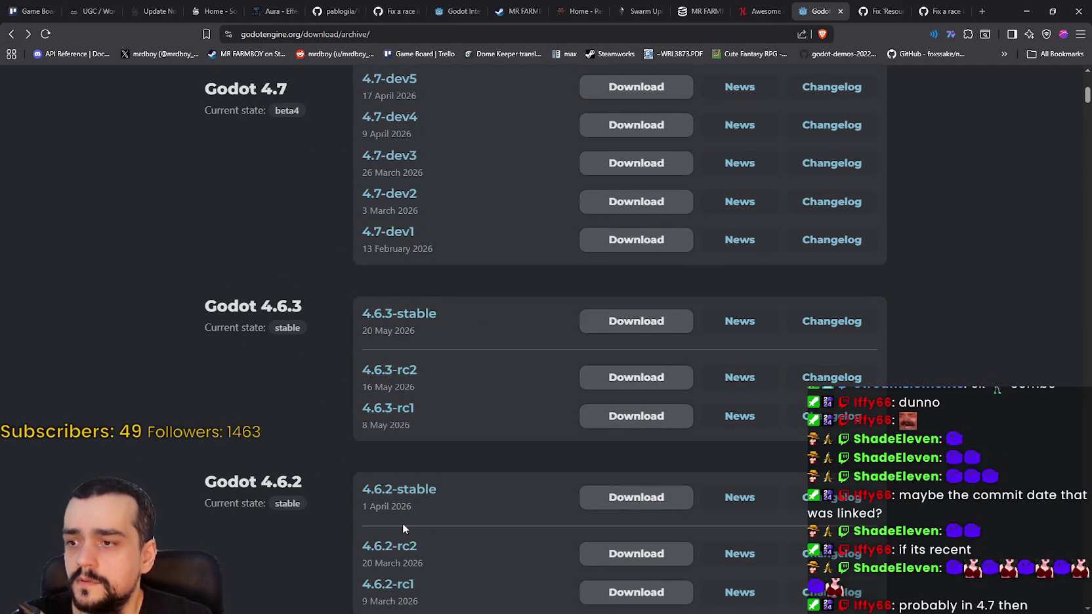
scroll(429, 469, down, 1)
scroll(430, 470, down, 2)
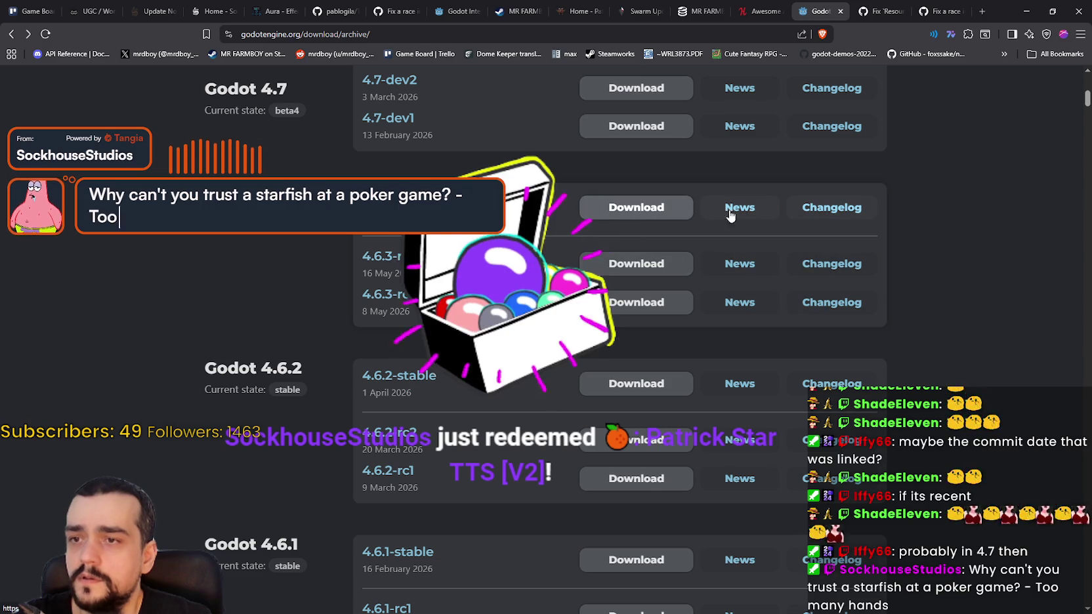
click(760, 209)
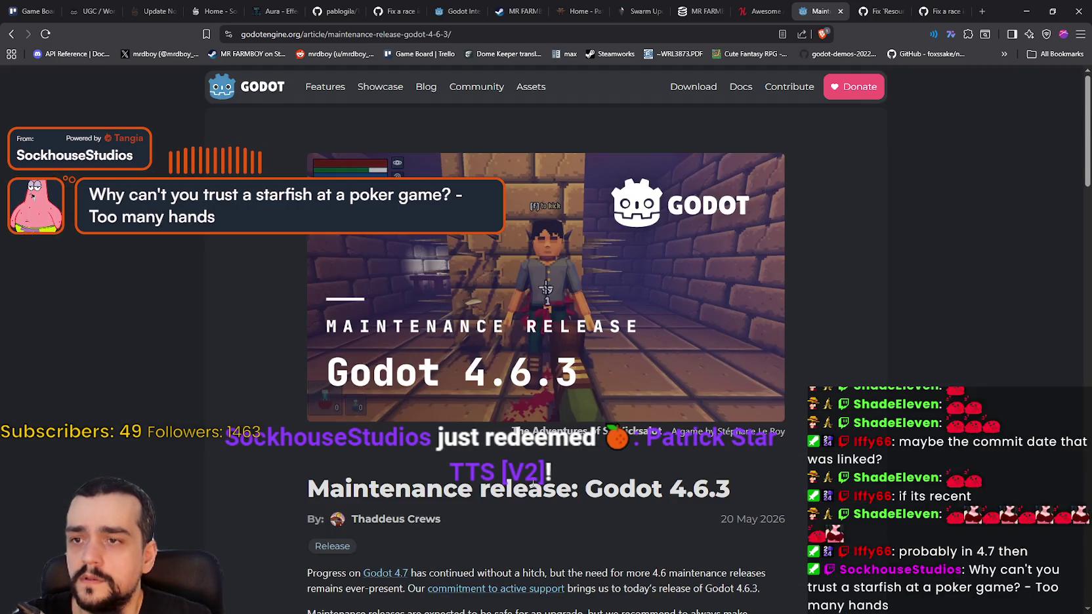
Browse the 4.6.3 article and the archive's 4.6.x entries, then switch to the PR #118824 tab.
scroll(546, 474, down, 5)
scroll(546, 474, down, 8)
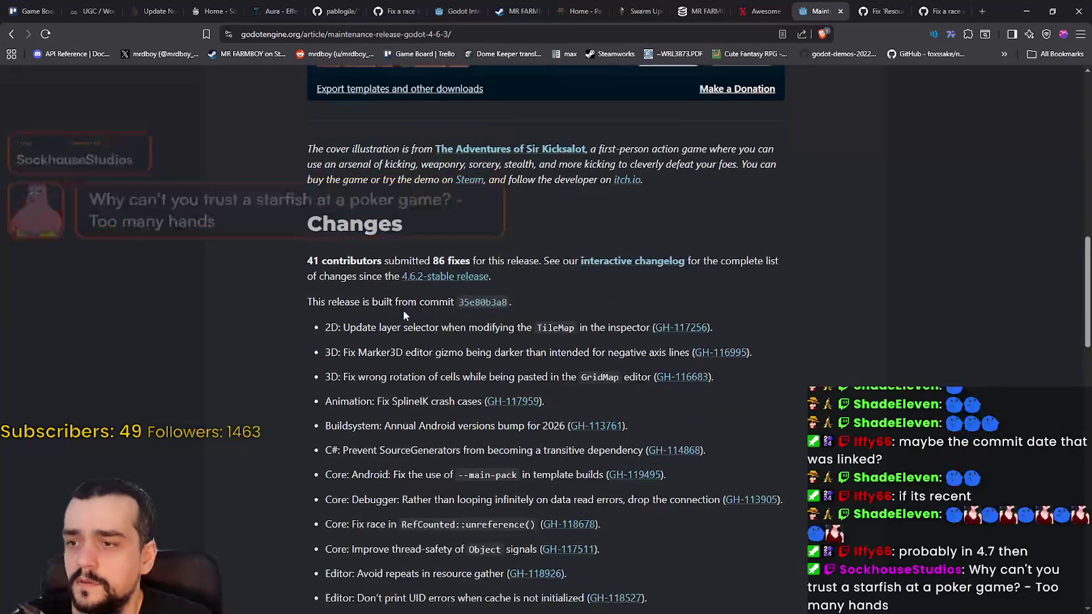
scroll(320, 325, down, 3)
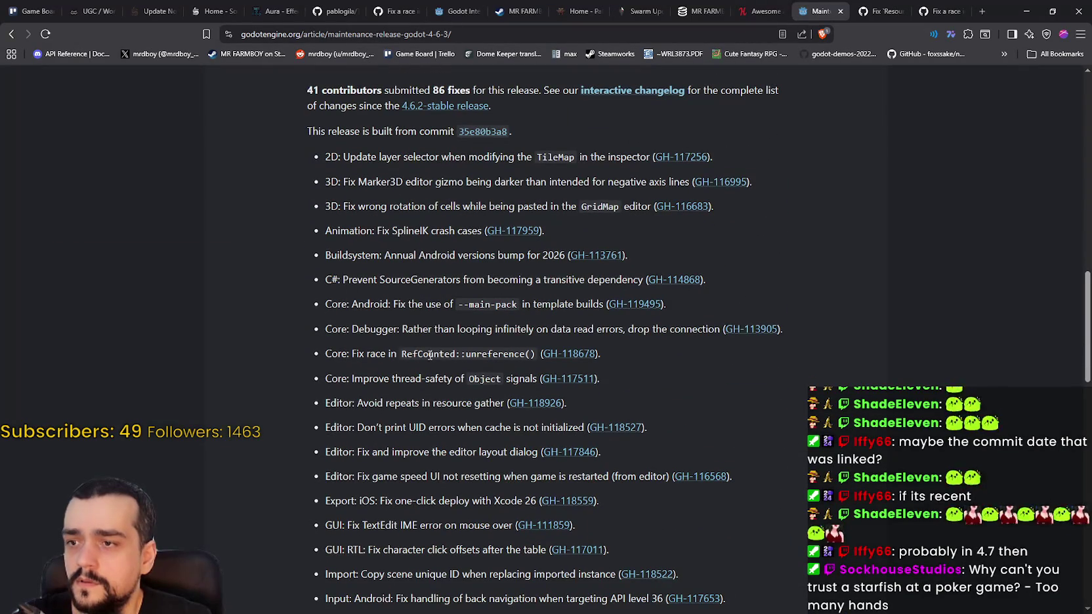
scroll(409, 336, down, 1)
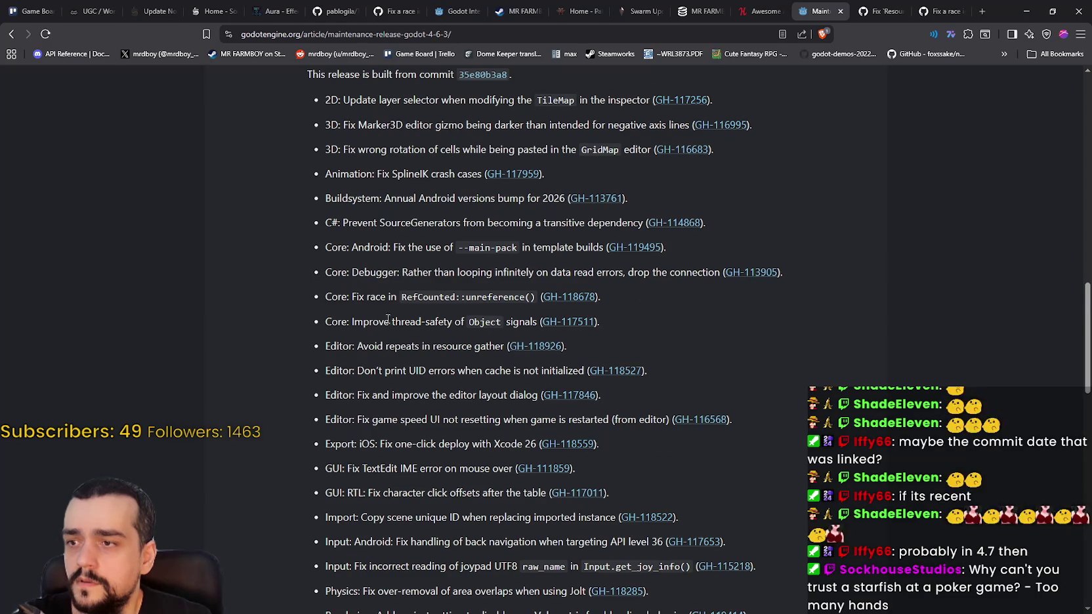
scroll(388, 320, down, 4)
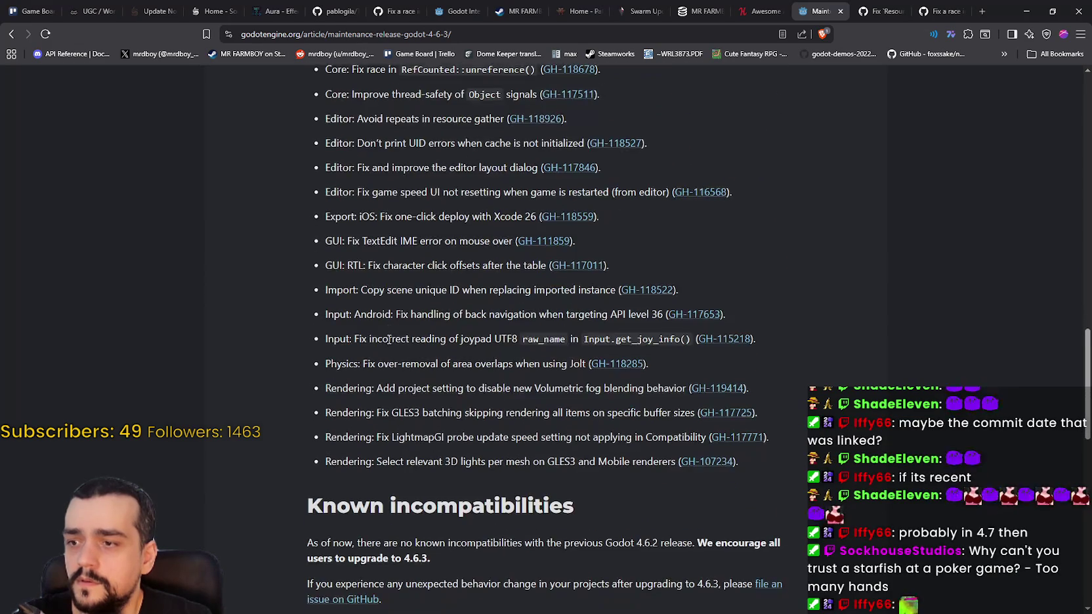
scroll(388, 339, up, 8)
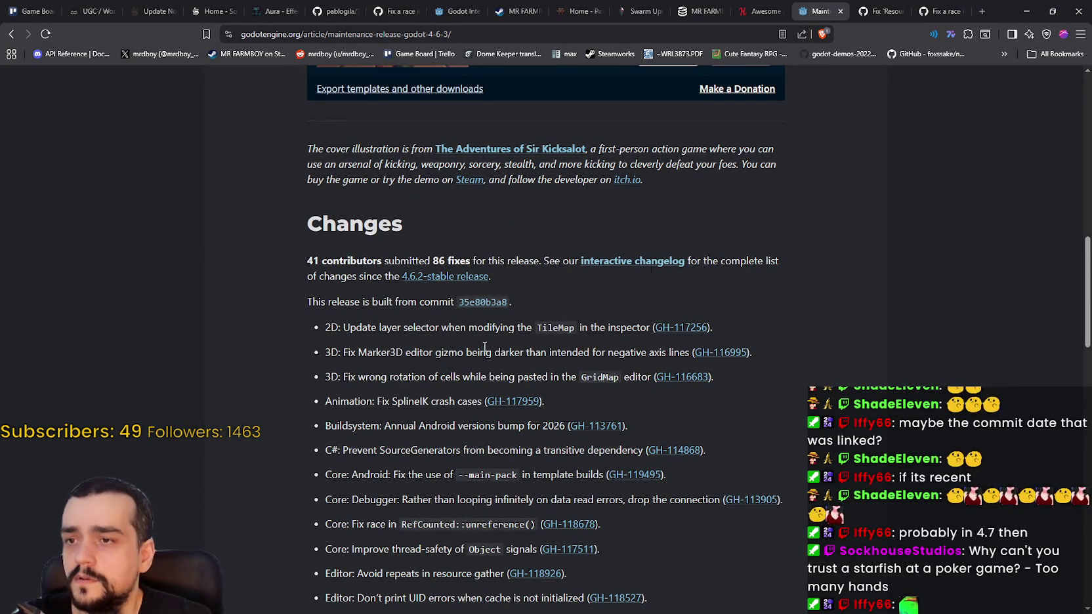
click(6, 33)
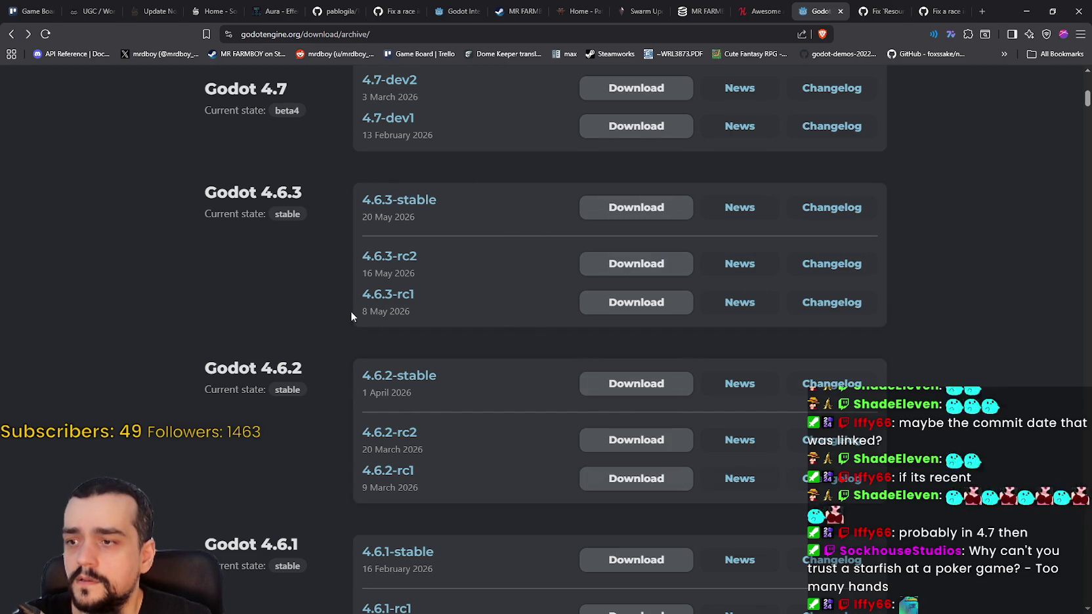
scroll(347, 301, down, 3)
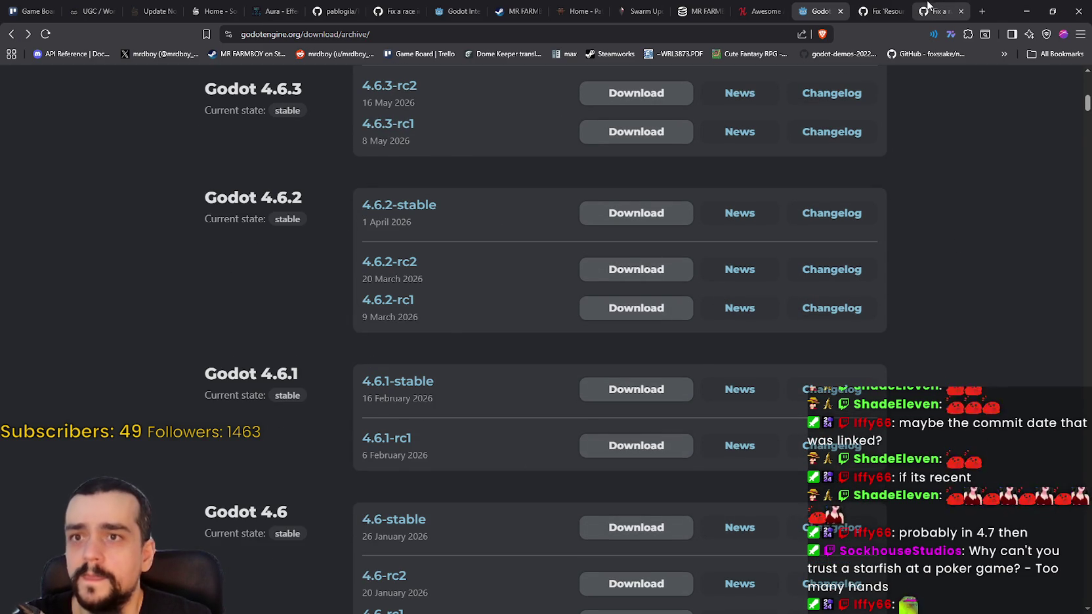
click(927, 7)
Display the Apr 22 revision of PR #118824's opening comment, which cites only #118085.
scroll(361, 394, down, 2)
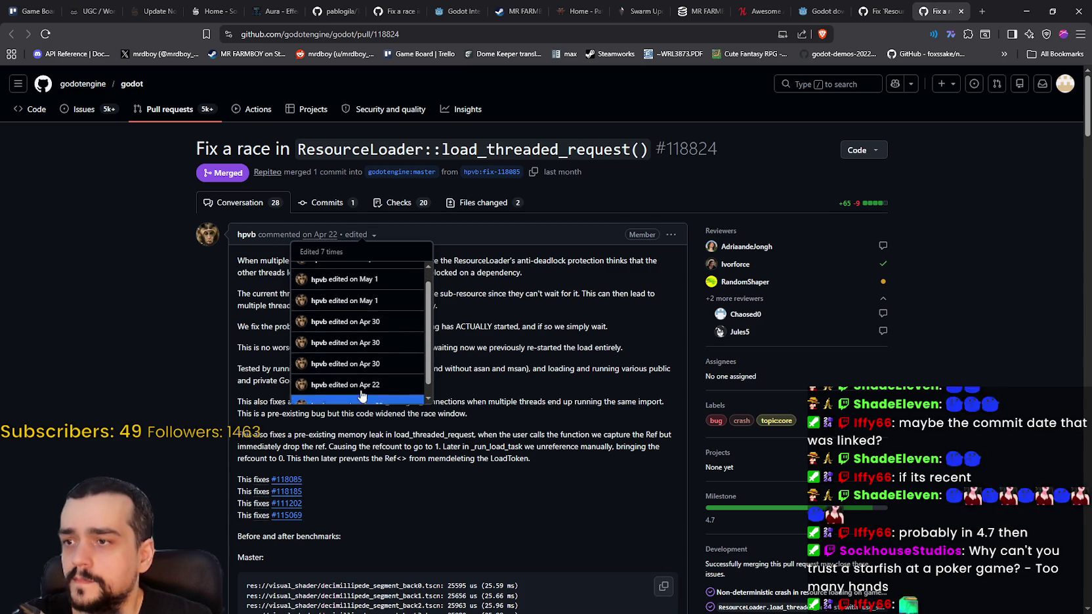
scroll(361, 394, down, 2)
click(361, 394)
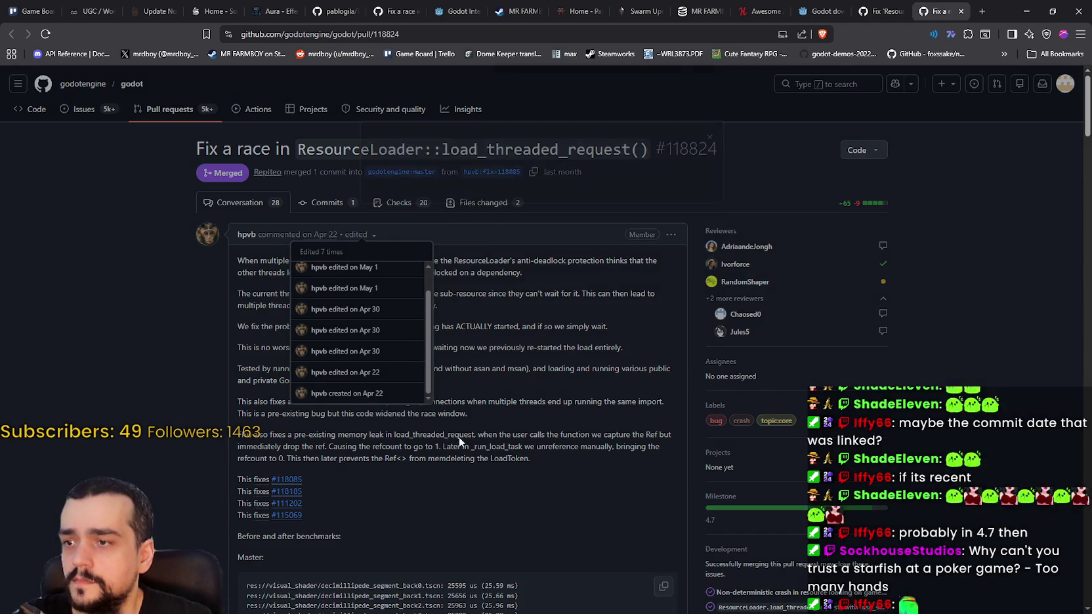
mouse_move(390, 170)
mouse_down()
mouse_move(665, 170)
mouse_move(695, 190)
mouse_up()
click(687, 136)
click(687, 136)
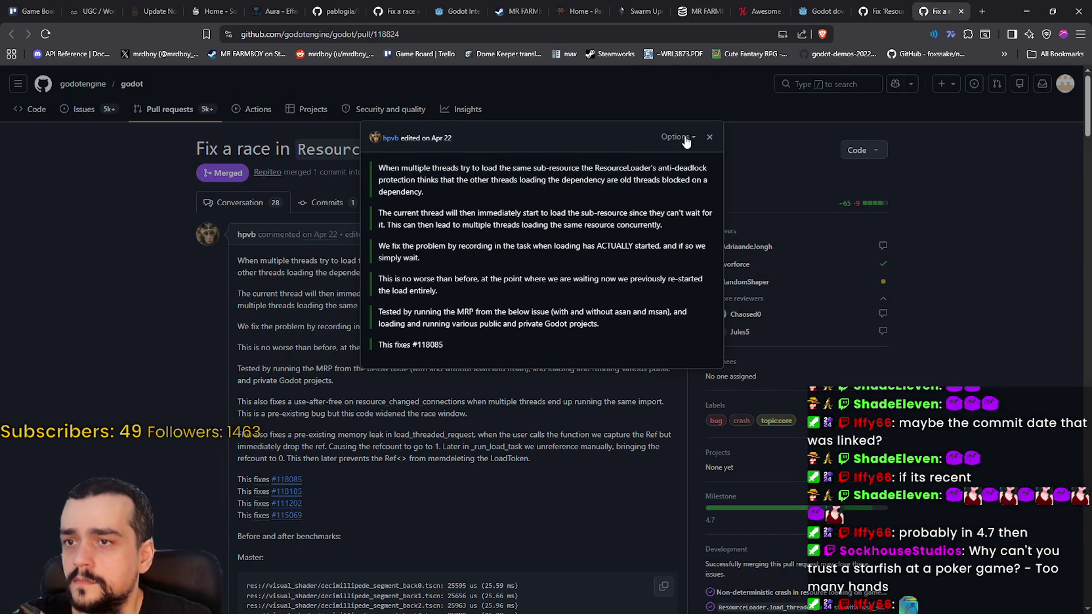
scroll(432, 340, down, 2)
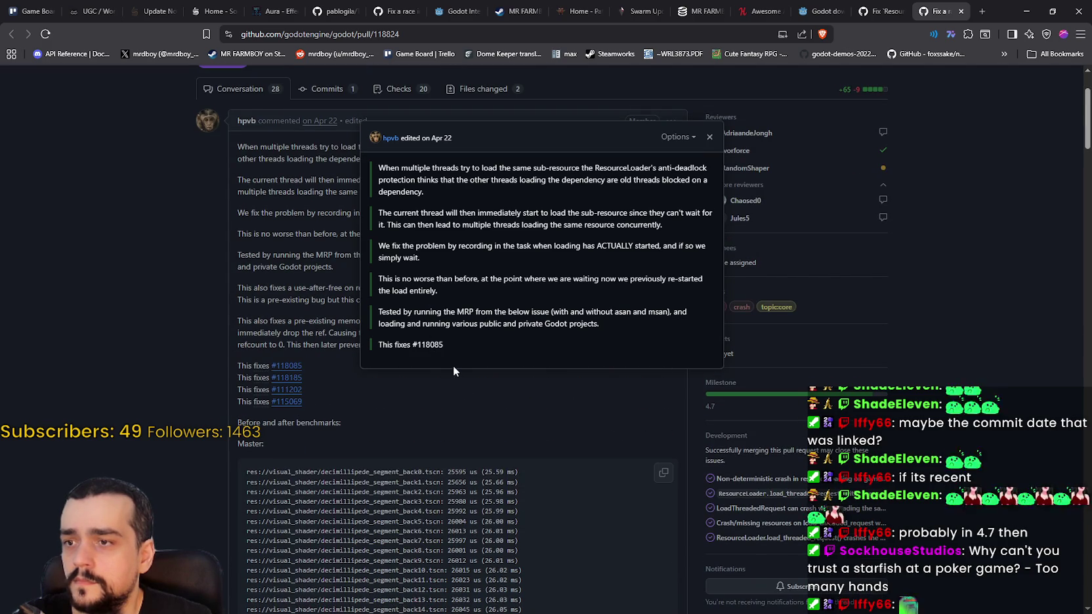
Close the old revision and scroll down through the PR #118824 timeline.
click(492, 412)
scroll(488, 412, down, 3)
scroll(488, 412, down, 7)
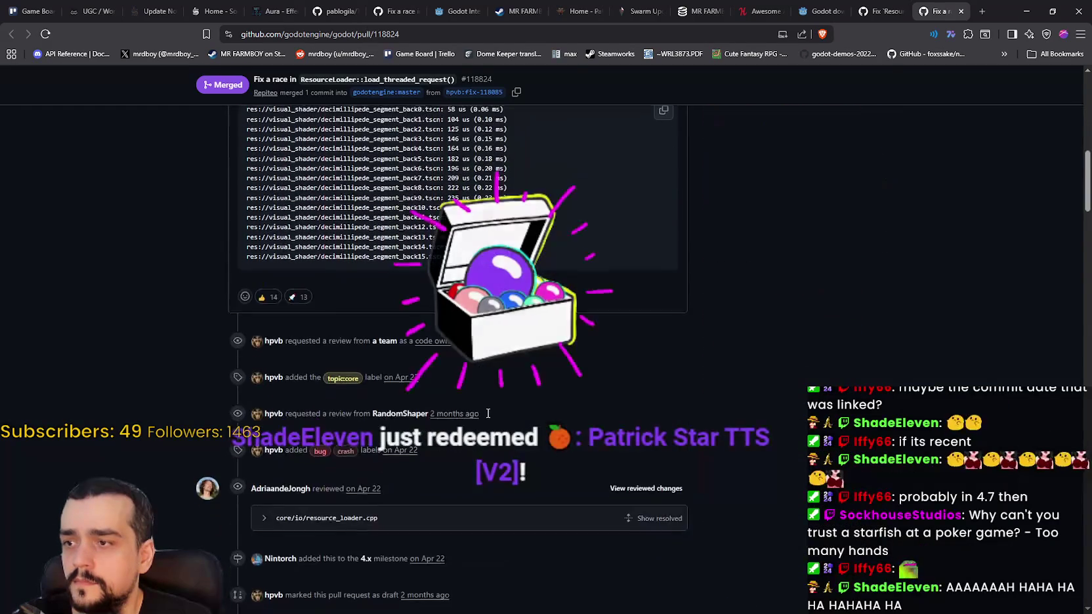
scroll(486, 412, down, 4)
scroll(486, 408, down, 5)
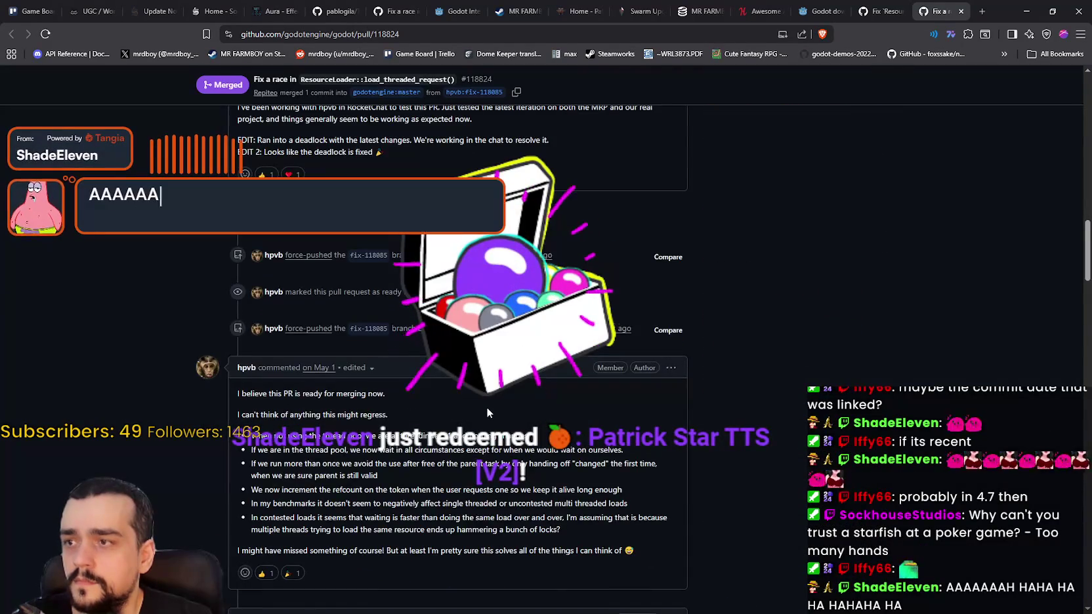
scroll(485, 405, down, 5)
scroll(484, 401, down, 15)
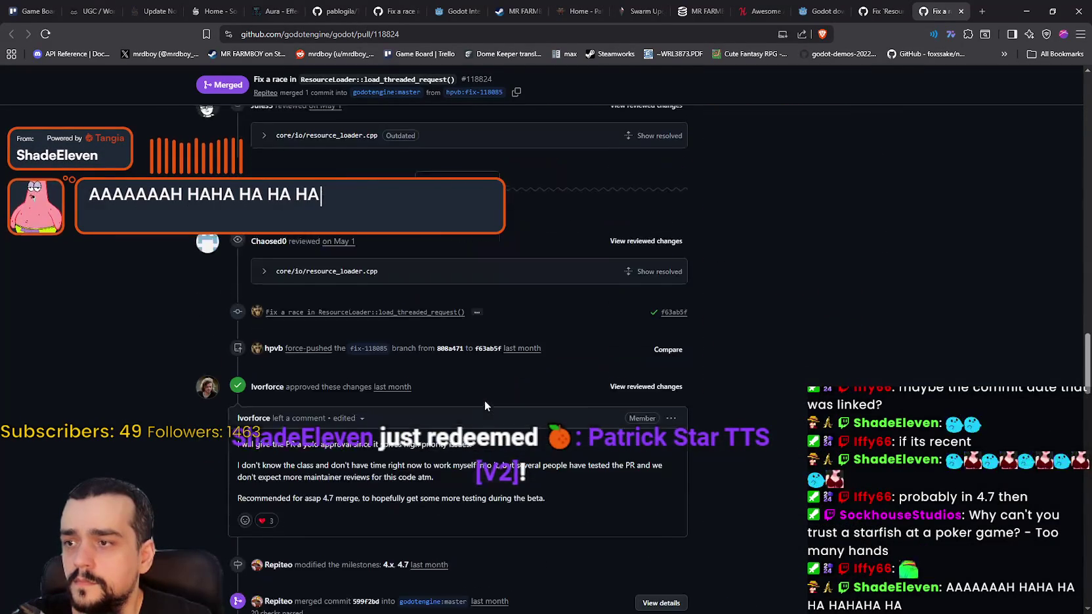
scroll(485, 399, down, 10)
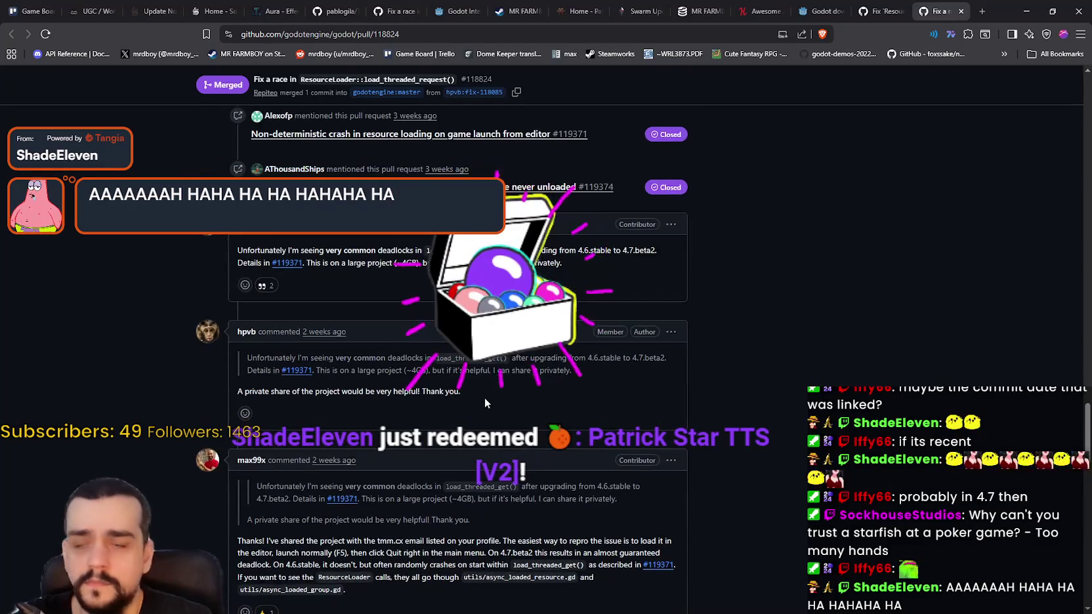
scroll(485, 399, down, 20)
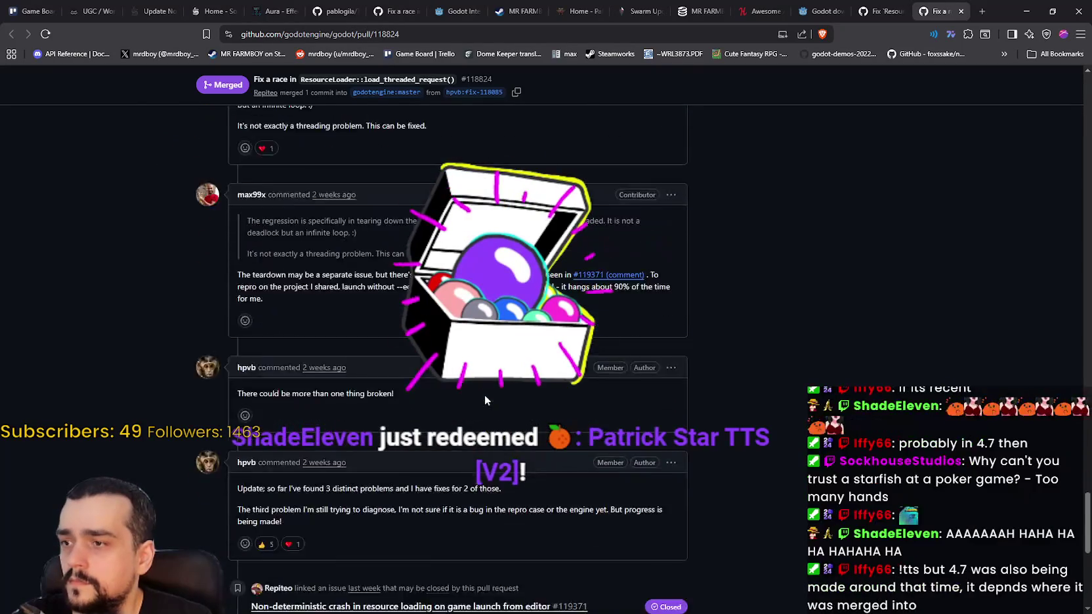
Scroll back up to the description listing fixes #118085, #118185, #111202 and #115069.
scroll(486, 394, up, 2)
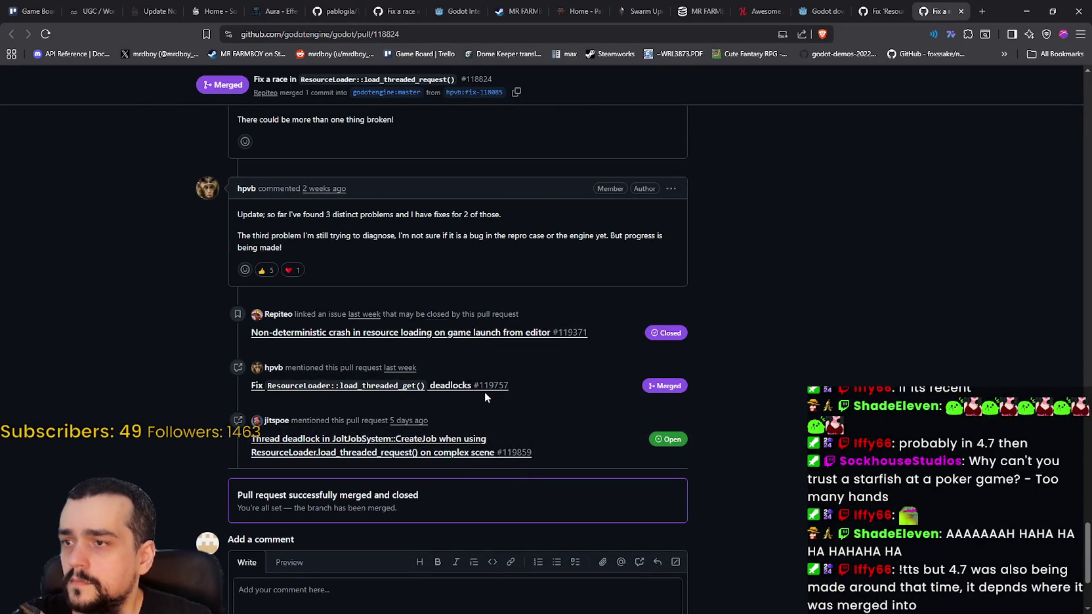
scroll(485, 394, up, 2)
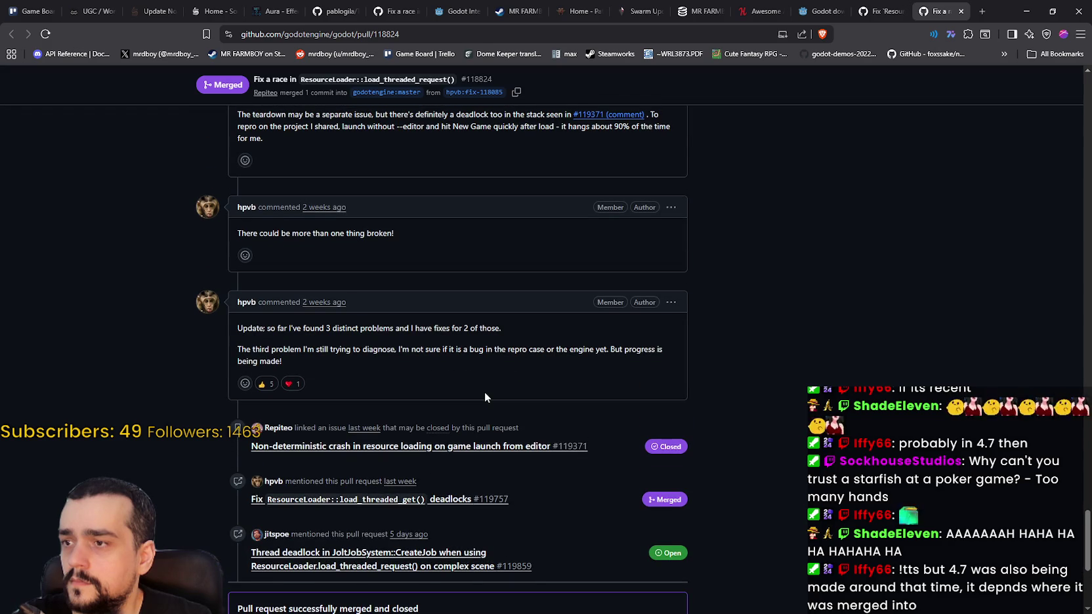
scroll(485, 398, down, 4)
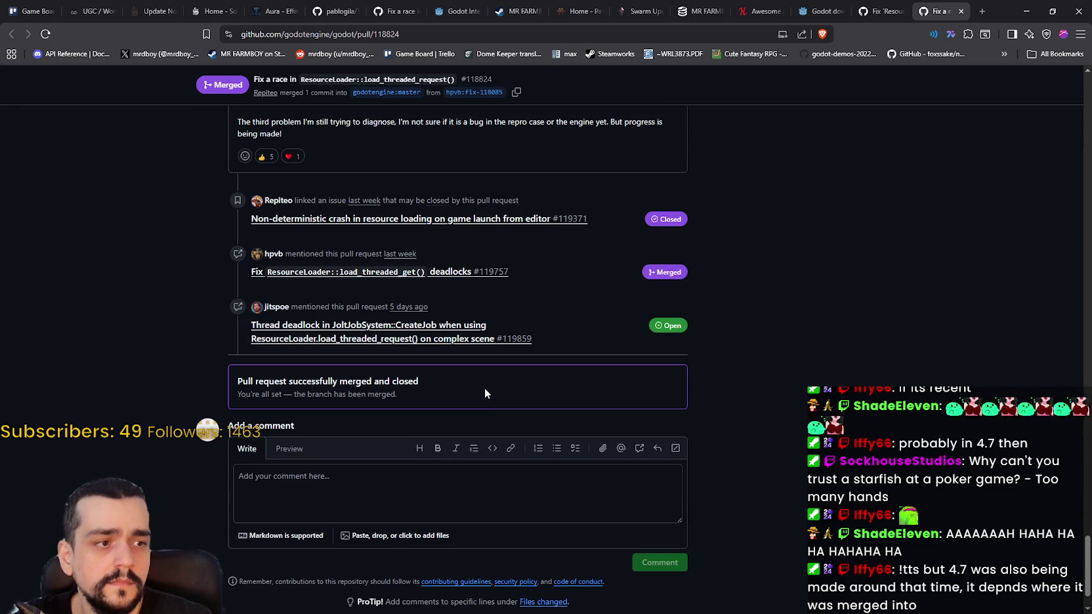
scroll(484, 388, down, 2)
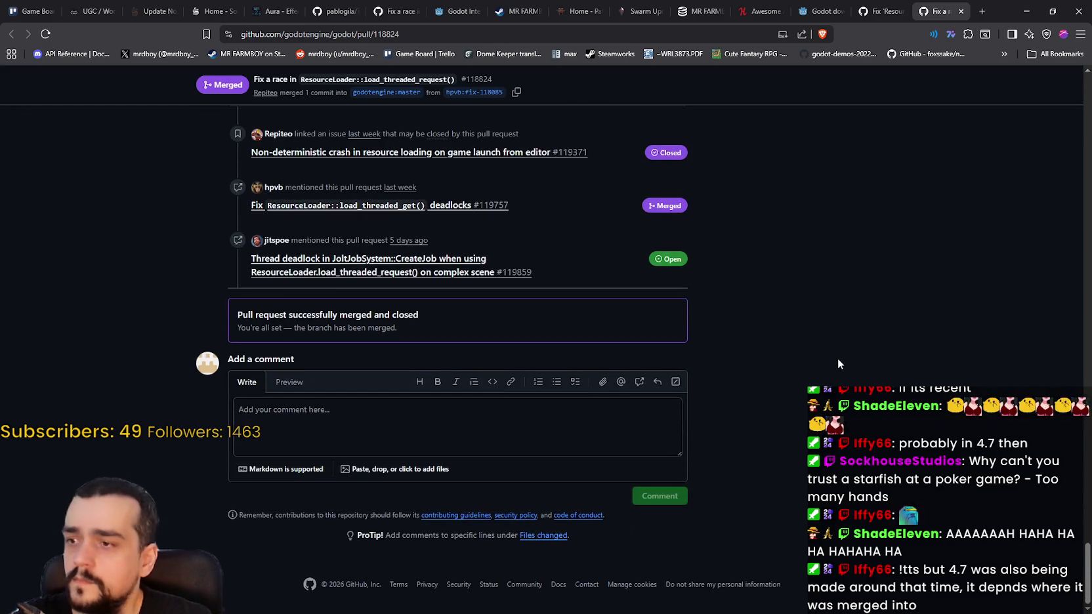
scroll(838, 358, up, 10)
scroll(874, 446, up, 15)
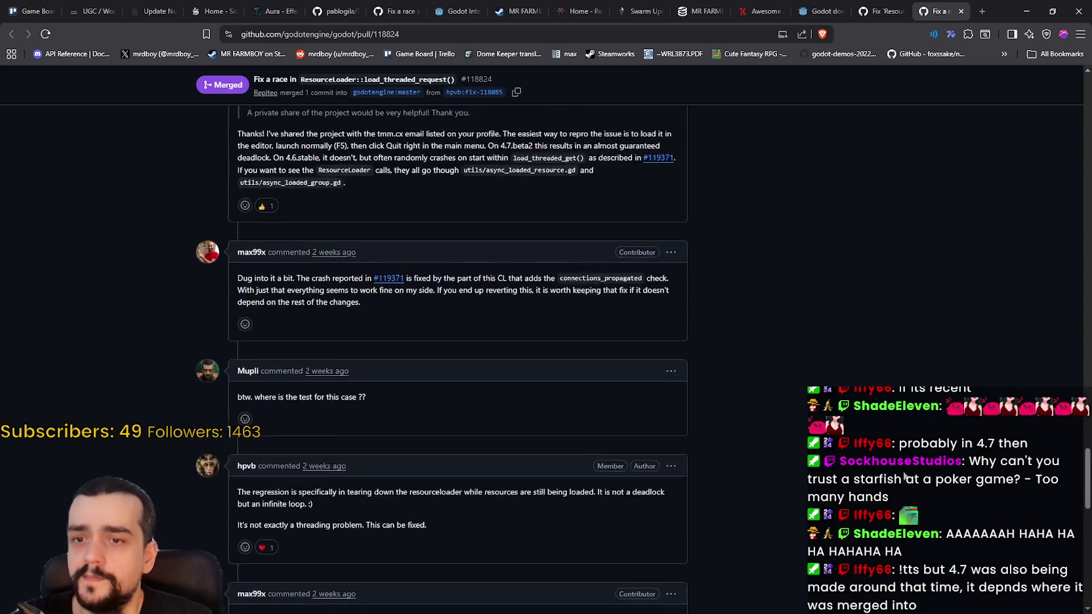
scroll(896, 435, up, 15)
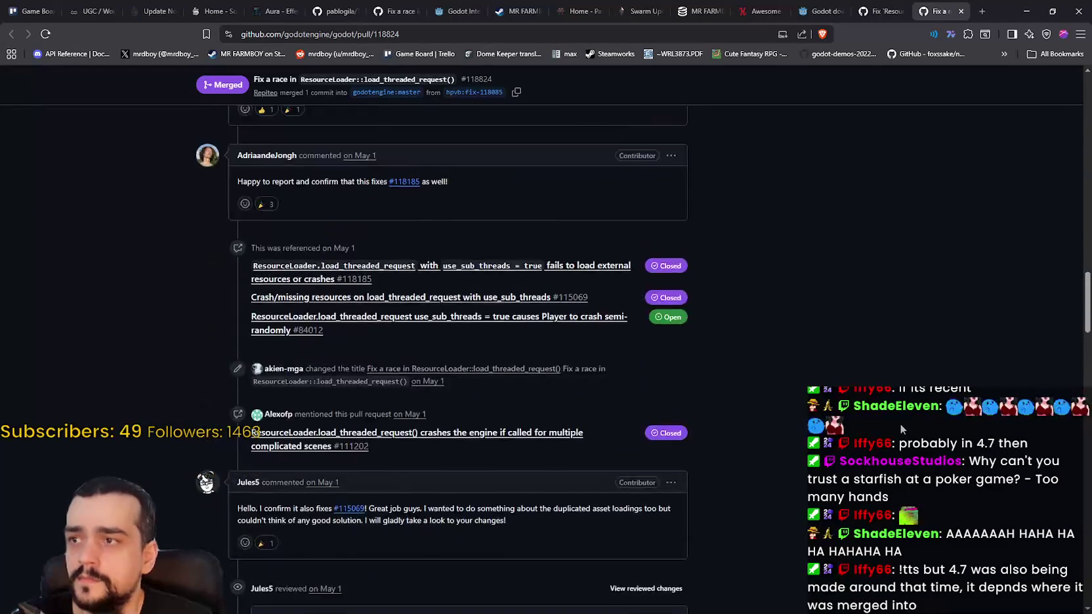
scroll(891, 430, up, 15)
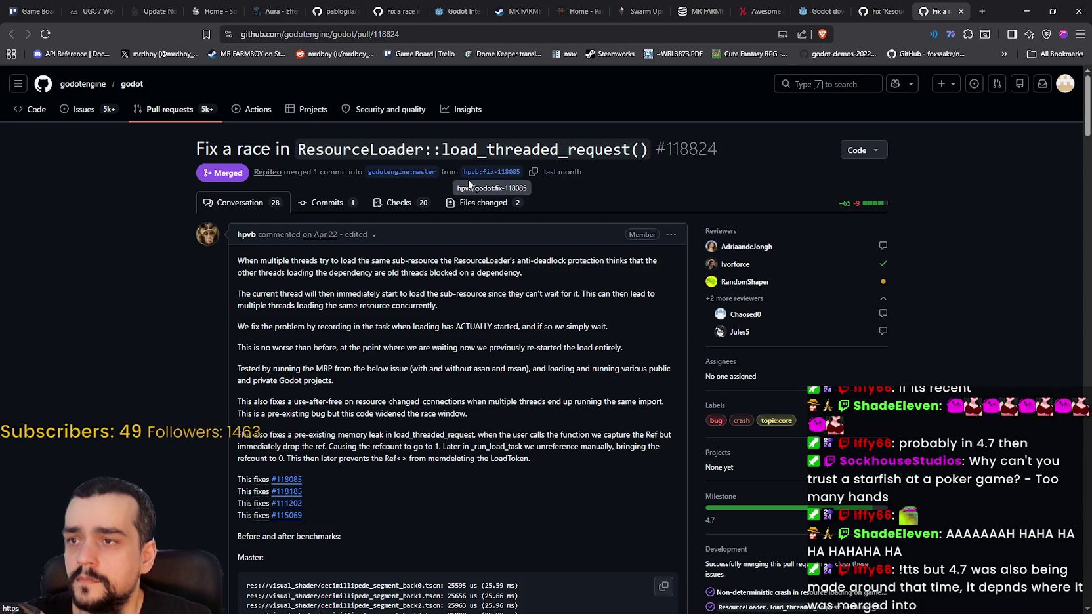
Check the PR's single commit and scroll through its Files changed diff.
click(329, 203)
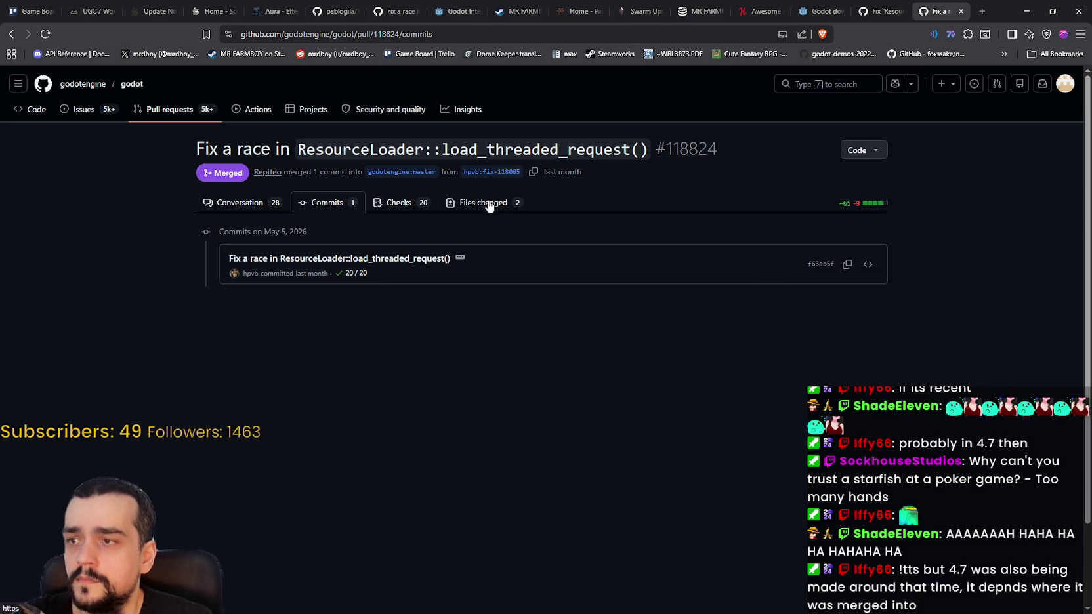
click(485, 203)
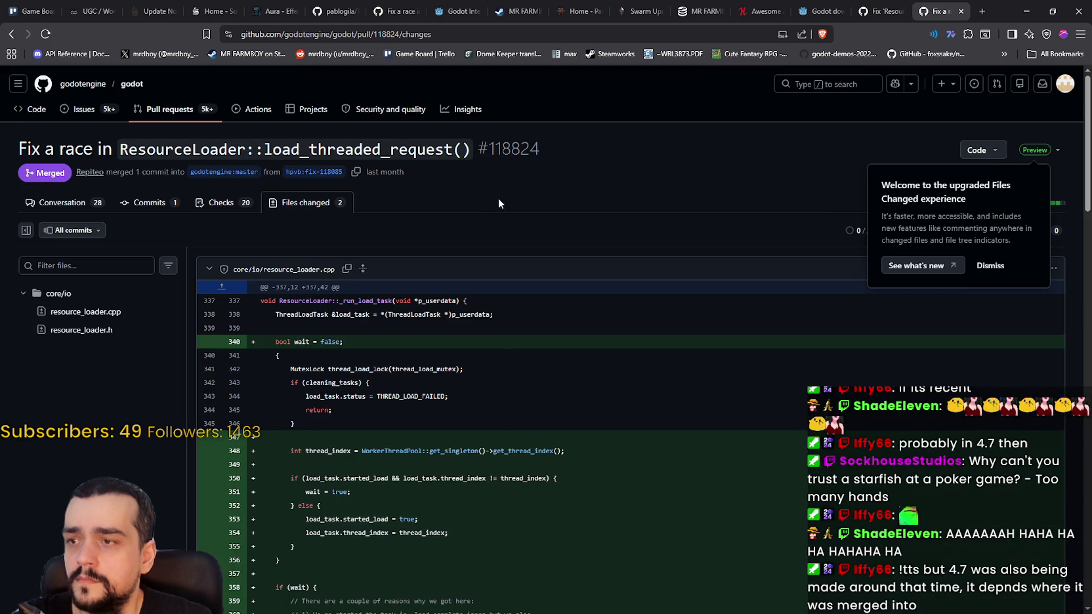
scroll(781, 381, down, 2)
scroll(781, 380, down, 5)
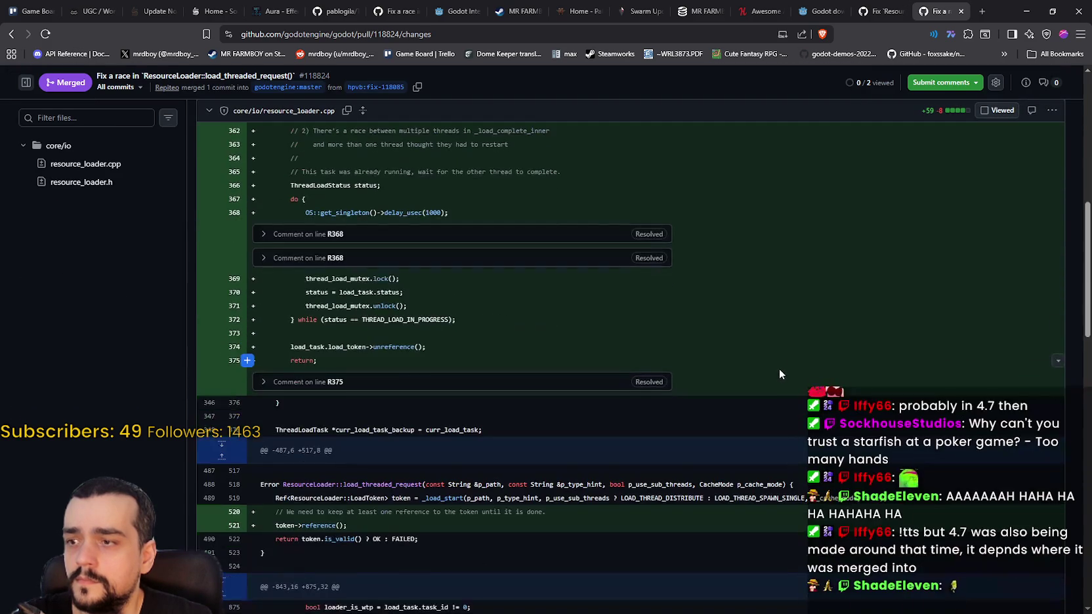
scroll(780, 371, up, 3)
scroll(782, 371, up, 5)
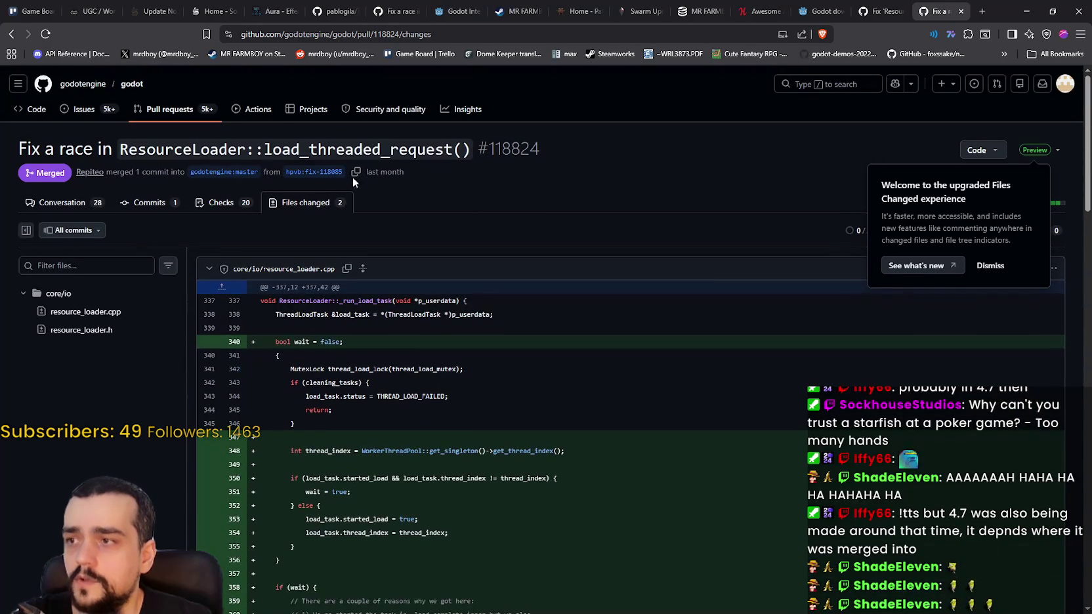
scroll(601, 362, down, 10)
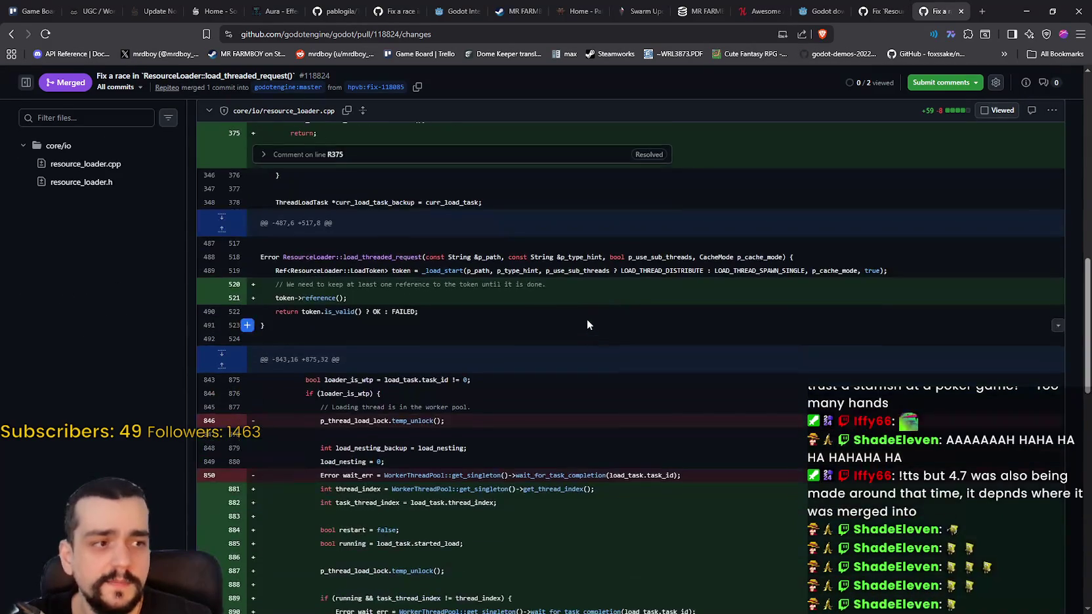
scroll(586, 321, down, 15)
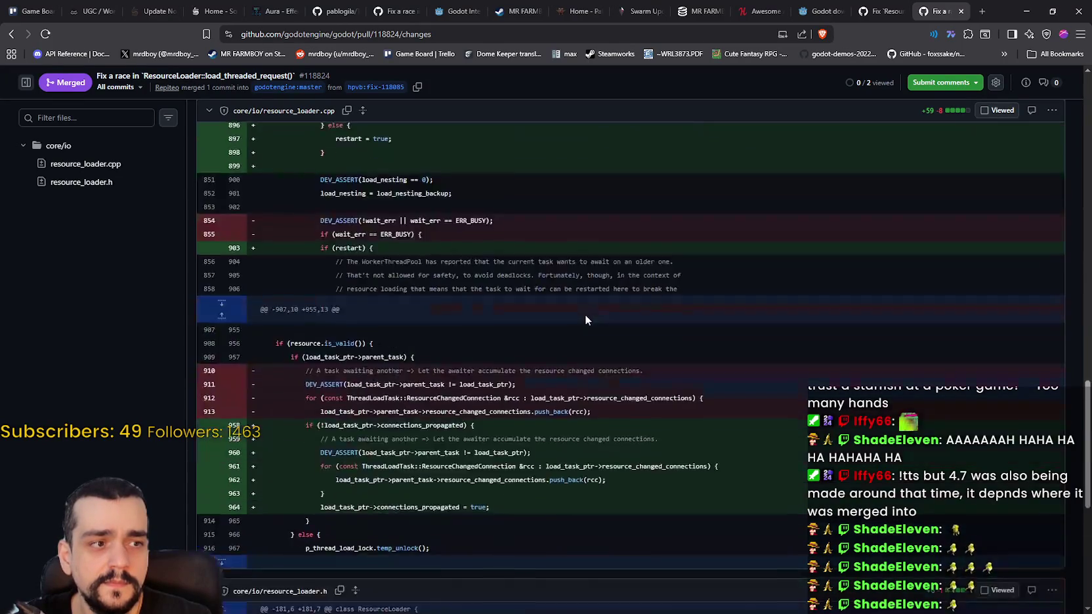
scroll(585, 320, up, 15)
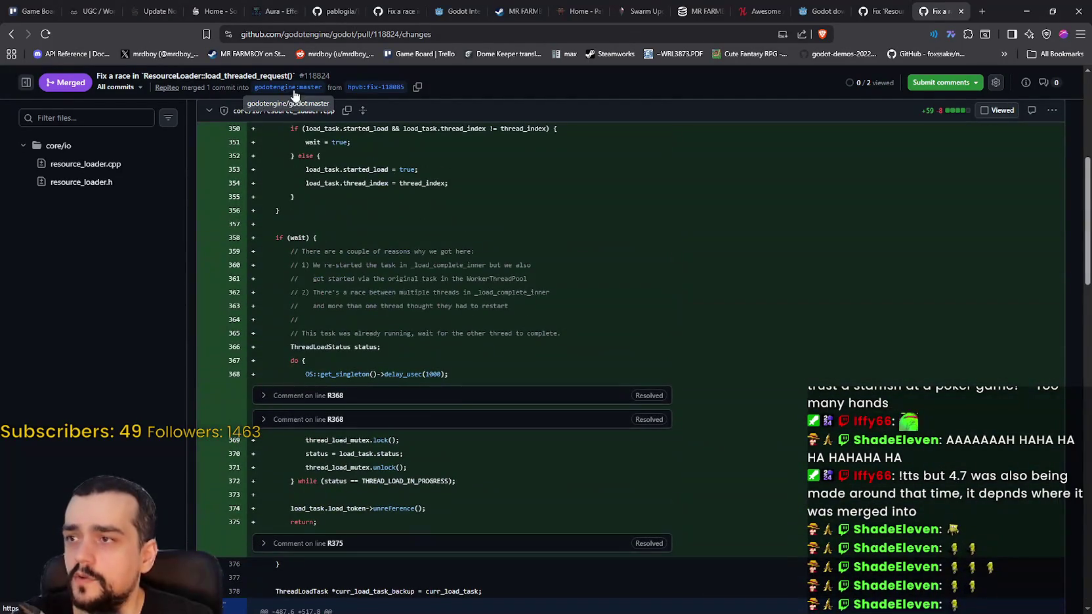
Visit the godot master branch, glance at its branch and tag list, then close that tab.
click(294, 89)
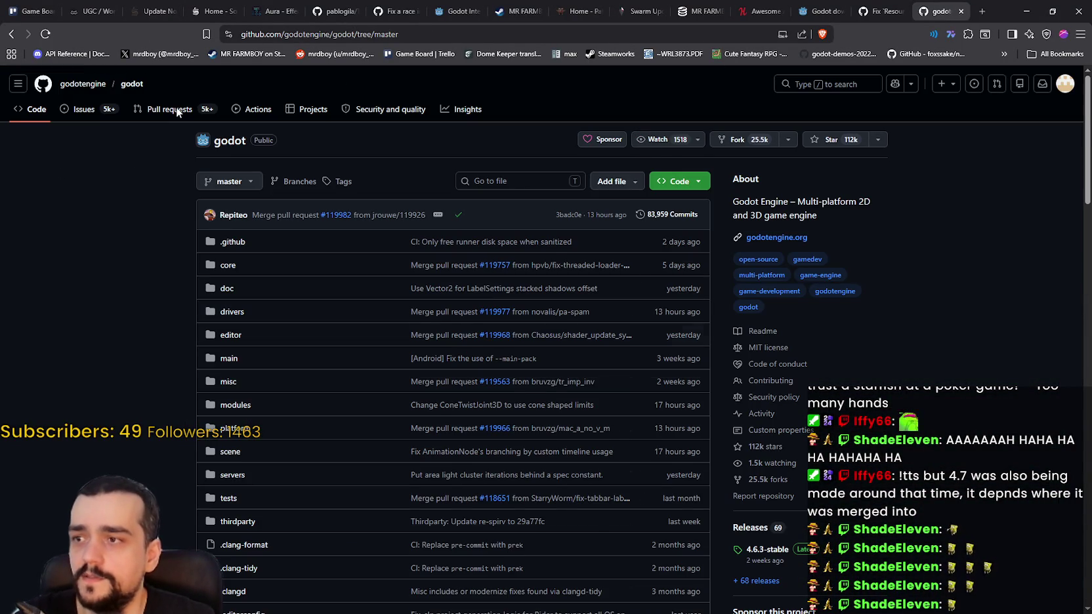
click(233, 182)
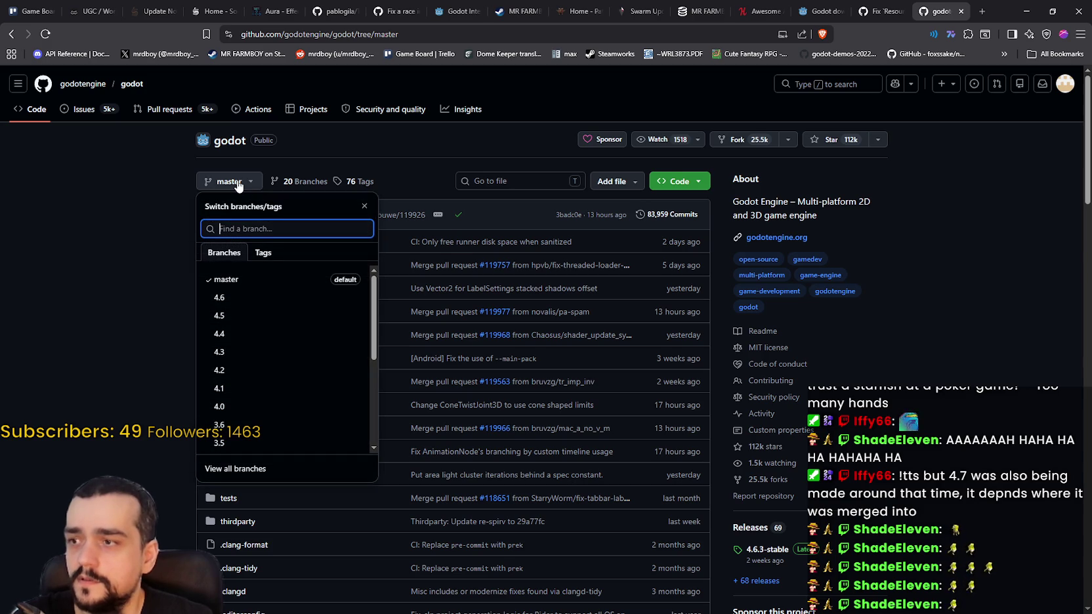
click(25, 299)
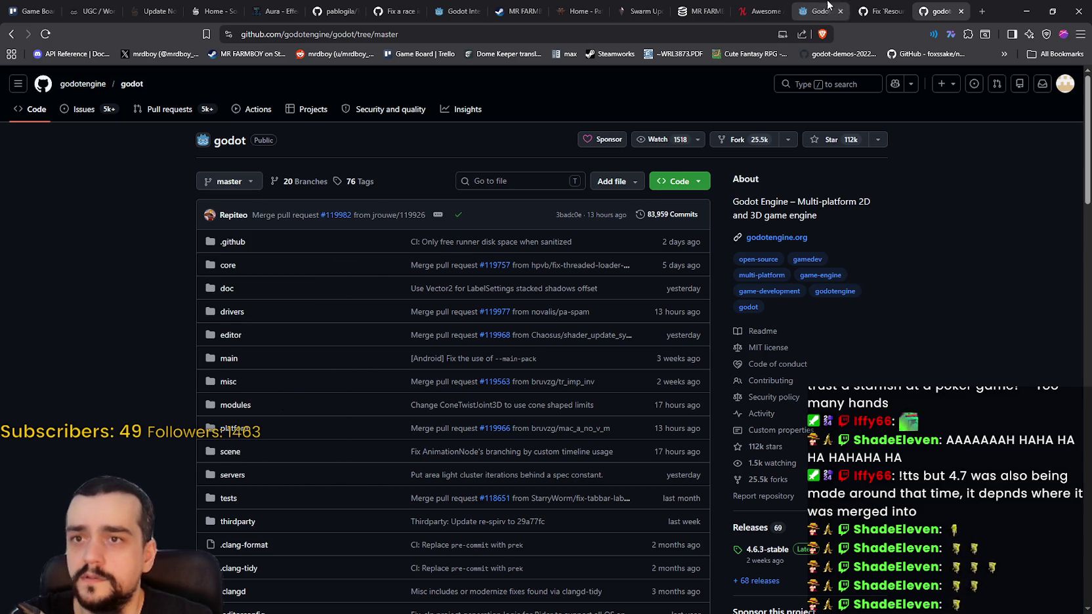
click(961, 12)
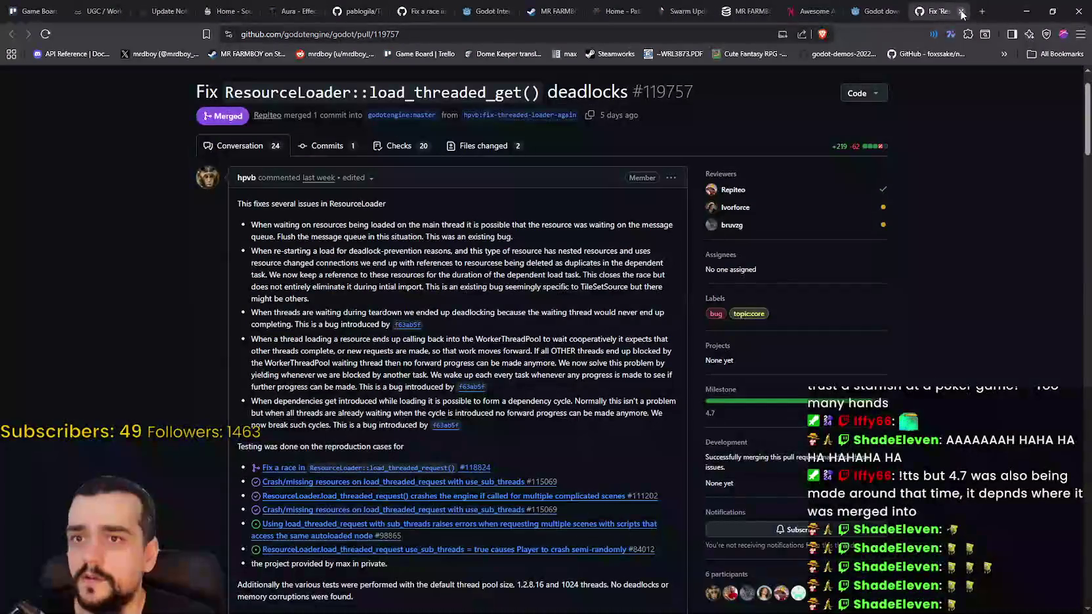
Go to the Godot 4.7-beta4 download page and save the Windows zip.
click(962, 12)
scroll(606, 261, up, 10)
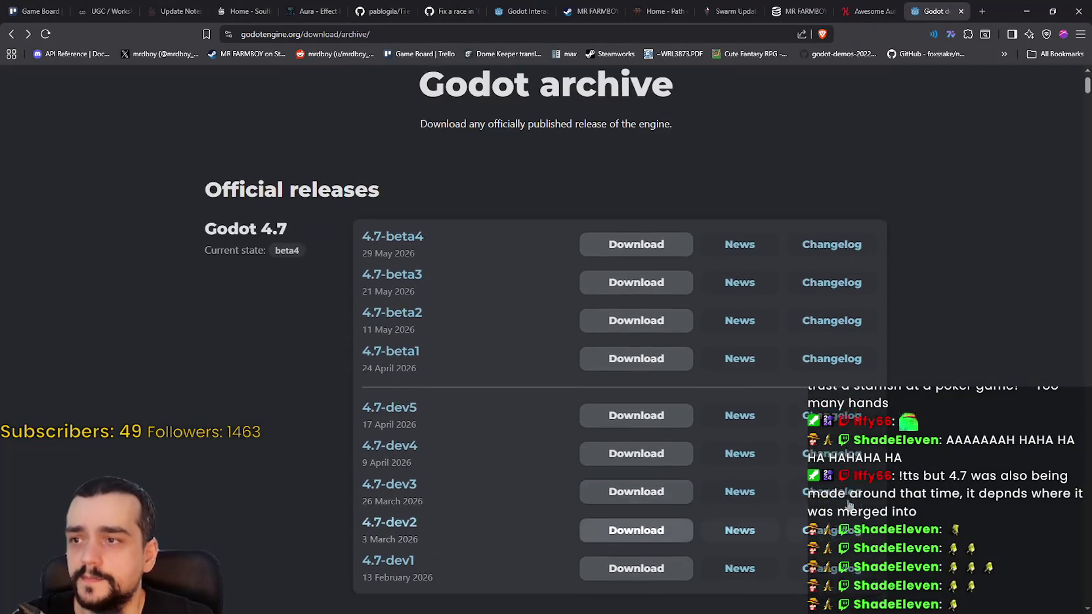
click(605, 261)
scroll(776, 330, down, 3)
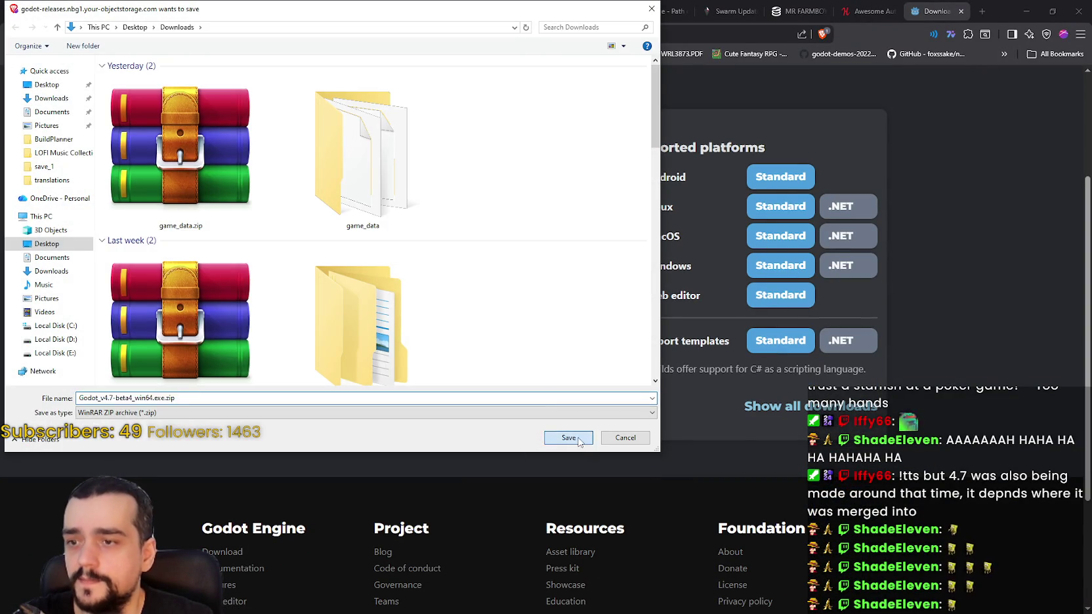
click(569, 438)
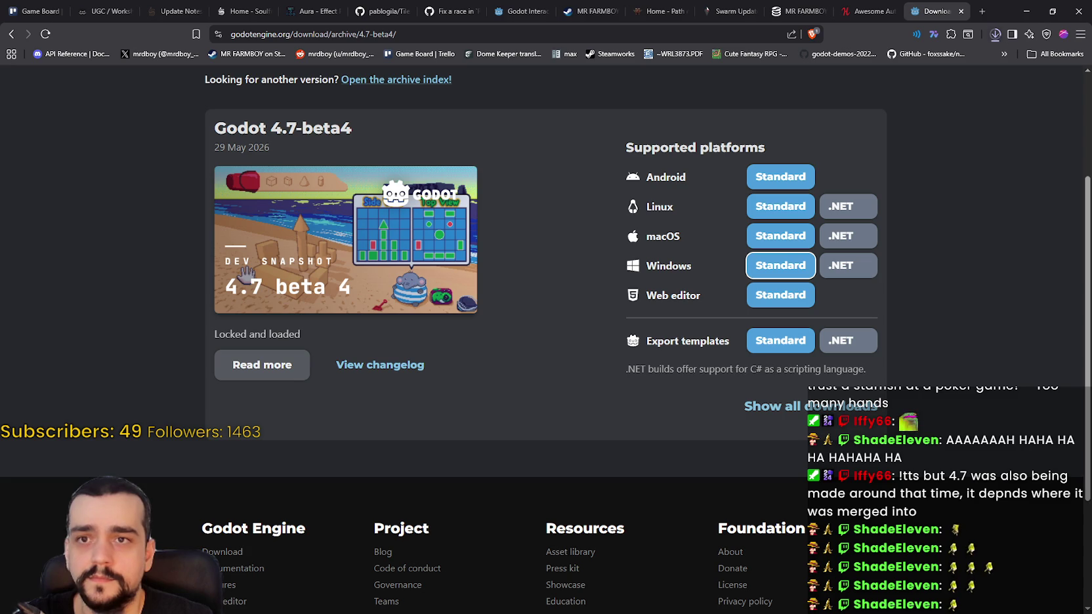
Open the downloaded Godot 4.7-beta4 zip from the browser's recent downloads list.
key(super+e)
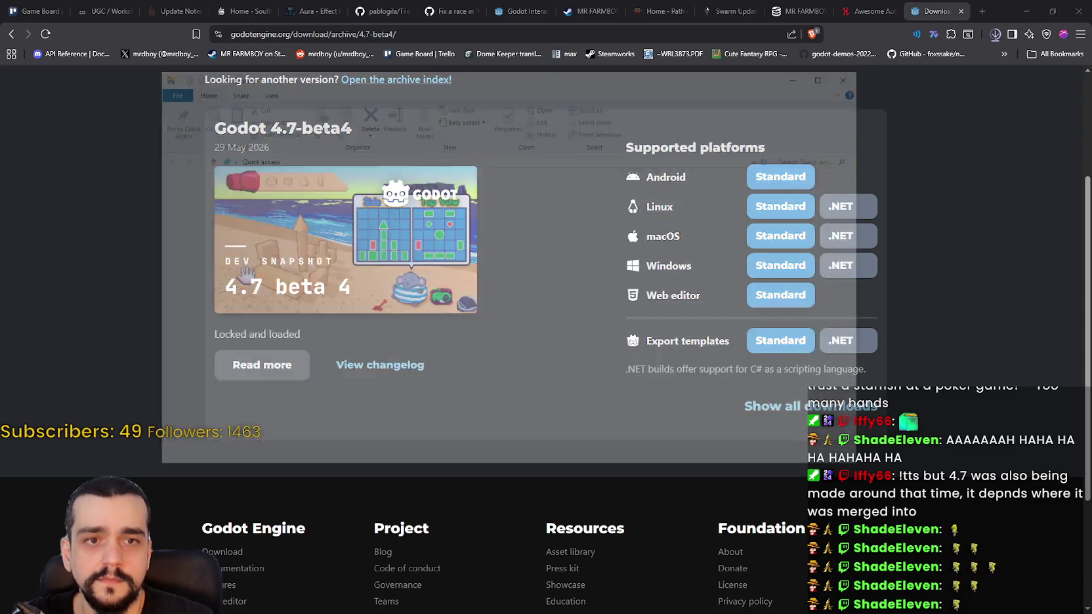
key(super+shift+Right)
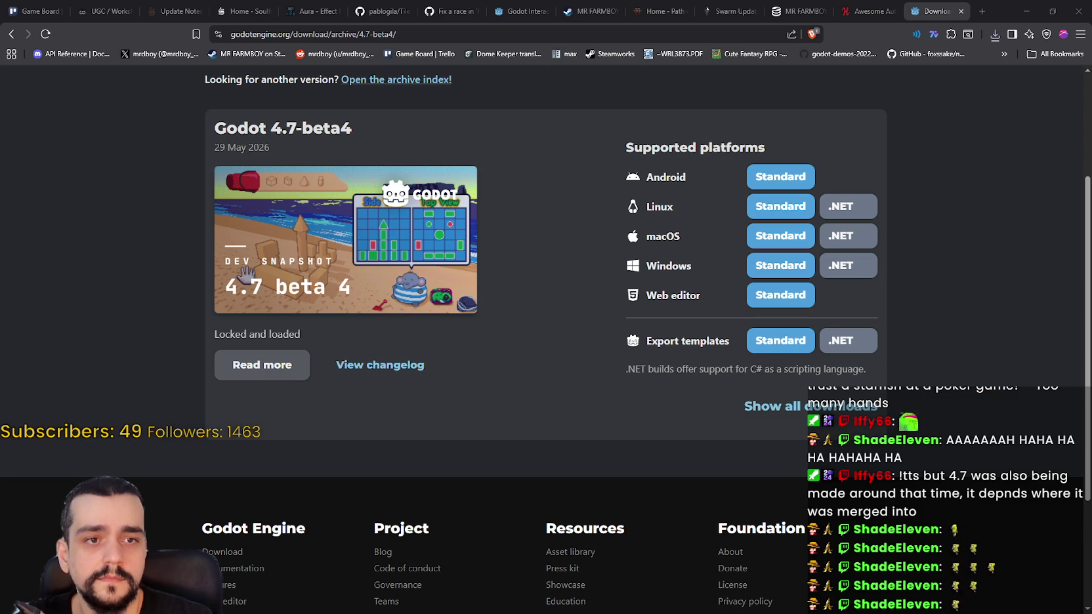
scroll(857, 341, up, 2)
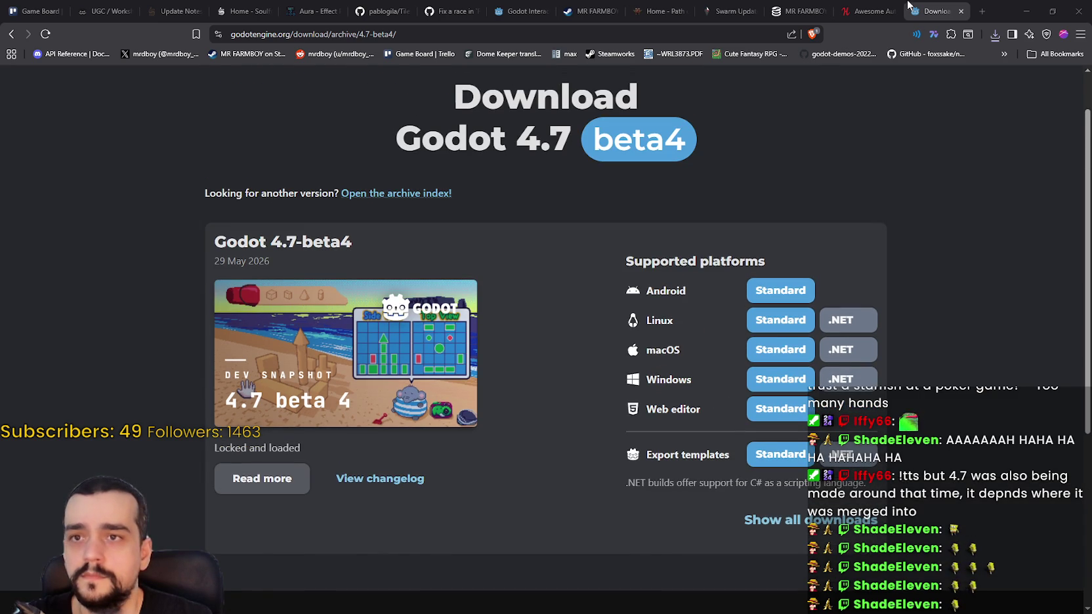
click(994, 36)
click(952, 84)
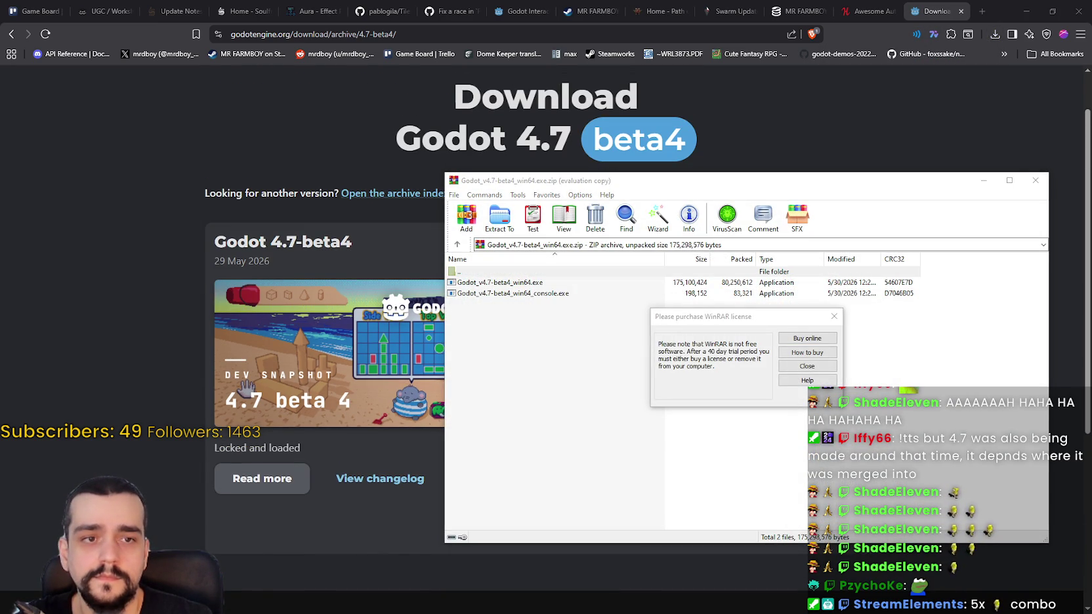
Dismiss the licence reminder, drag out the editor and console executables, and close WinRAR.
click(808, 366)
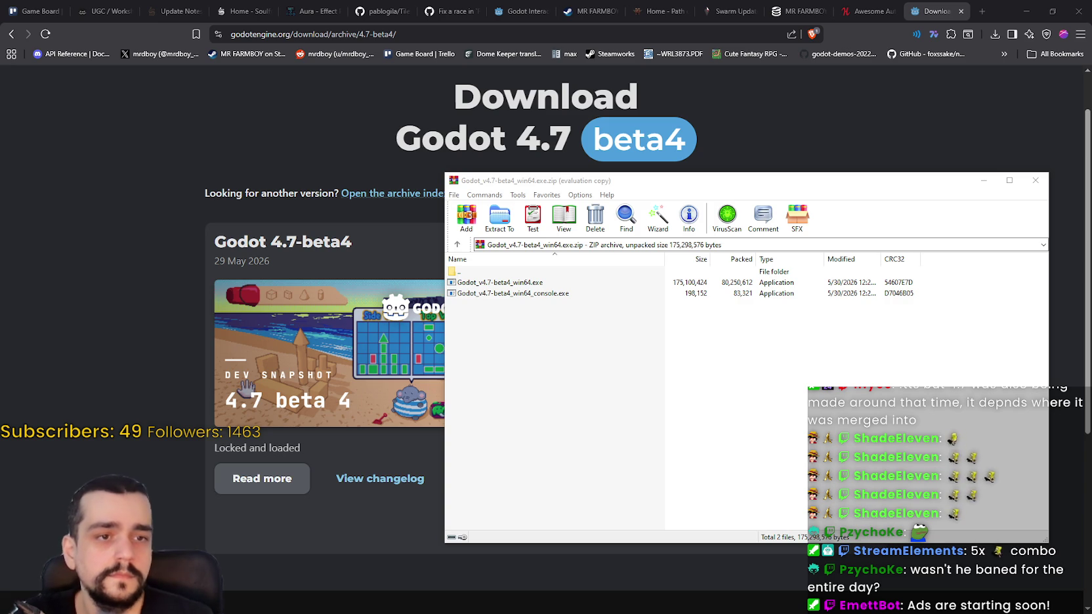
mouse_move(620, 357)
mouse_down()
mouse_move(550, 283)
mouse_move(0, 289)
mouse_up()
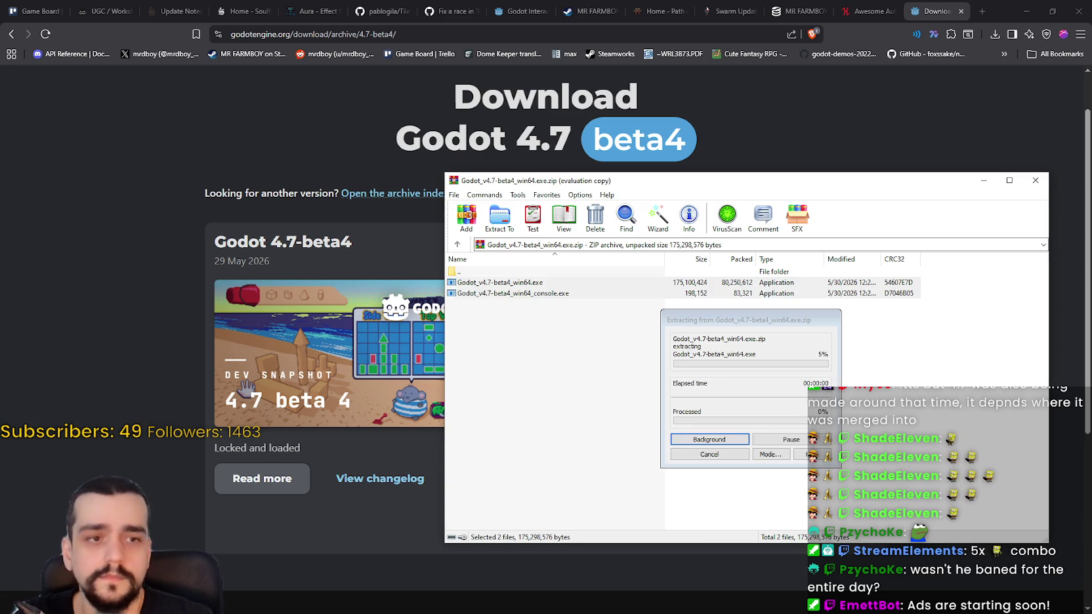
click(1035, 179)
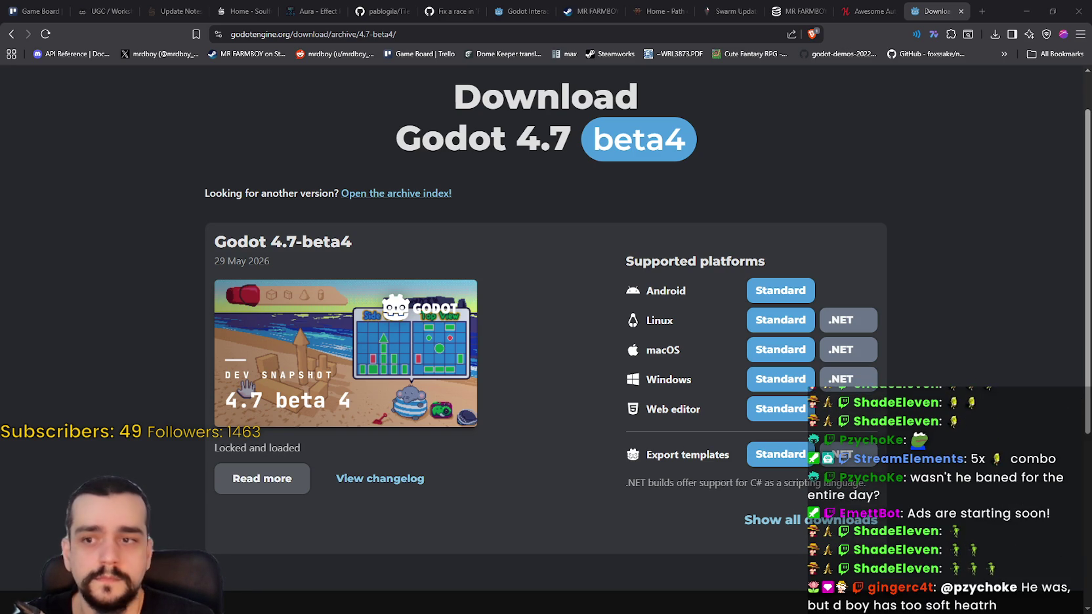
Show the Debugger, narrow the scene dock and shrink the debugger, then run Harvest Mage.
click(1026, 11)
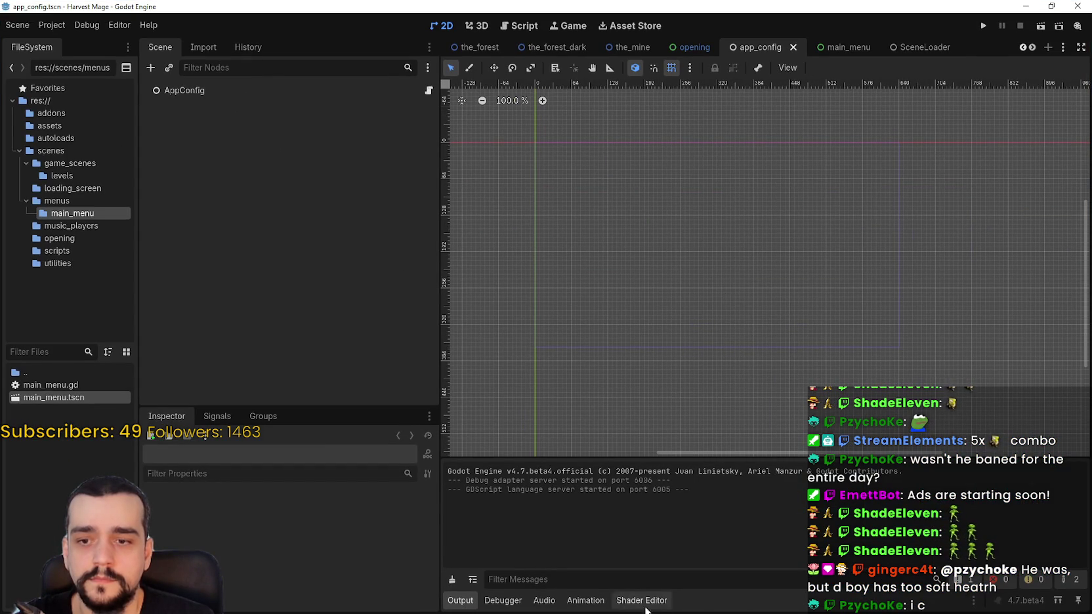
click(484, 607)
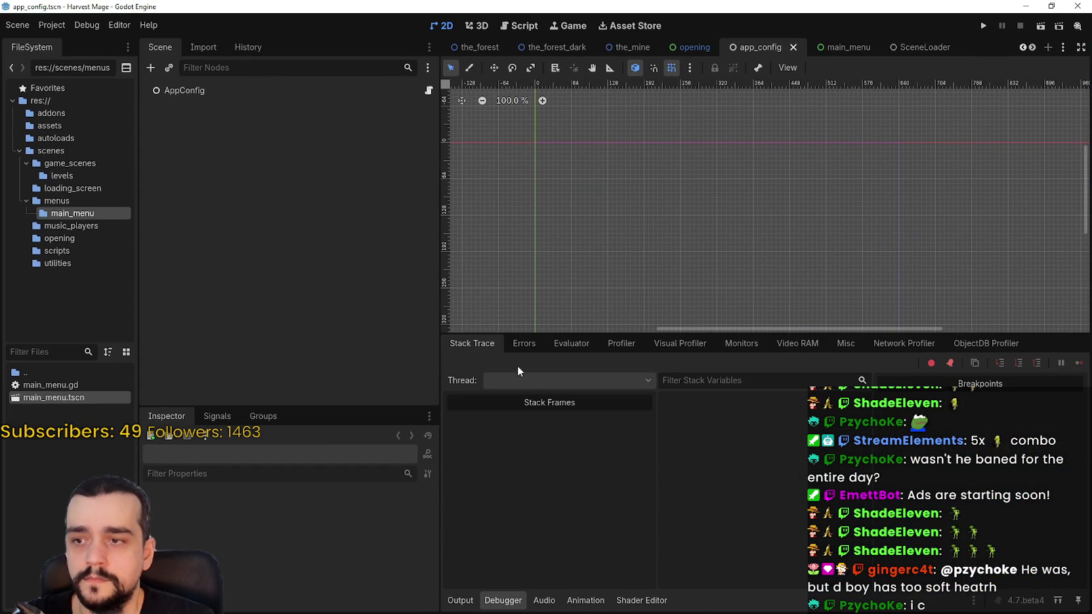
drag(440, 281, 312, 269)
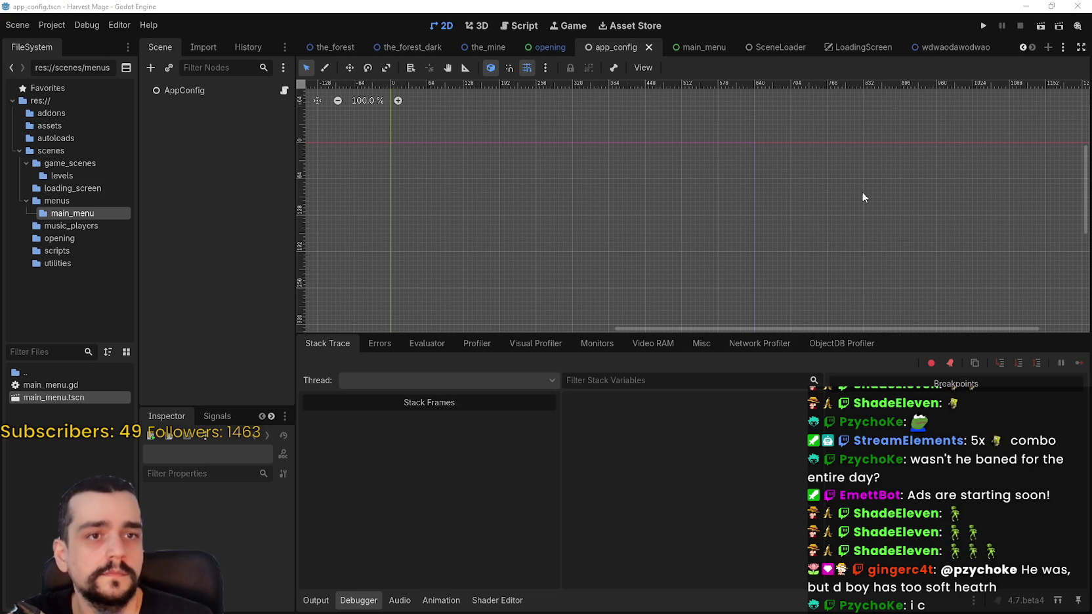
scroll(586, 203, down, 2)
scroll(650, 165, up, 2)
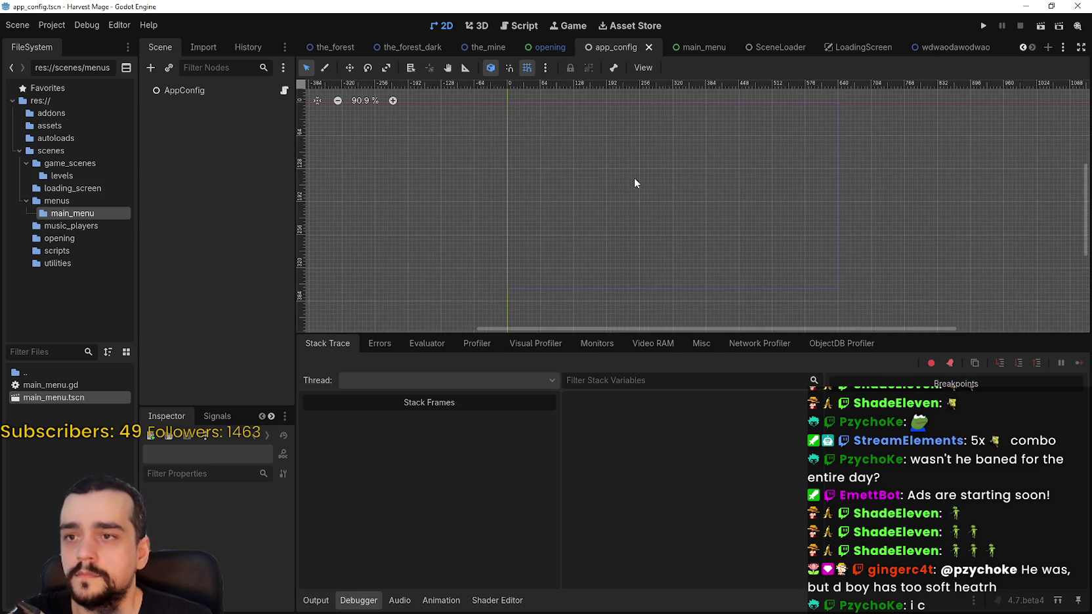
drag(681, 334, 683, 449)
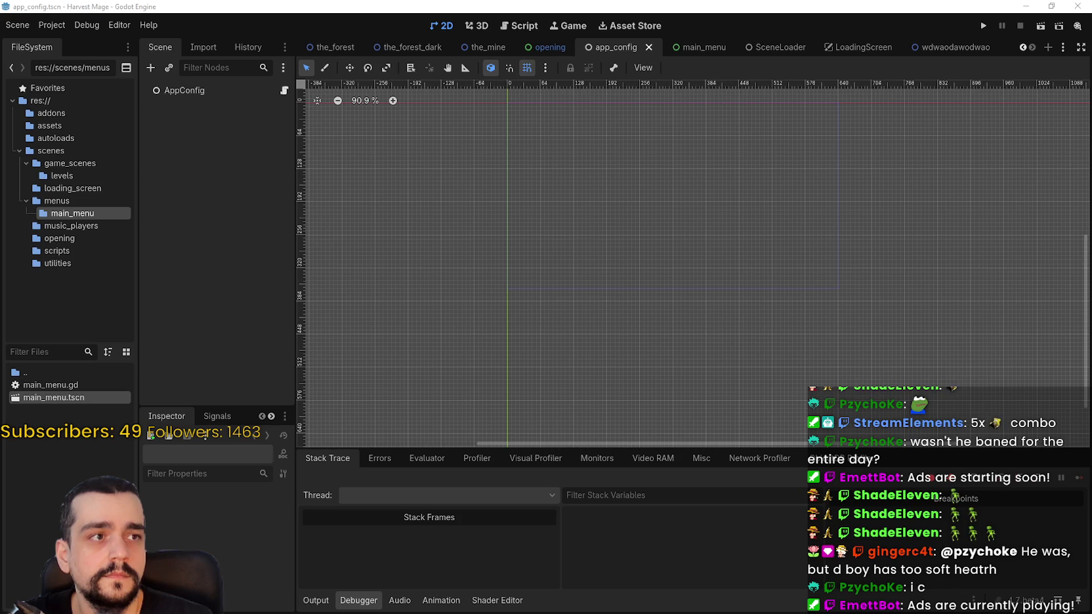
scroll(657, 210, down, 1)
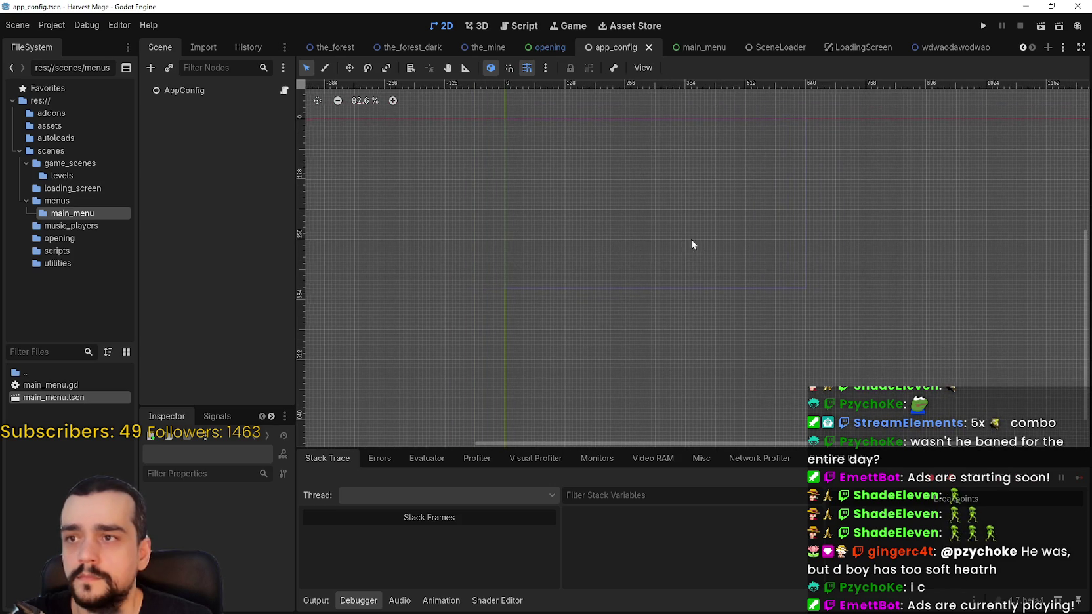
click(984, 26)
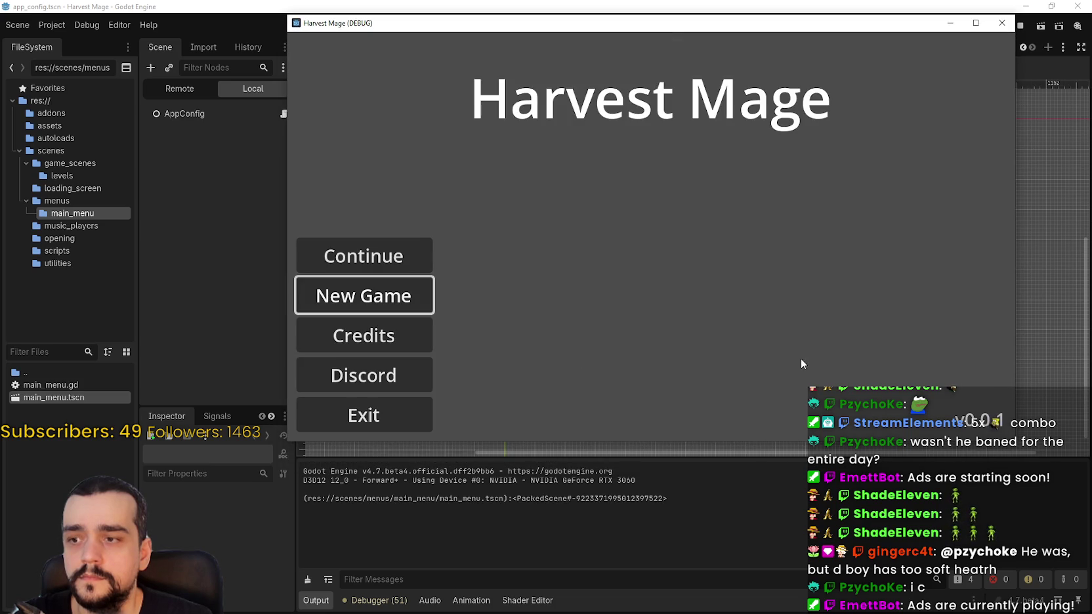
Start a New Game and travel from The Village to Dark Forest, Forest and Dark Mine, returning each time.
click(357, 254)
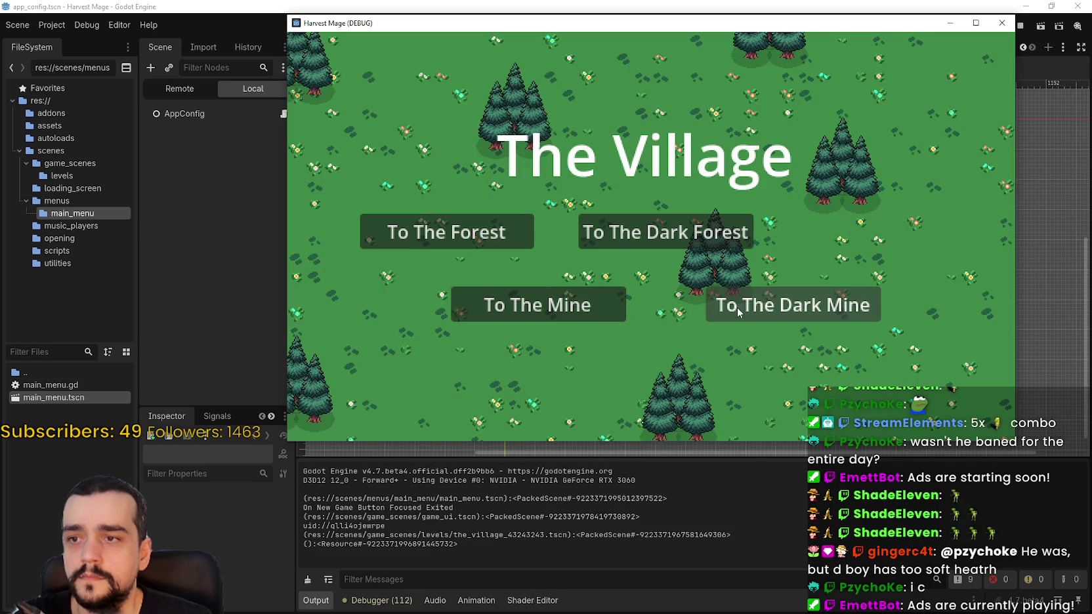
click(650, 238)
click(635, 296)
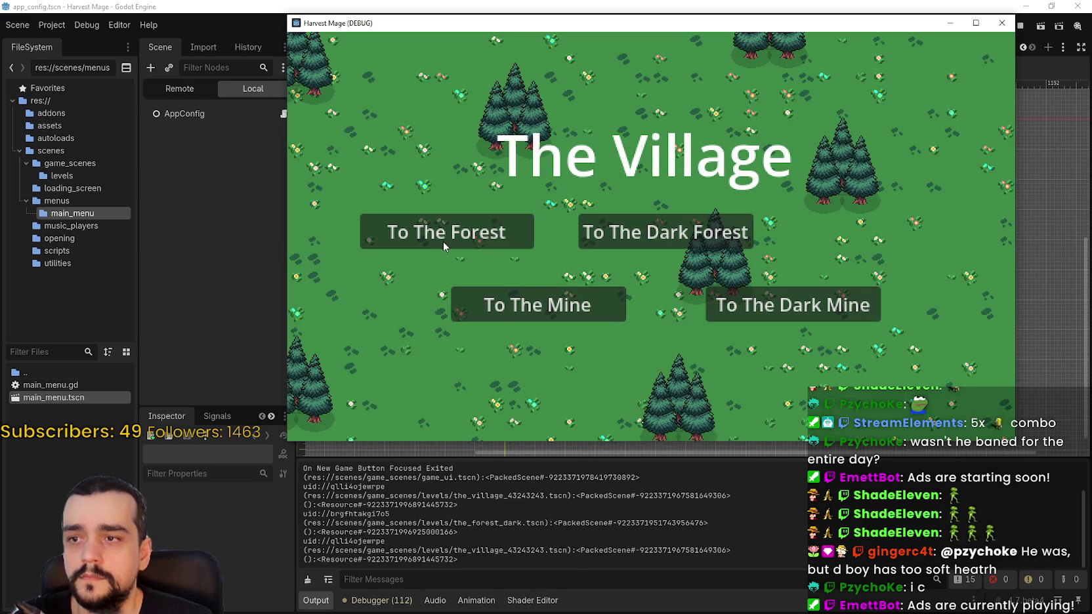
click(443, 246)
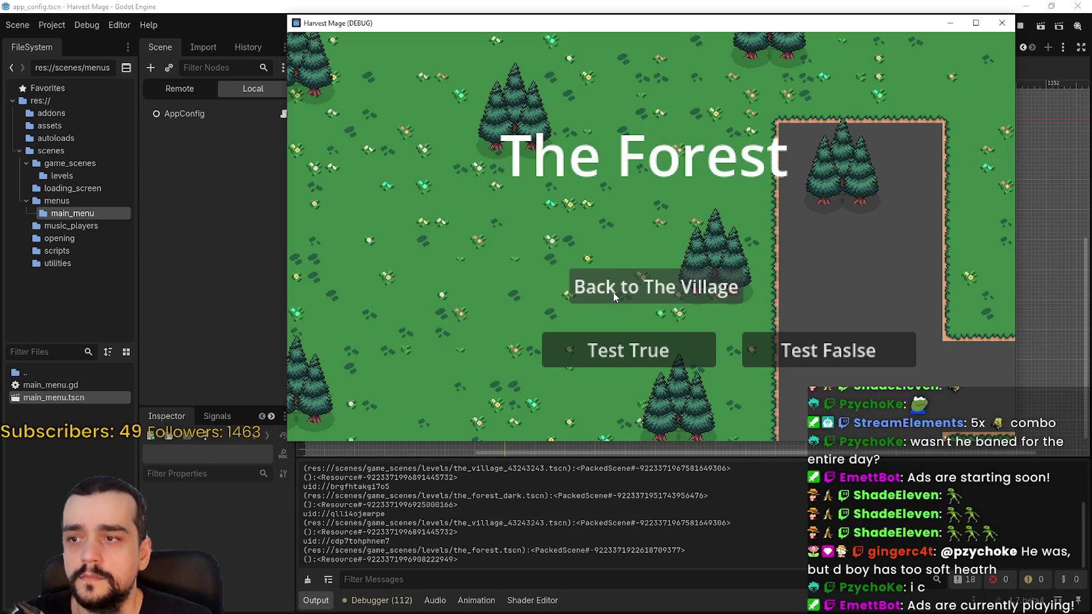
click(646, 287)
click(793, 305)
click(647, 286)
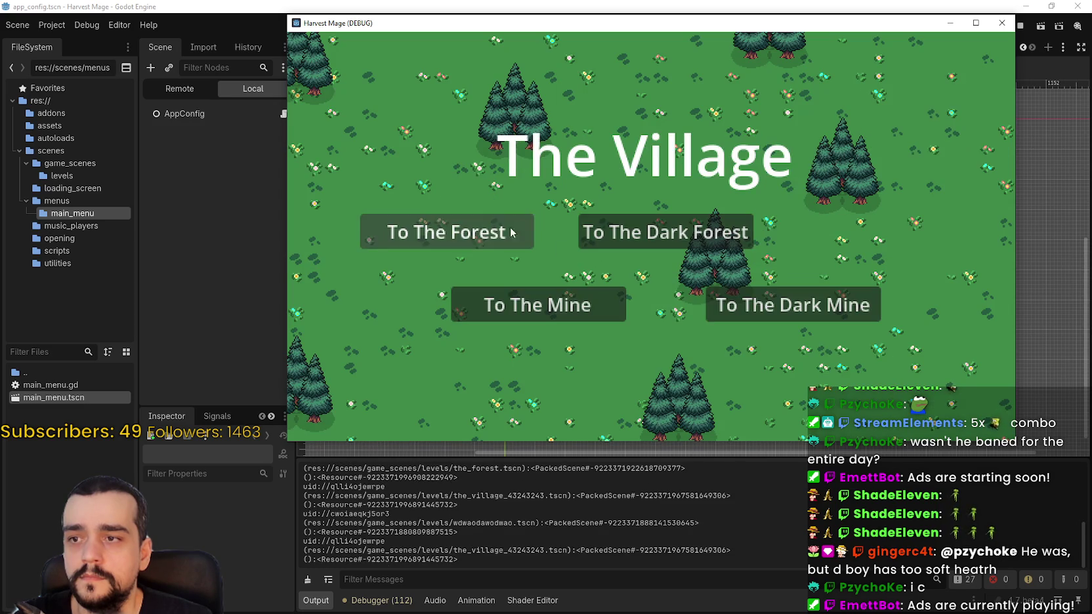
click(512, 232)
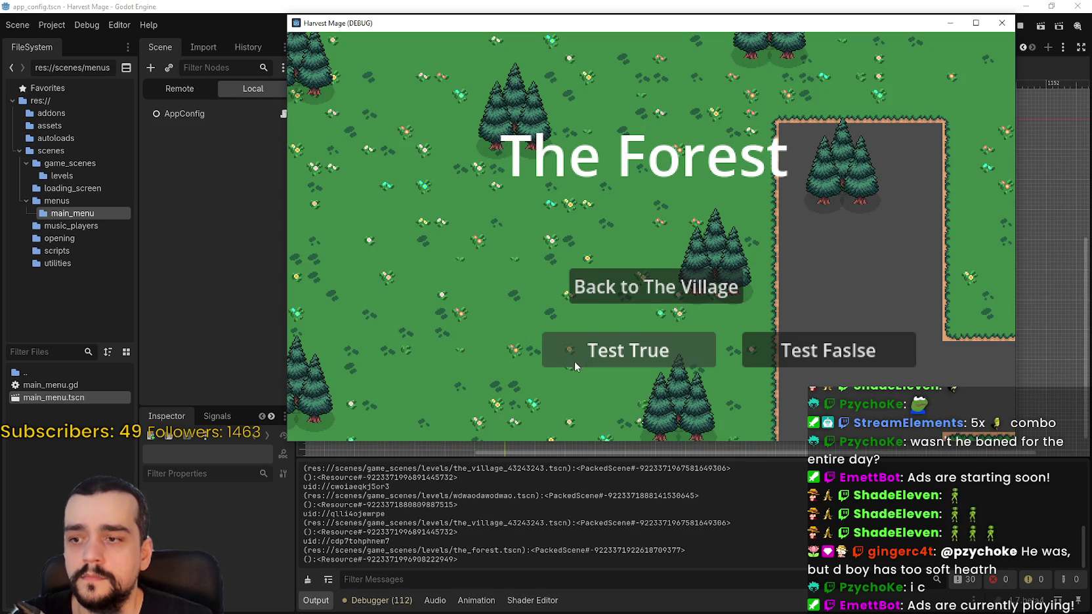
click(601, 289)
click(629, 230)
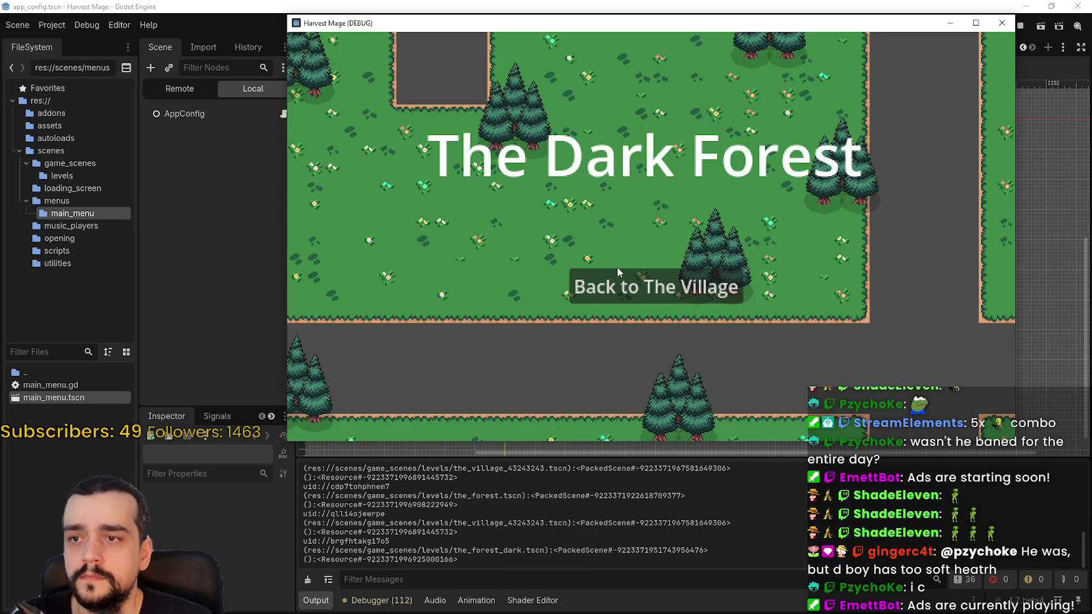
click(619, 276)
click(976, 23)
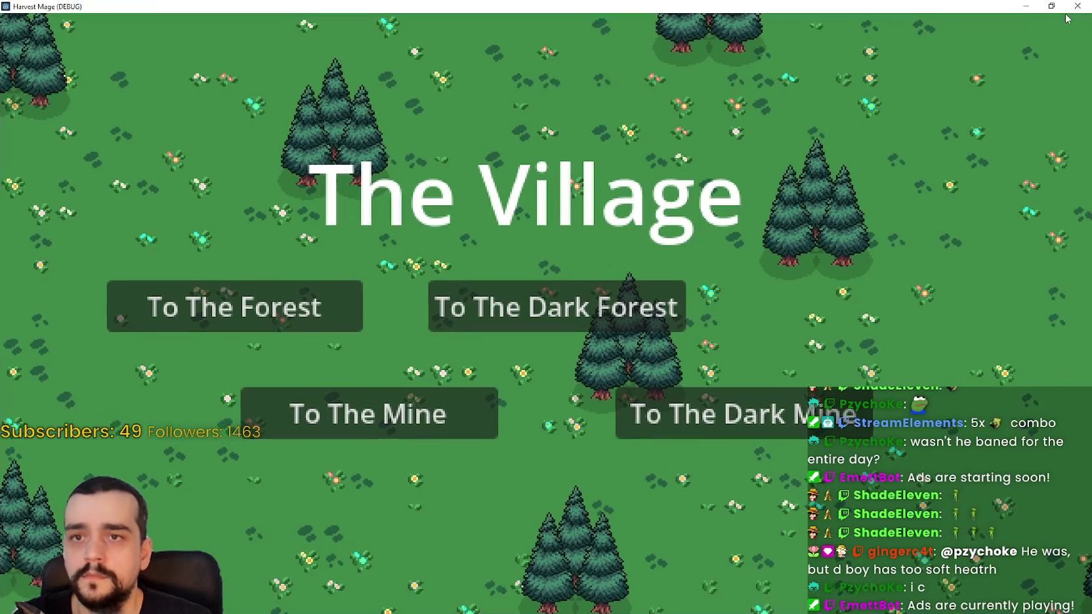
Close the Harvest Mage (DEBUG) window to stop the game.
click(1073, 9)
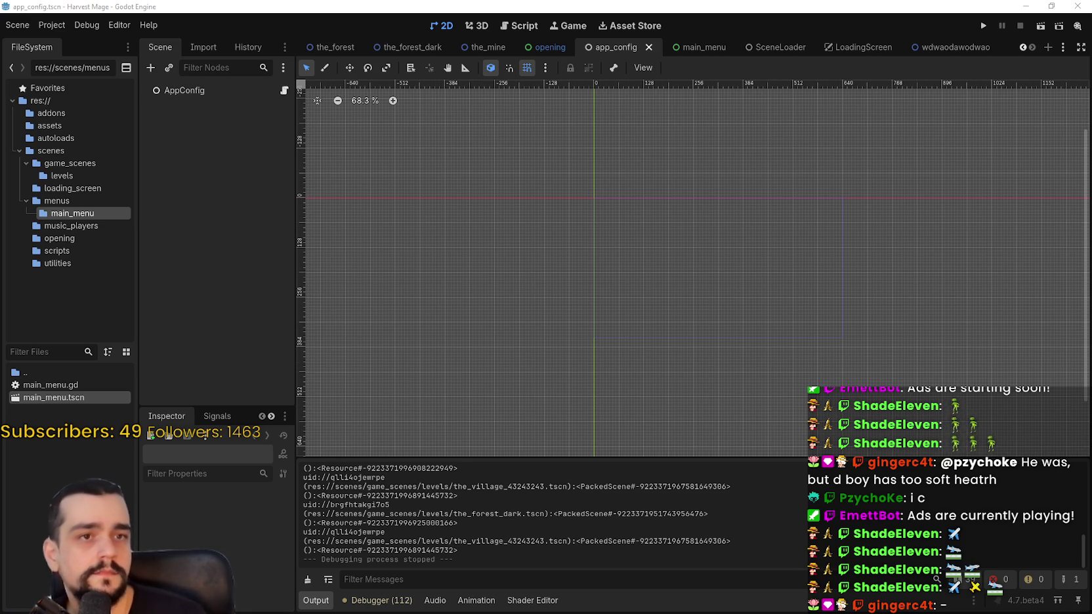
Open the Asset Store, go to page 2 of the listings, and open Batch Sheet Importer.
click(630, 28)
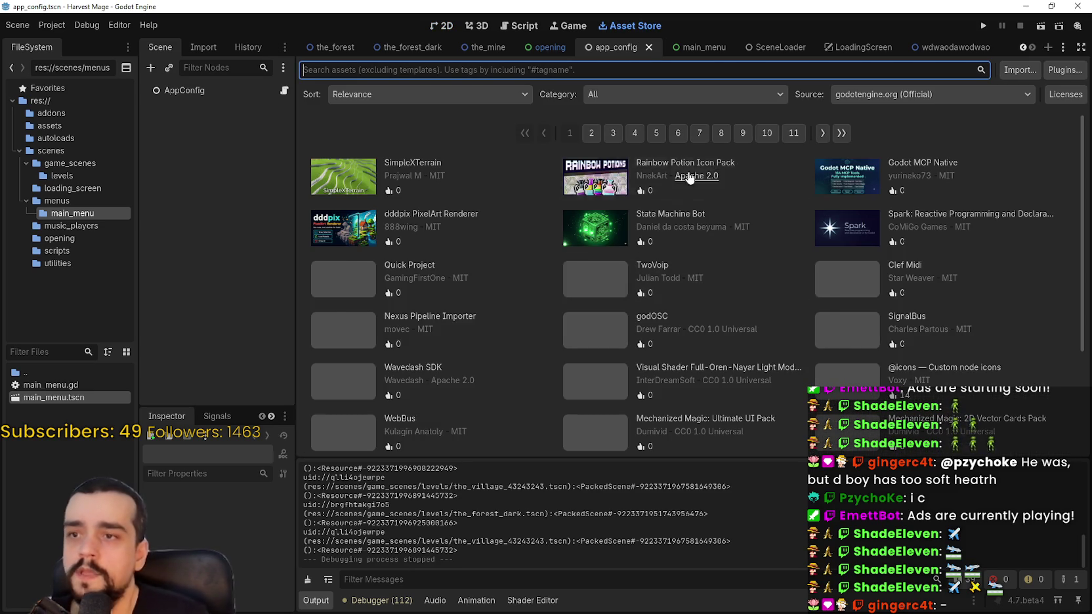
scroll(663, 236, down, 1)
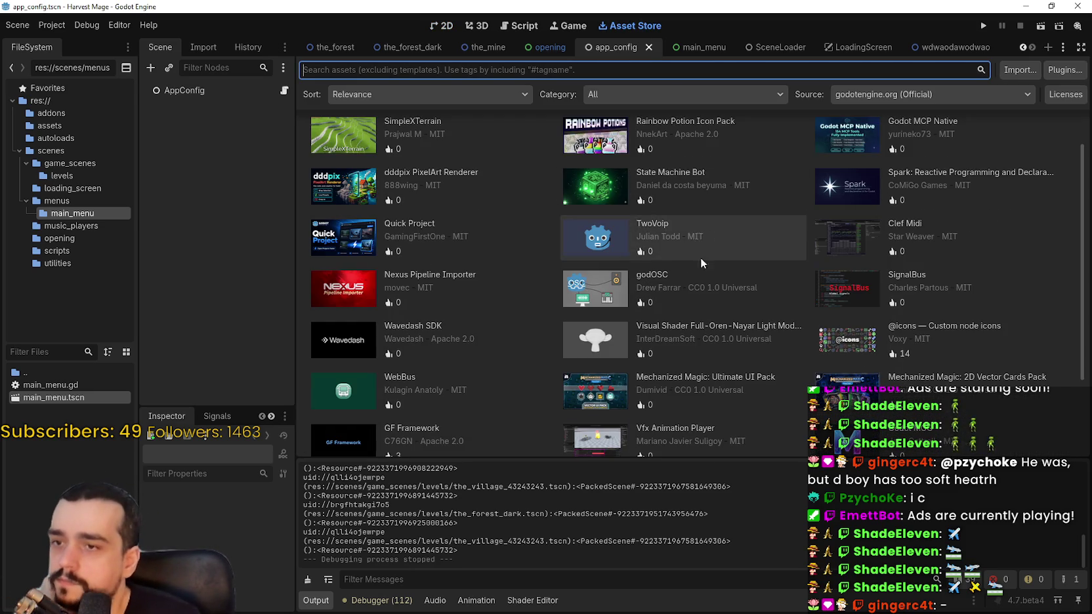
scroll(713, 260, down, 3)
scroll(561, 420, up, 4)
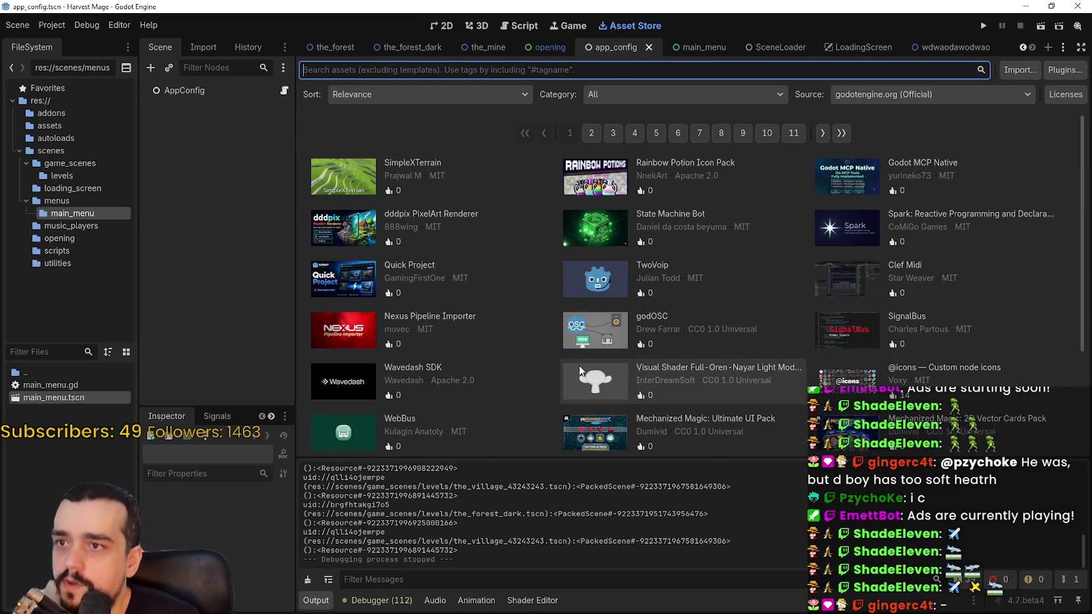
scroll(730, 352, down, 3)
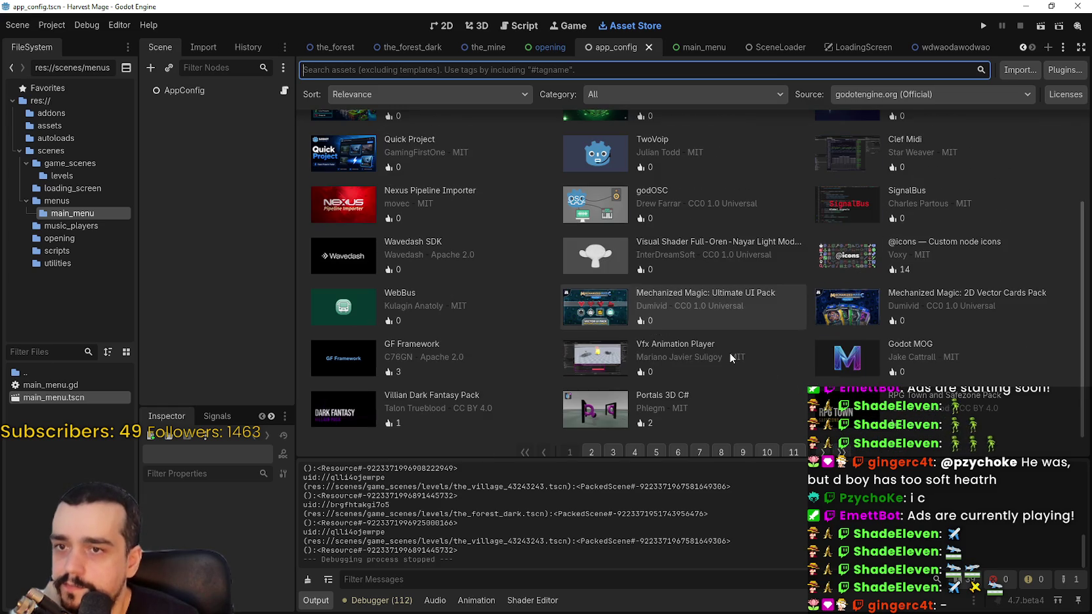
scroll(539, 422, down, 1)
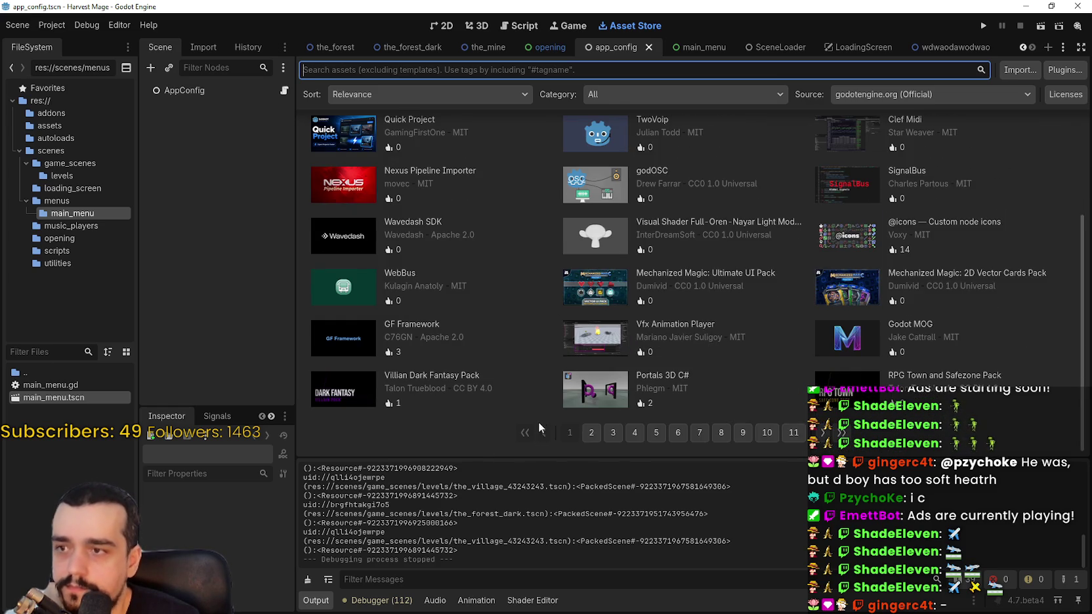
click(591, 434)
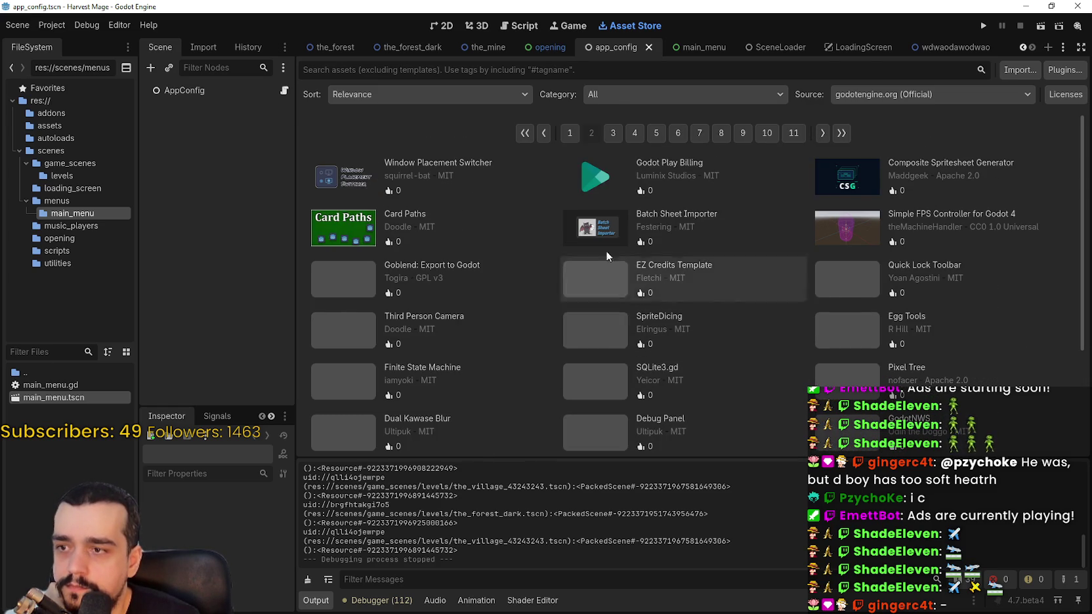
scroll(591, 322, down, 2)
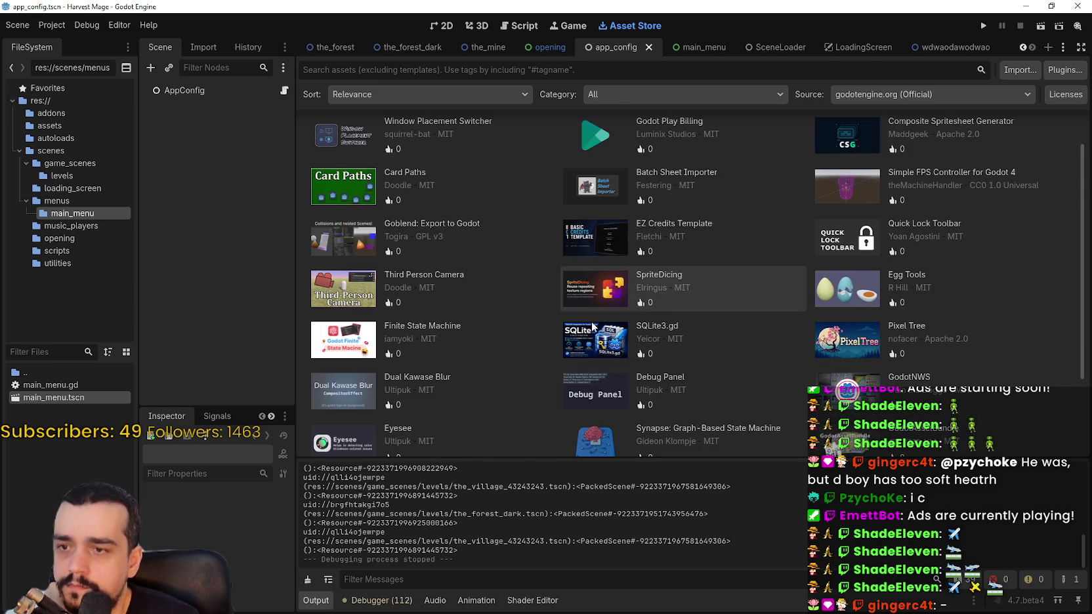
scroll(864, 292, down, 4)
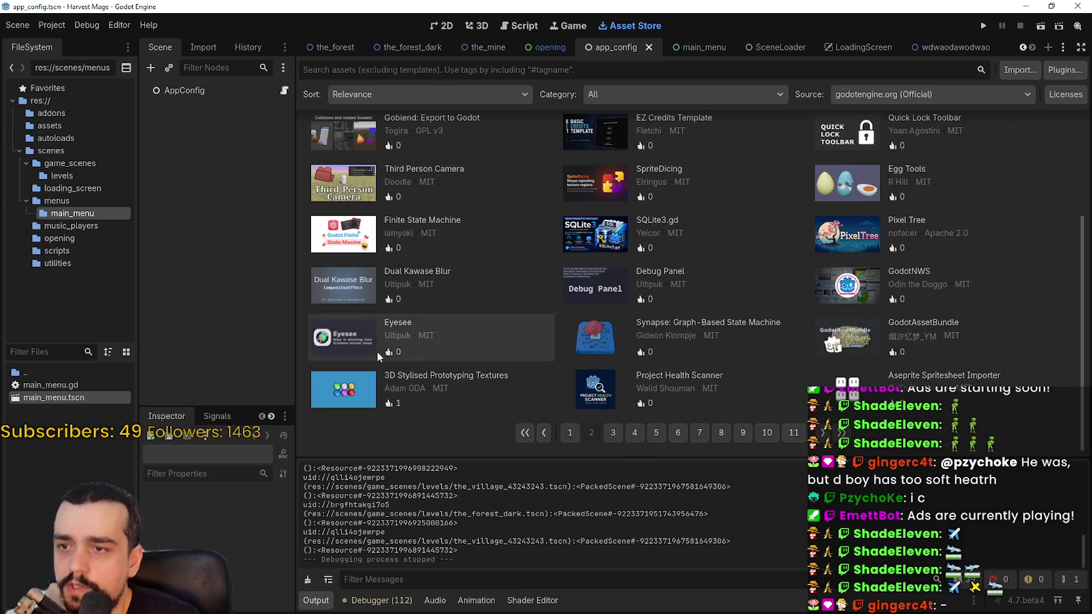
scroll(352, 272, up, 5)
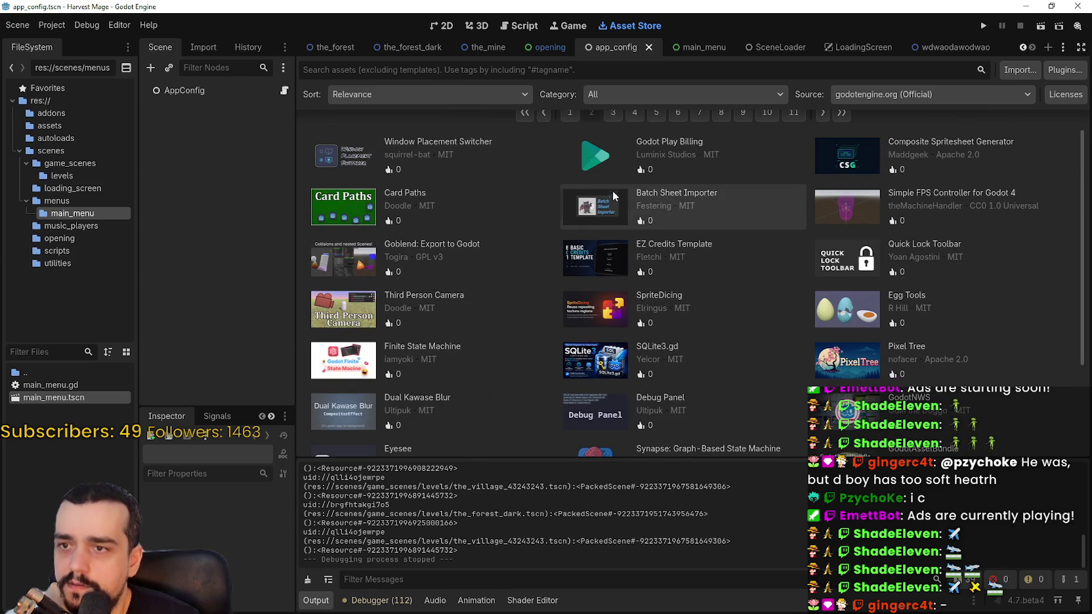
click(596, 211)
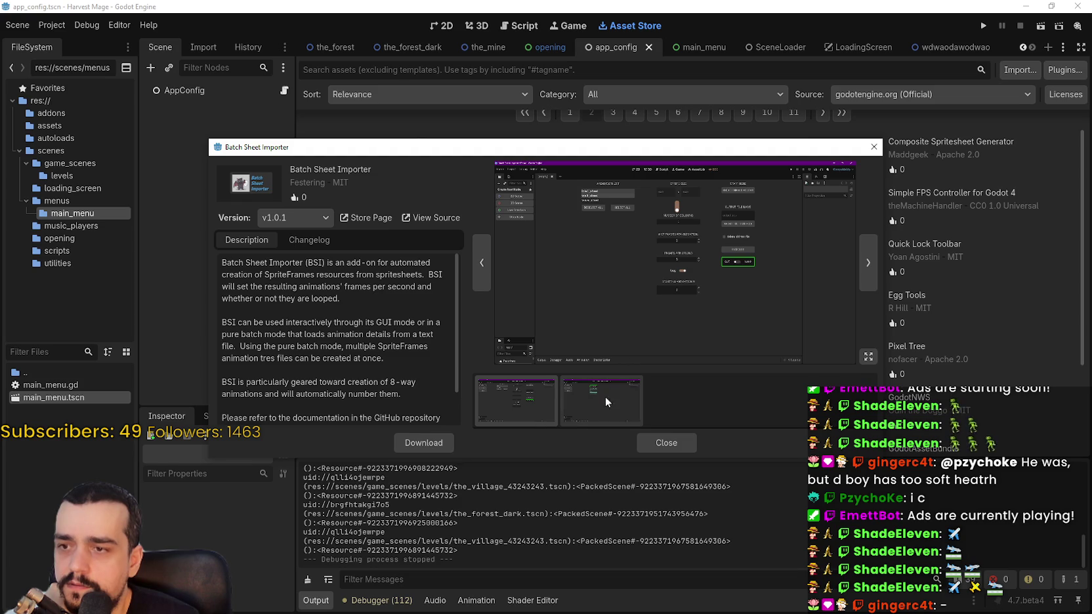
Check Batch Sheet Importer's screenshot, changelog and description, keeping version v1.0.1.
click(541, 417)
click(295, 219)
click(298, 223)
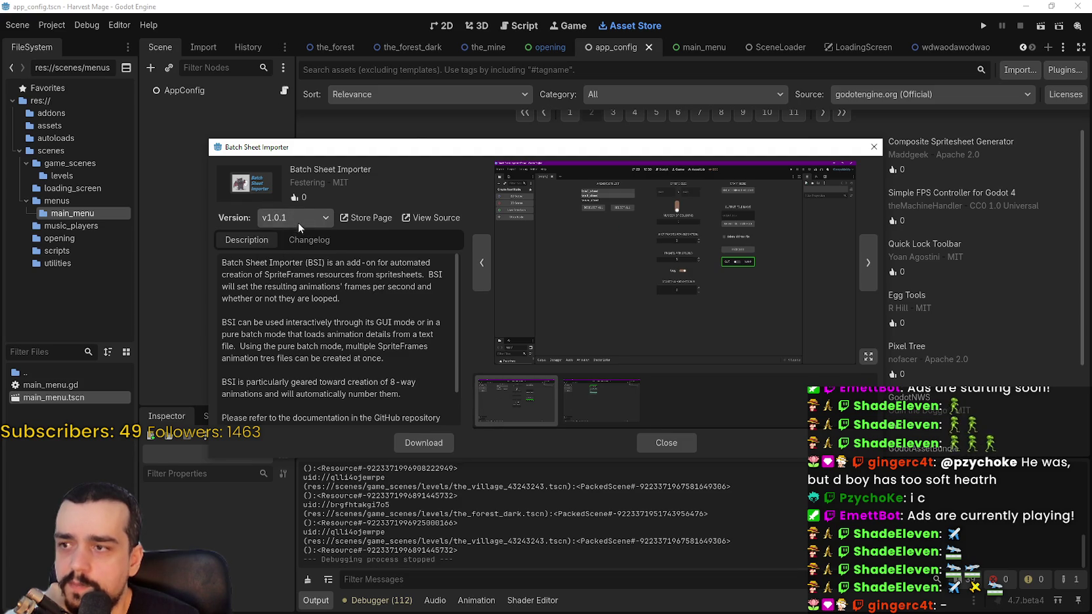
click(287, 244)
click(246, 239)
click(290, 216)
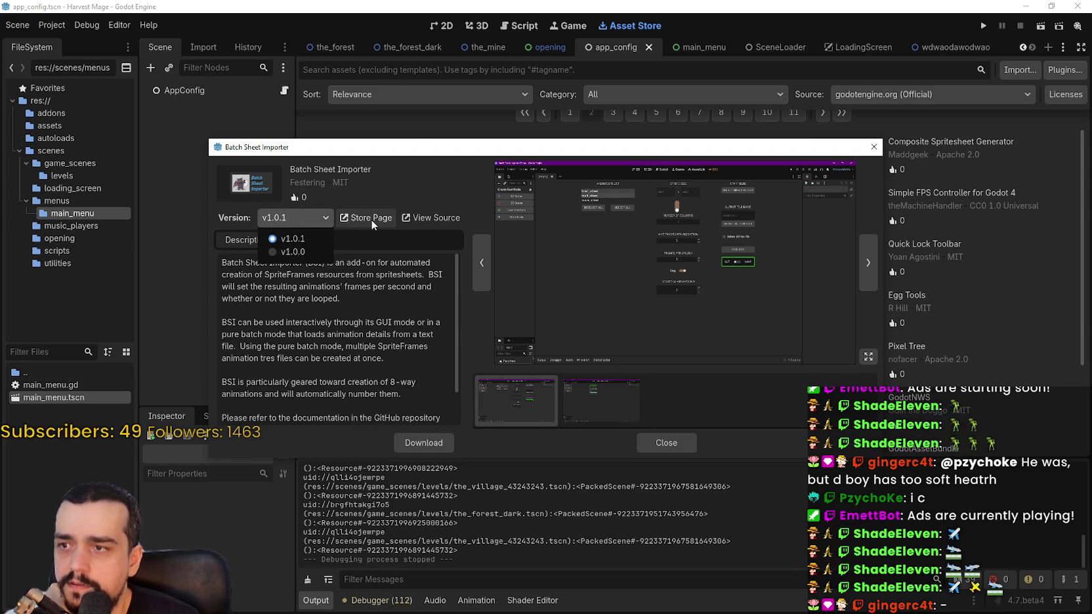
click(372, 218)
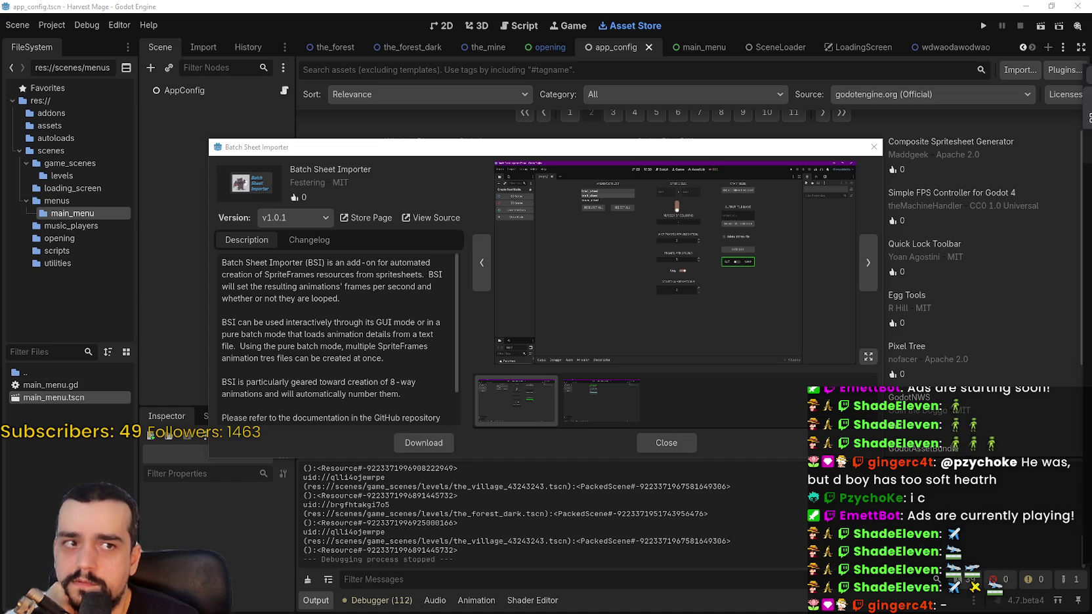
Return to the Godot Asset Store home and open dddpix PixelArt Renderer from New arrivals.
scroll(565, 302, down, 4)
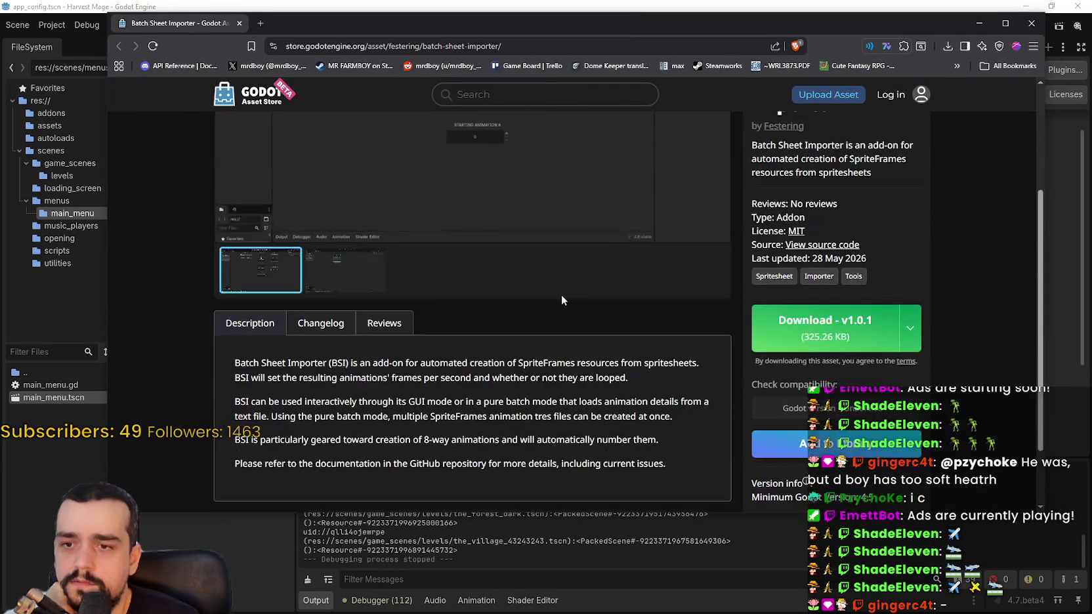
scroll(558, 290, up, 2)
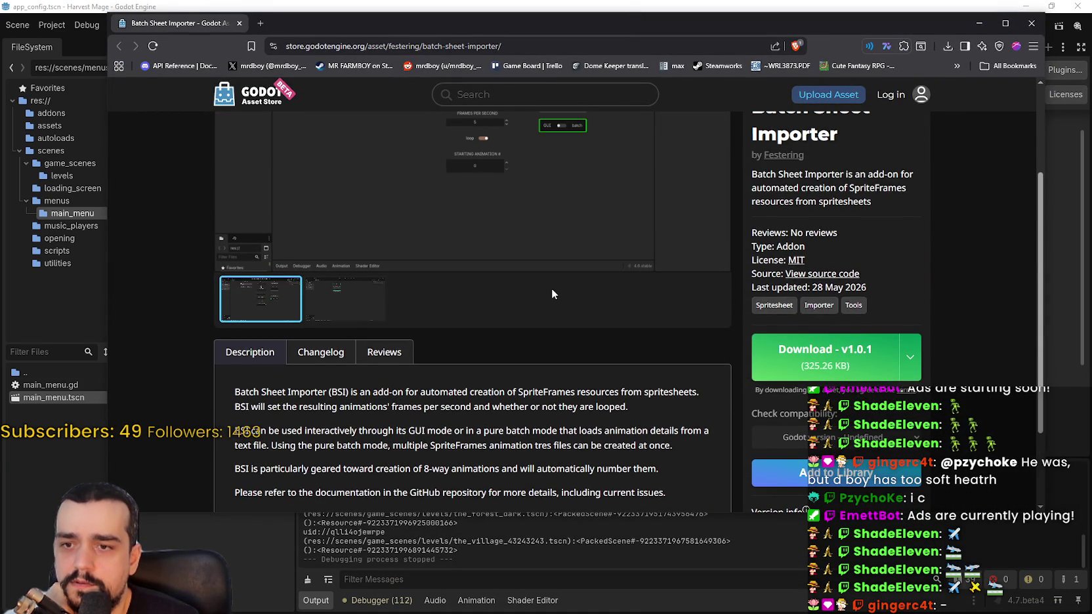
scroll(552, 294, up, 2)
click(264, 106)
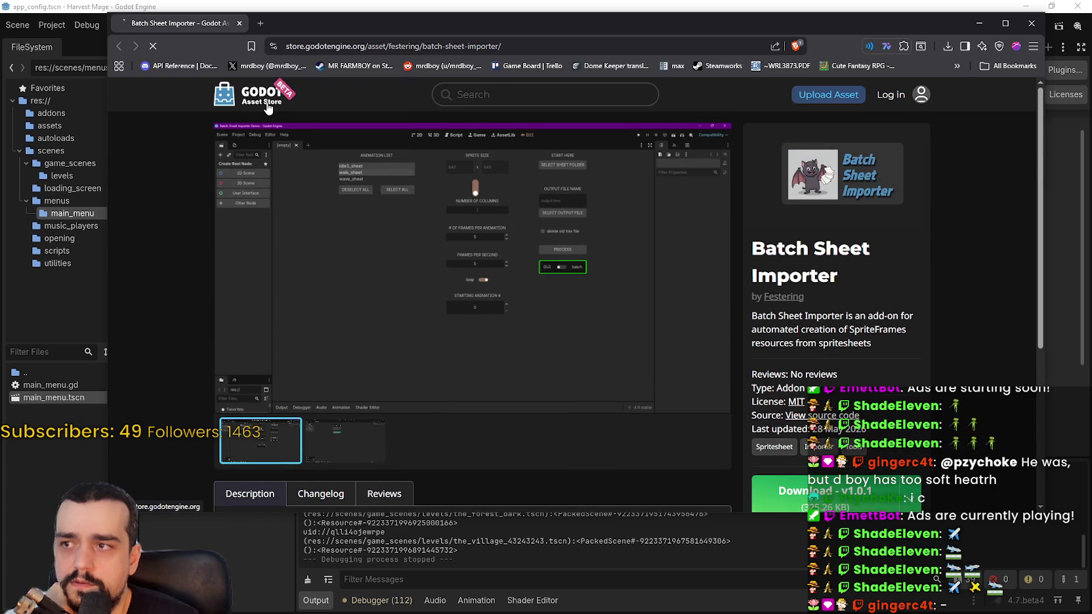
scroll(619, 320, down, 6)
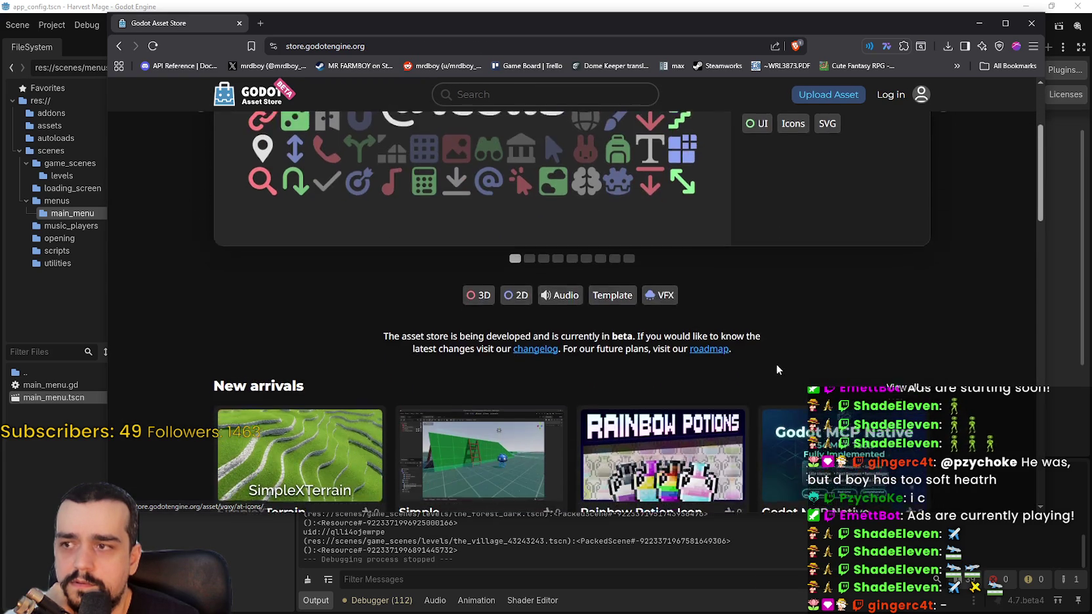
scroll(791, 374, down, 3)
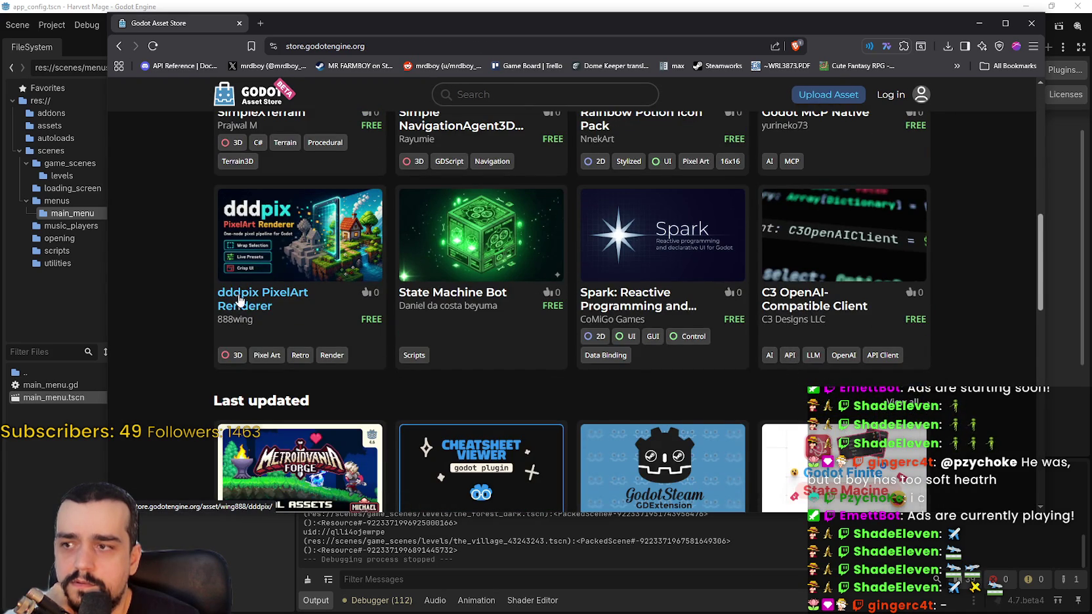
click(294, 244)
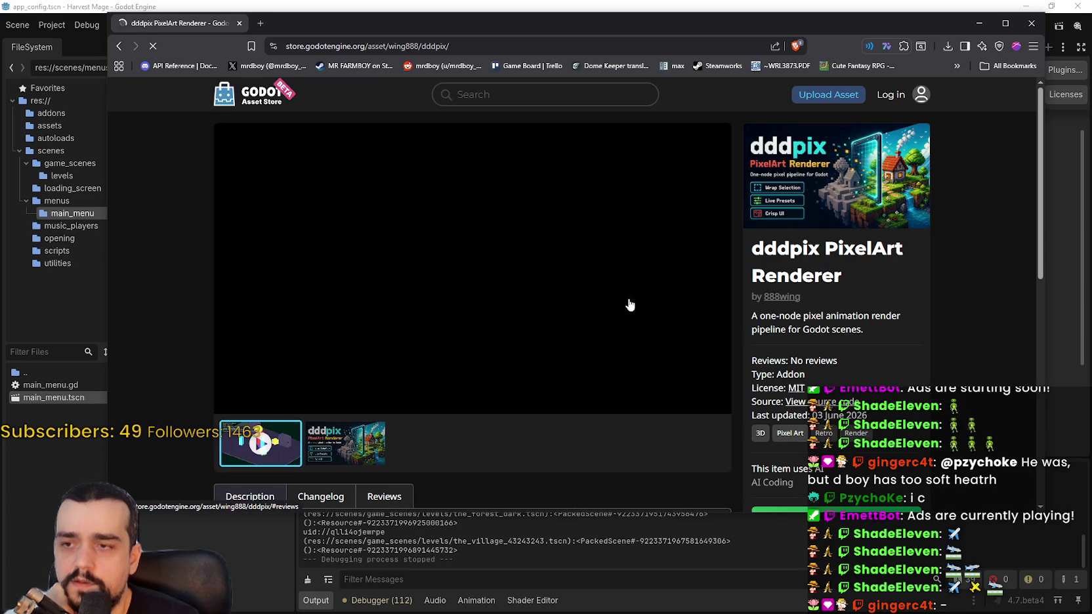
Play the dddpix preview video, skip ahead to near its end, and go back.
click(487, 305)
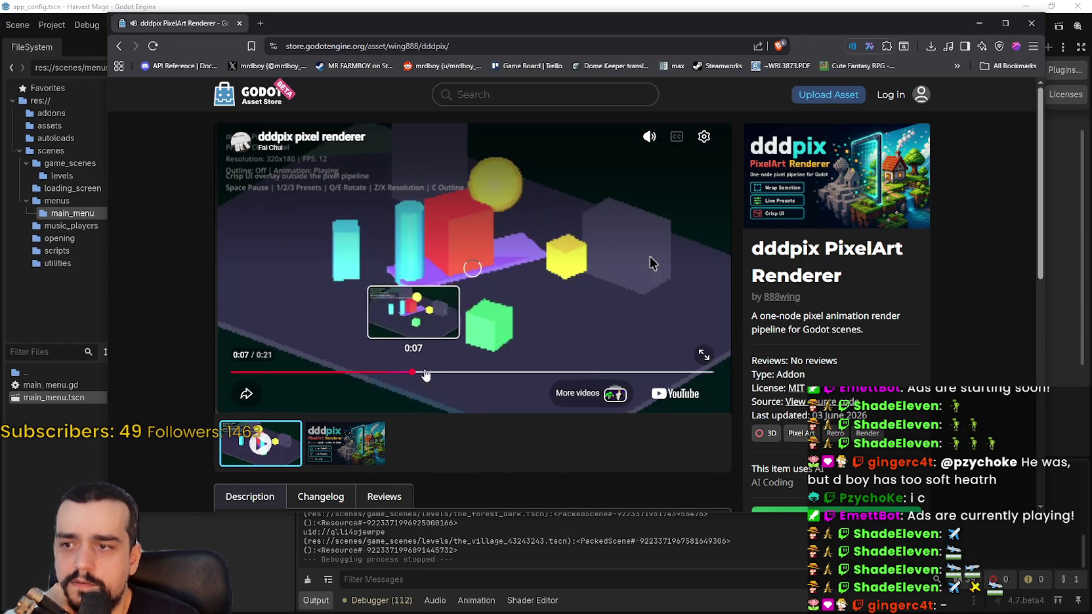
click(415, 373)
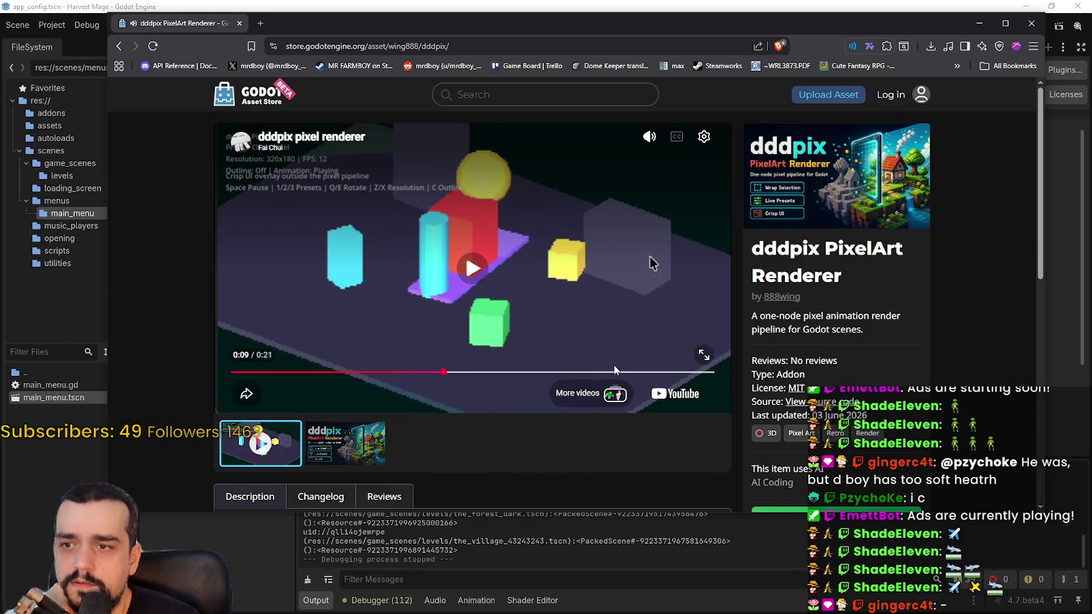
click(615, 373)
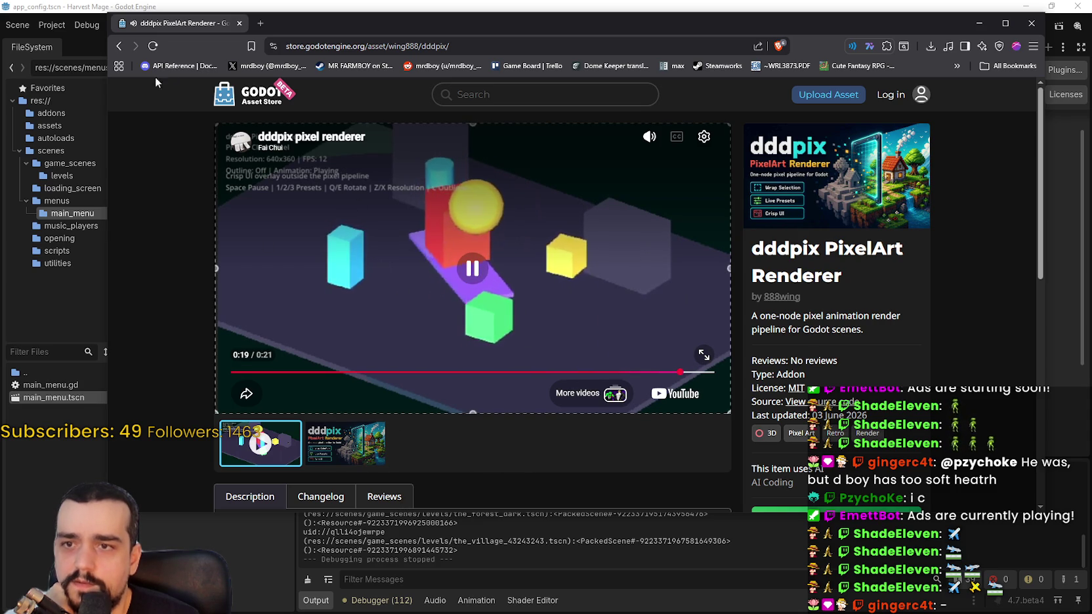
click(119, 46)
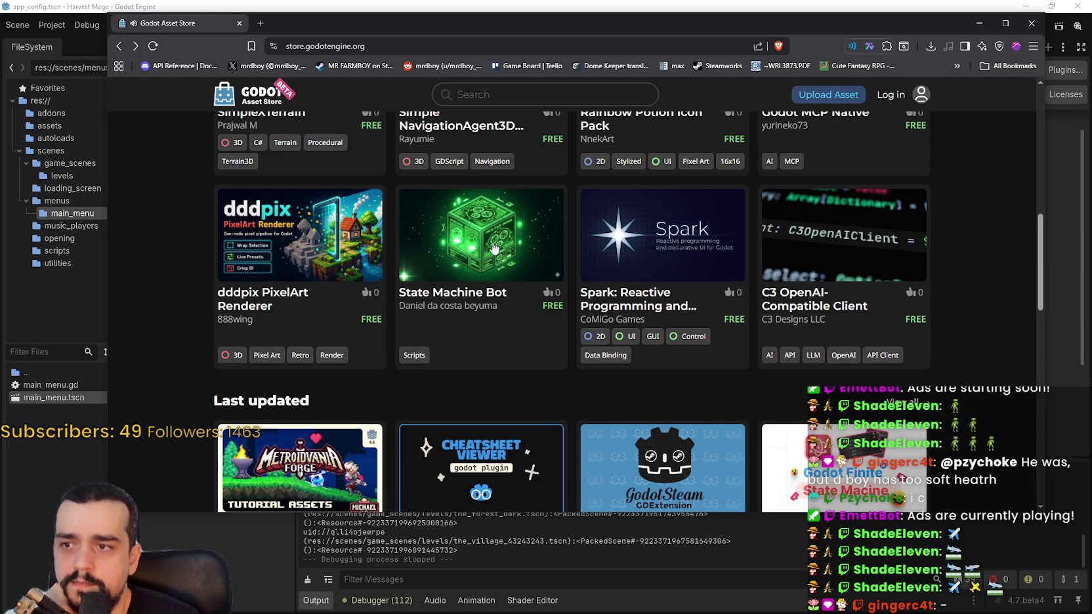
Open the State Machine Bot page, select its description text, and return to the listing.
click(482, 305)
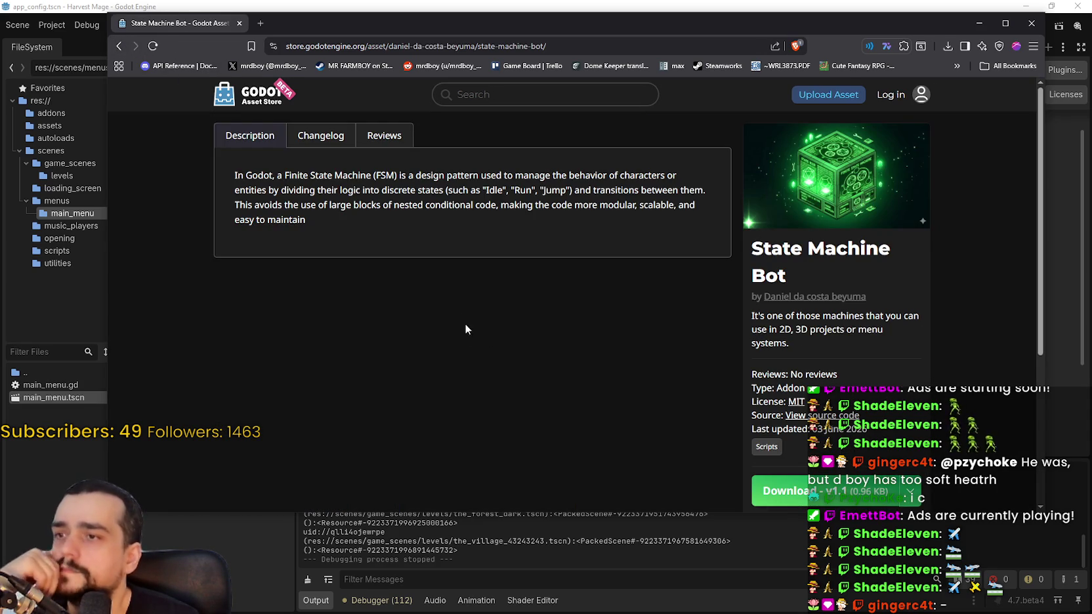
mouse_move(372, 175)
mouse_down()
mouse_move(621, 191)
mouse_move(312, 222)
mouse_up()
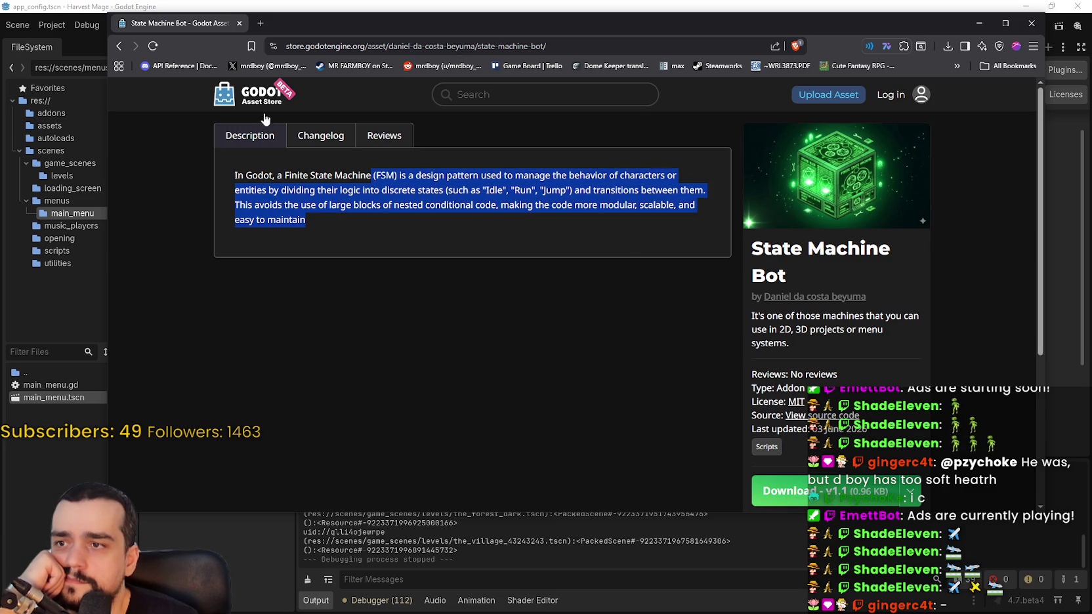
click(119, 46)
Browse Cheatsheet Viewer's screenshots, changelog, reviews and description, then return to the store home.
scroll(671, 423, down, 3)
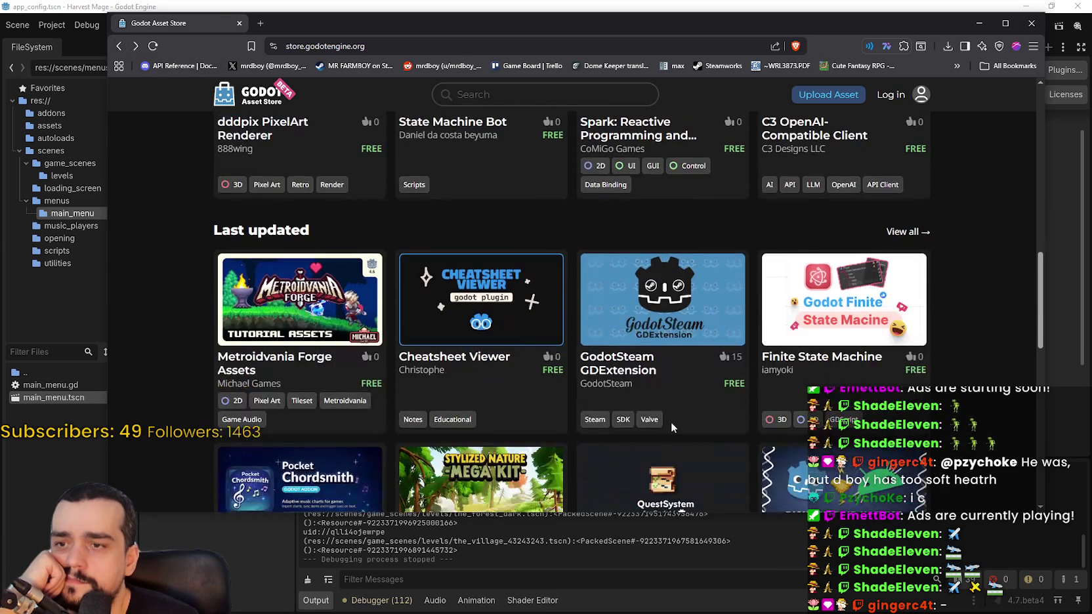
click(491, 294)
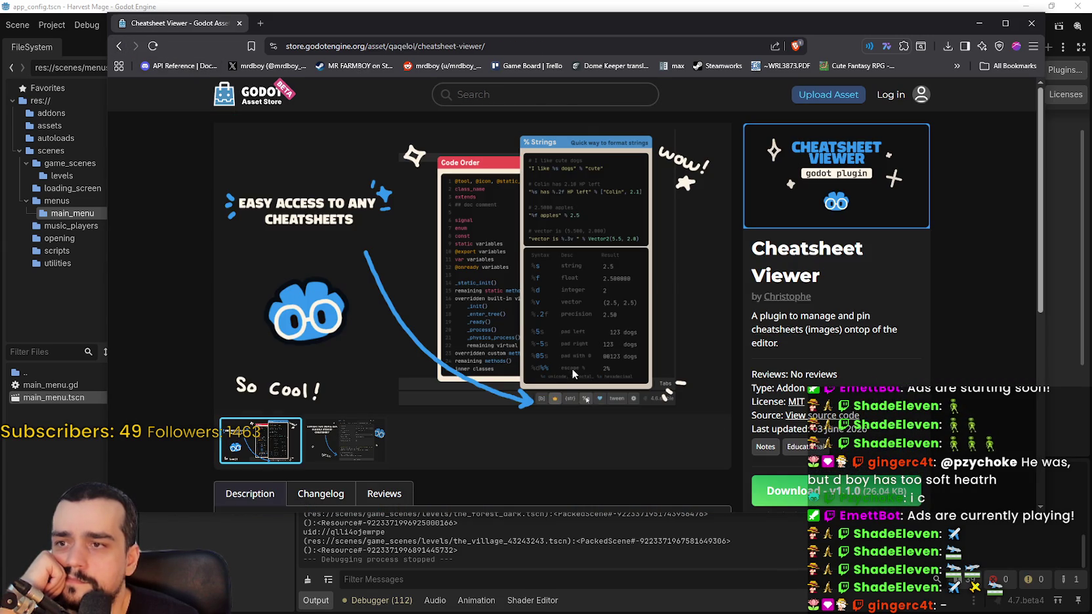
click(361, 430)
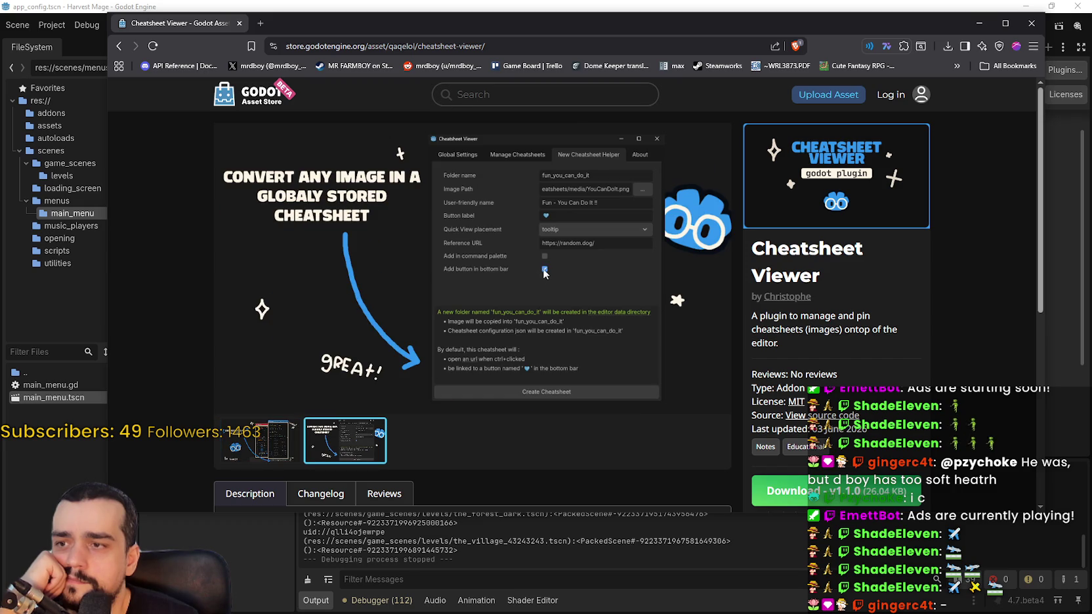
click(268, 461)
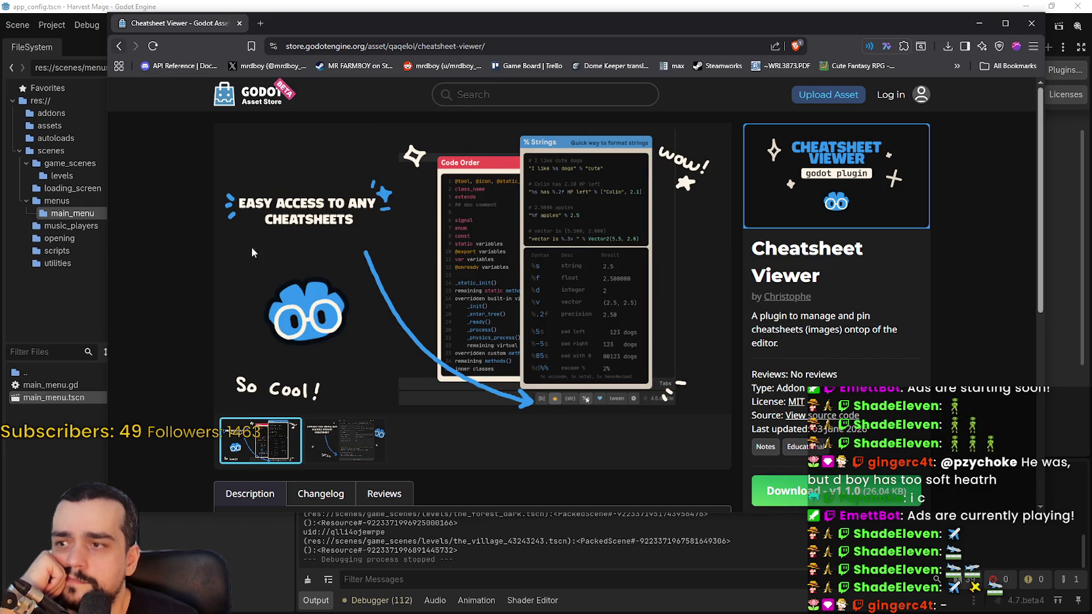
scroll(252, 252, down, 5)
scroll(297, 185, up, 5)
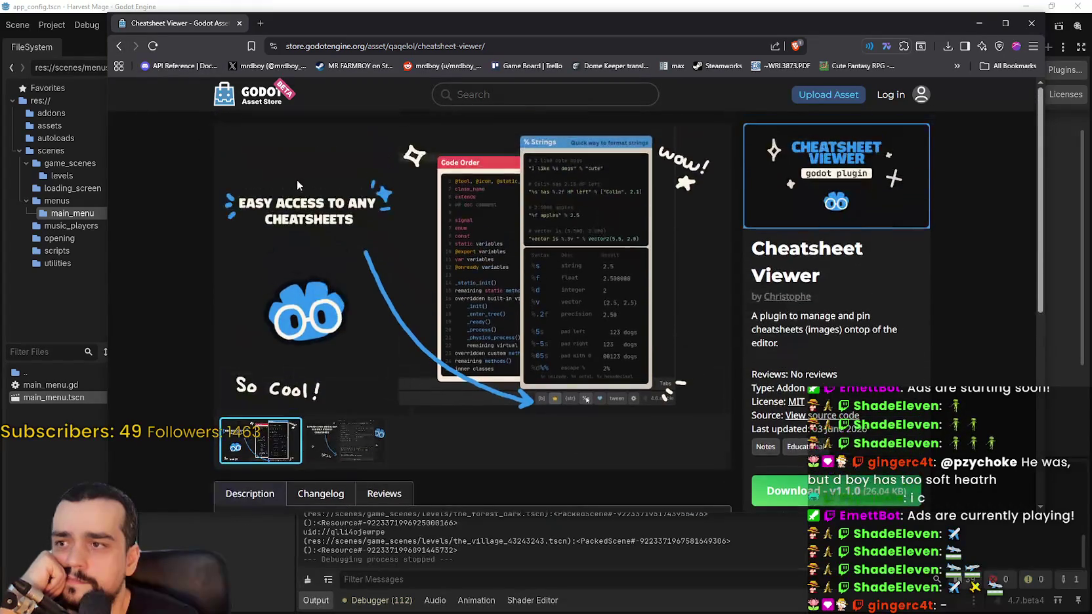
scroll(276, 319, down, 5)
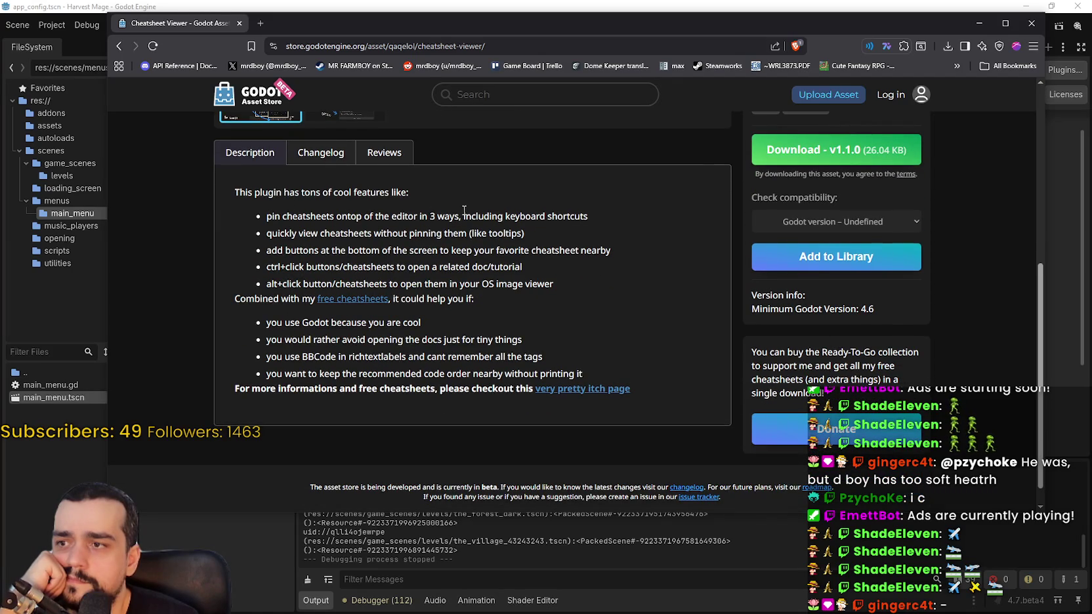
click(330, 151)
click(372, 156)
click(254, 164)
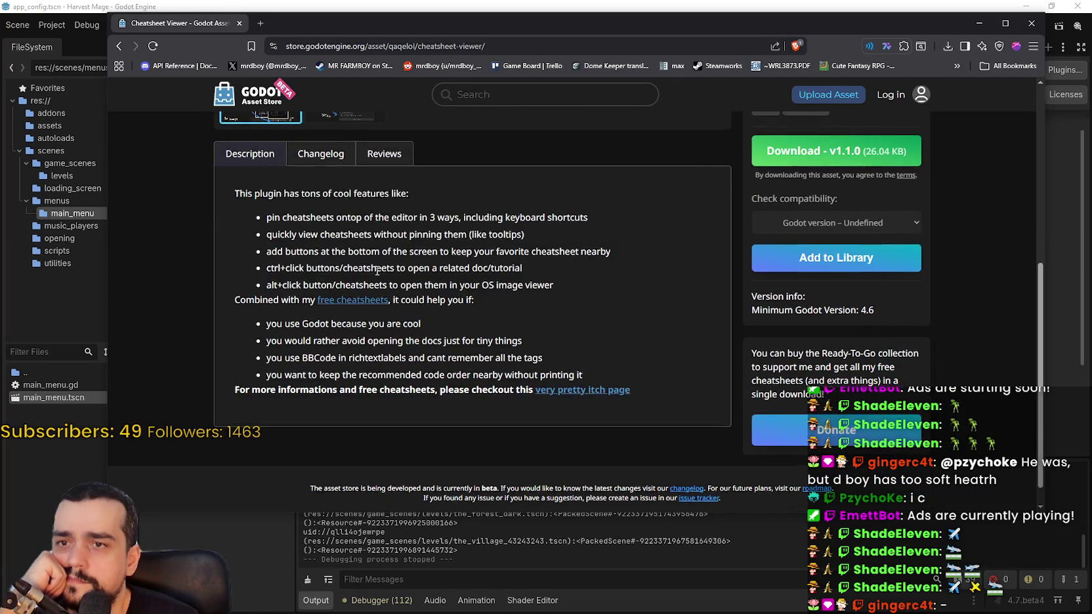
scroll(263, 145, up, 5)
click(125, 48)
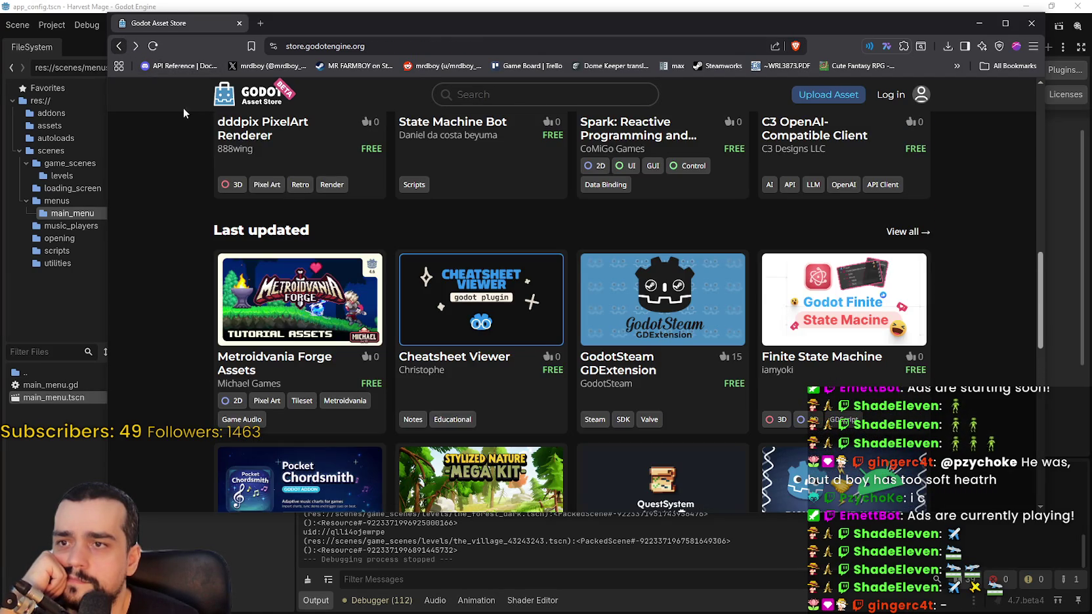
Open the Quest System page, then go back to the store home's Last updated row.
scroll(782, 409, down, 2)
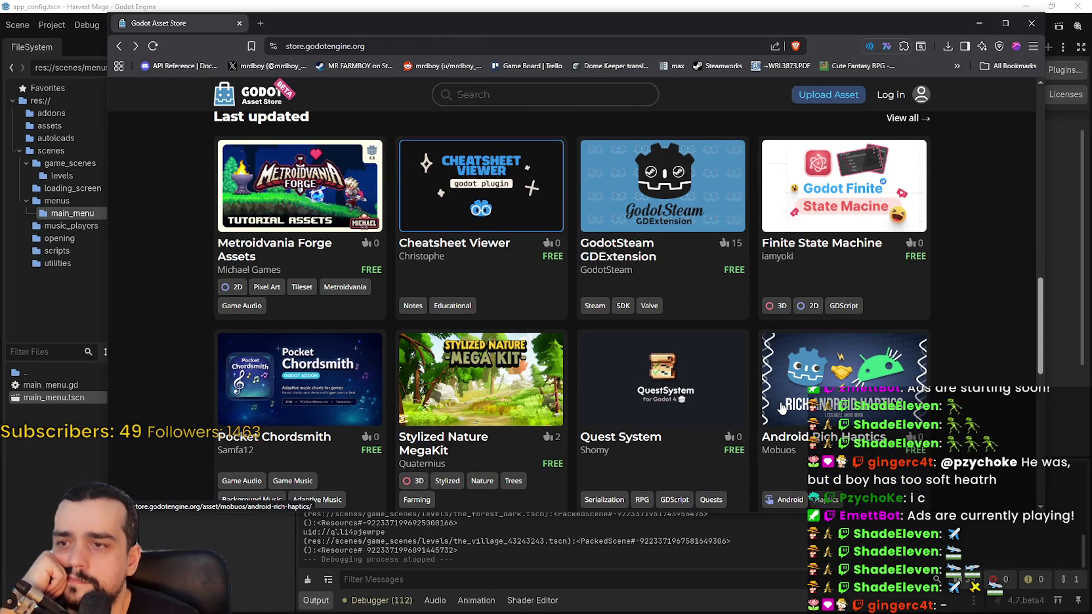
scroll(781, 408, down, 1)
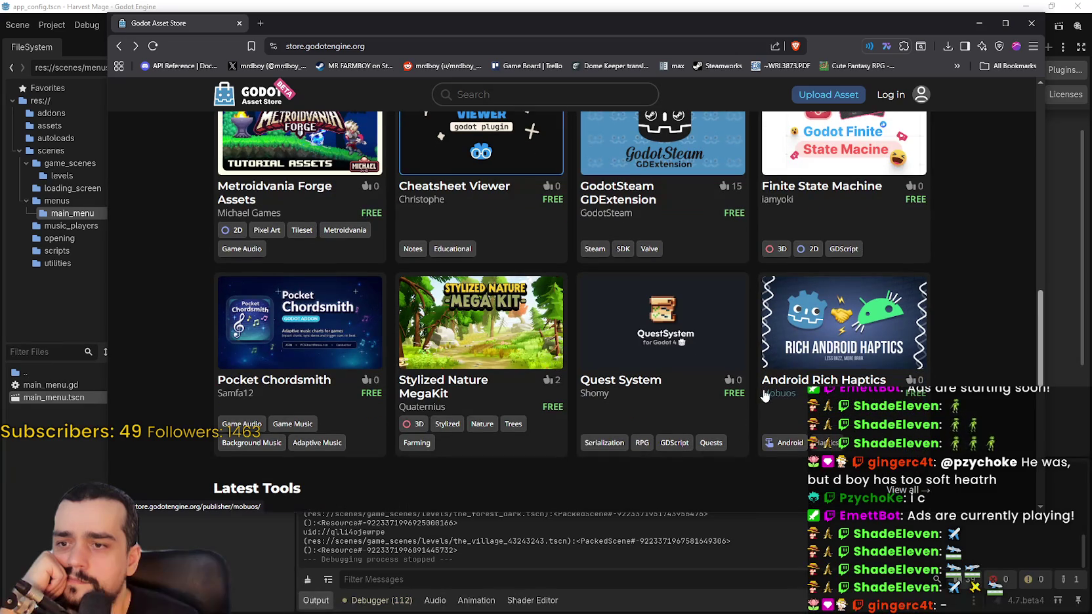
click(637, 340)
scroll(147, 115, down, 3)
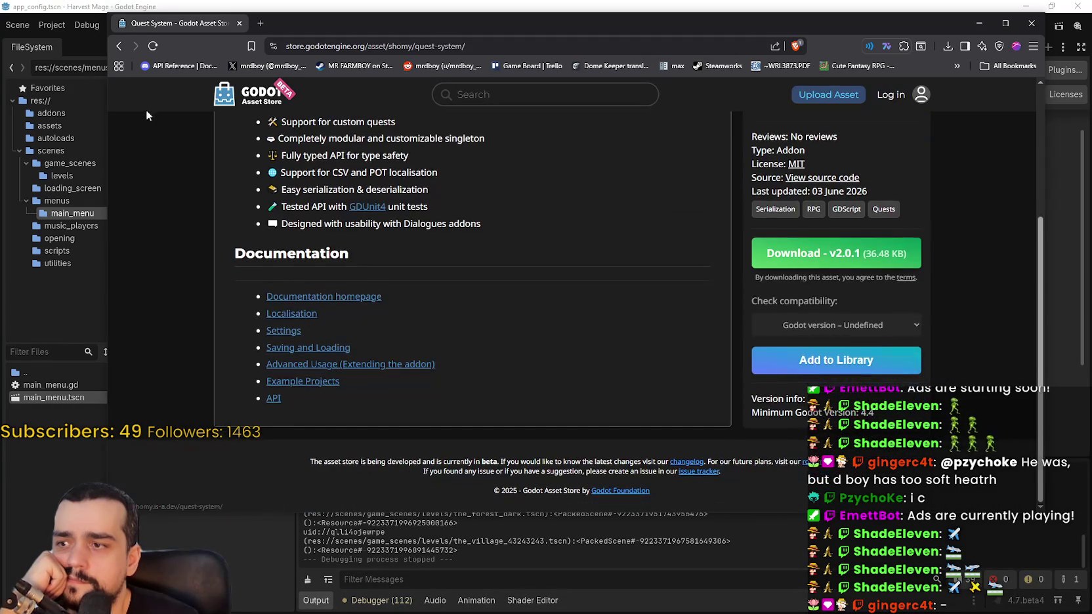
click(117, 48)
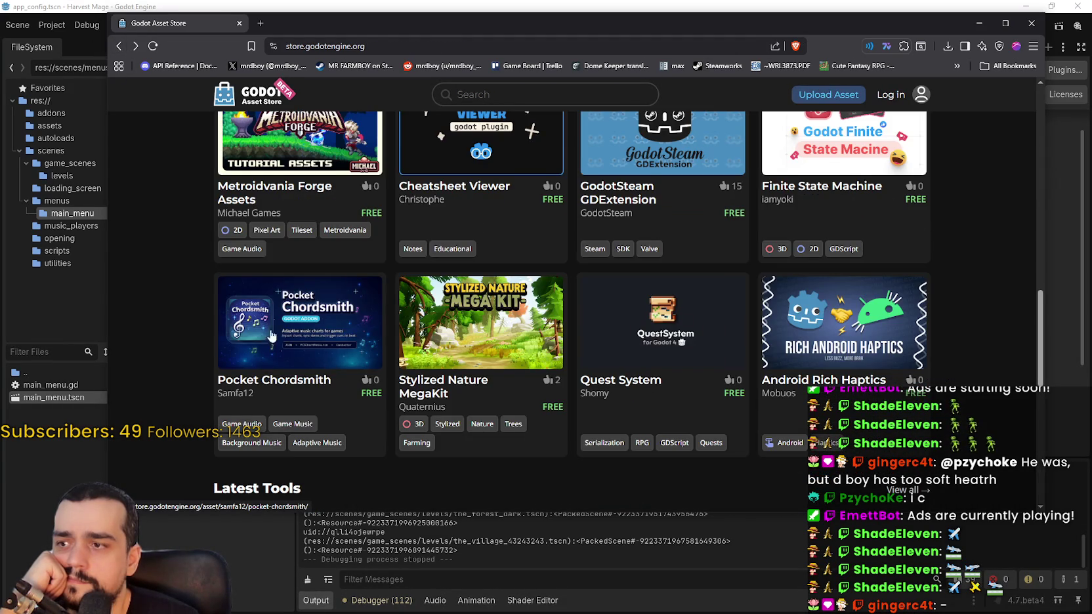
scroll(266, 329, up, 8)
scroll(266, 328, down, 4)
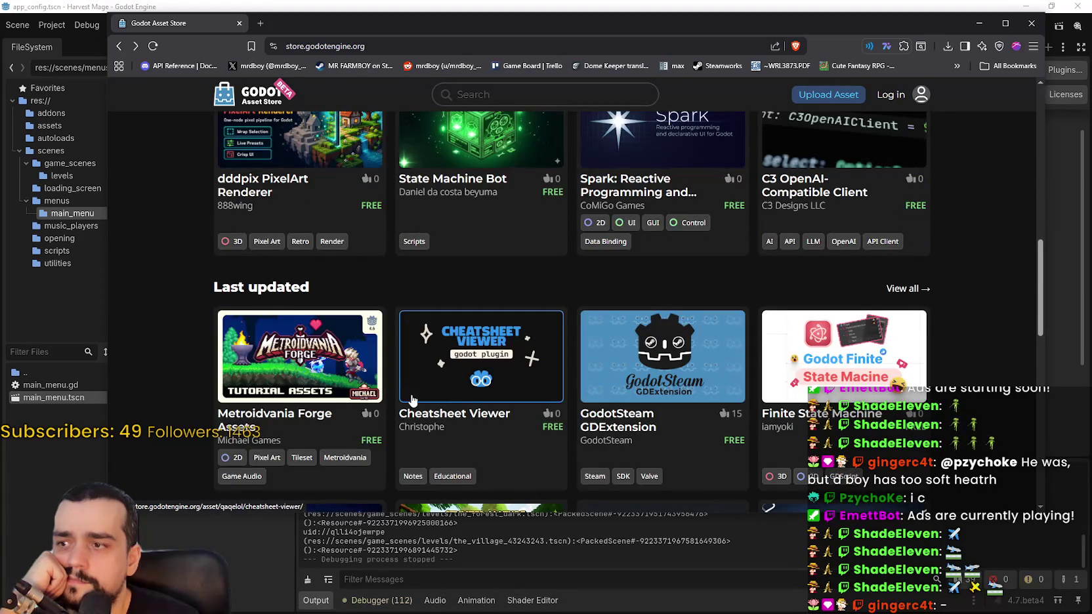
click(322, 349)
scroll(348, 344, down, 1)
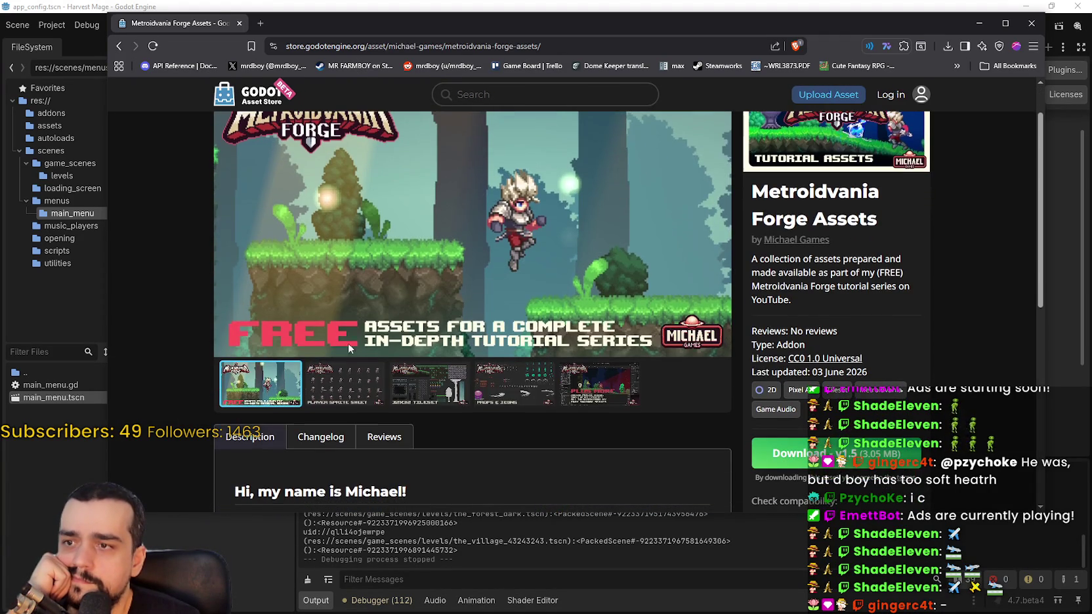
click(328, 386)
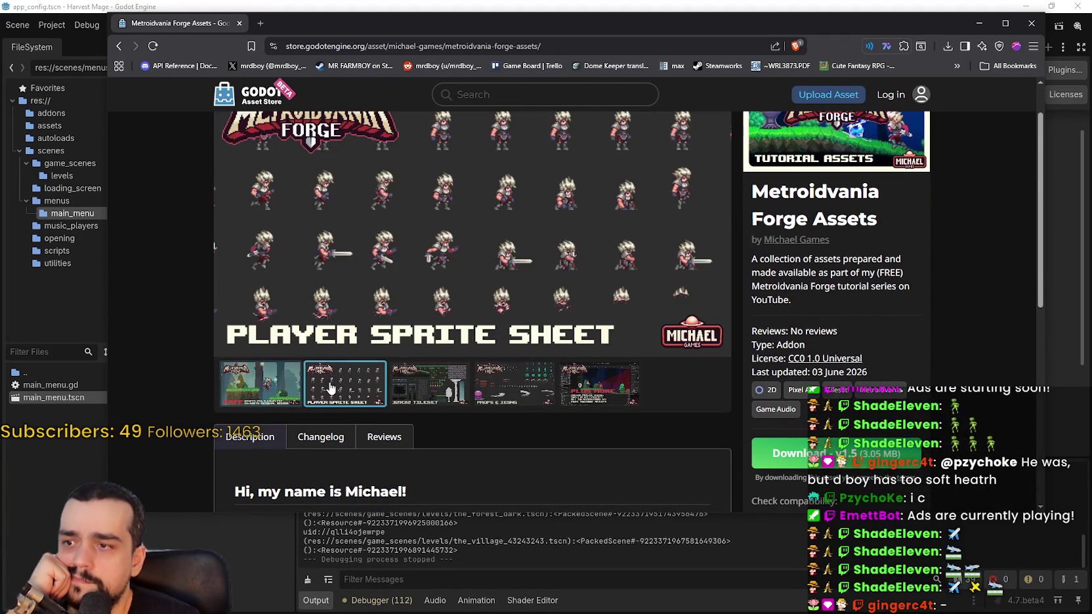
click(441, 387)
click(500, 386)
scroll(503, 384, down, 5)
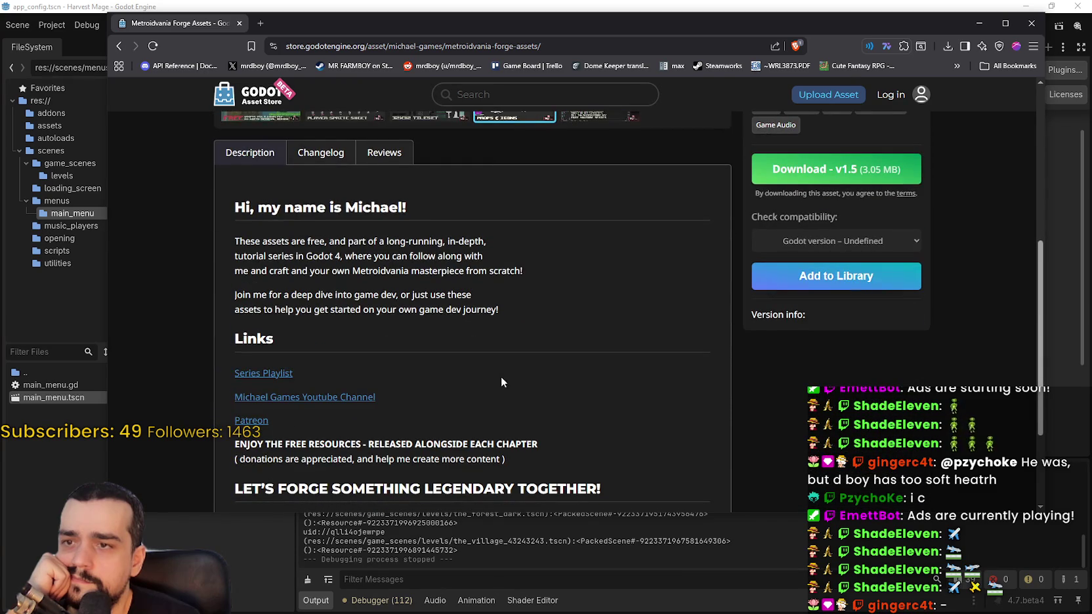
scroll(501, 376, up, 5)
scroll(501, 376, down, 3)
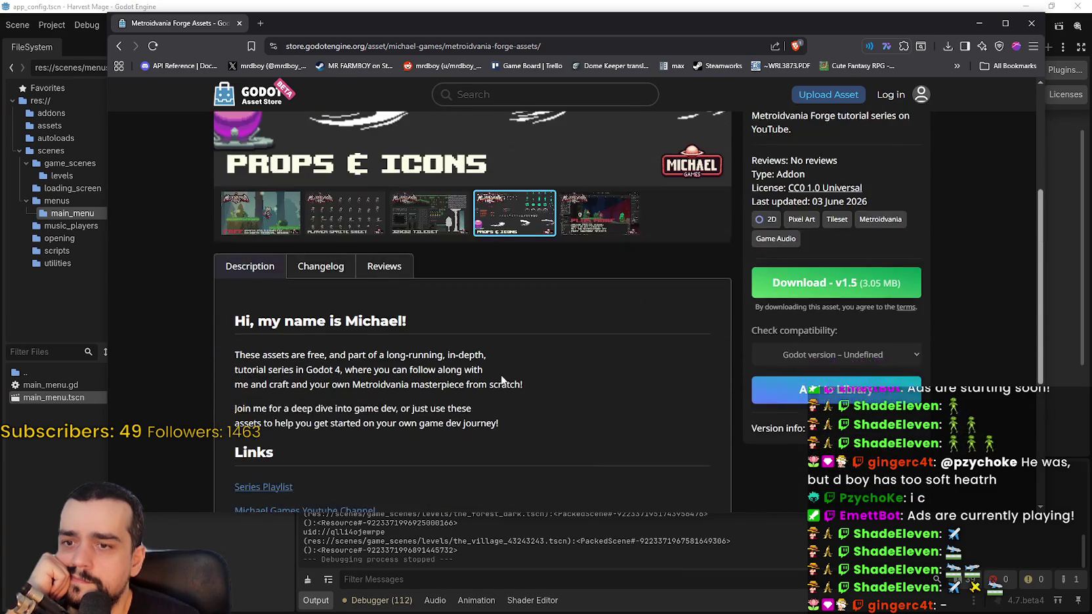
scroll(864, 359, up, 4)
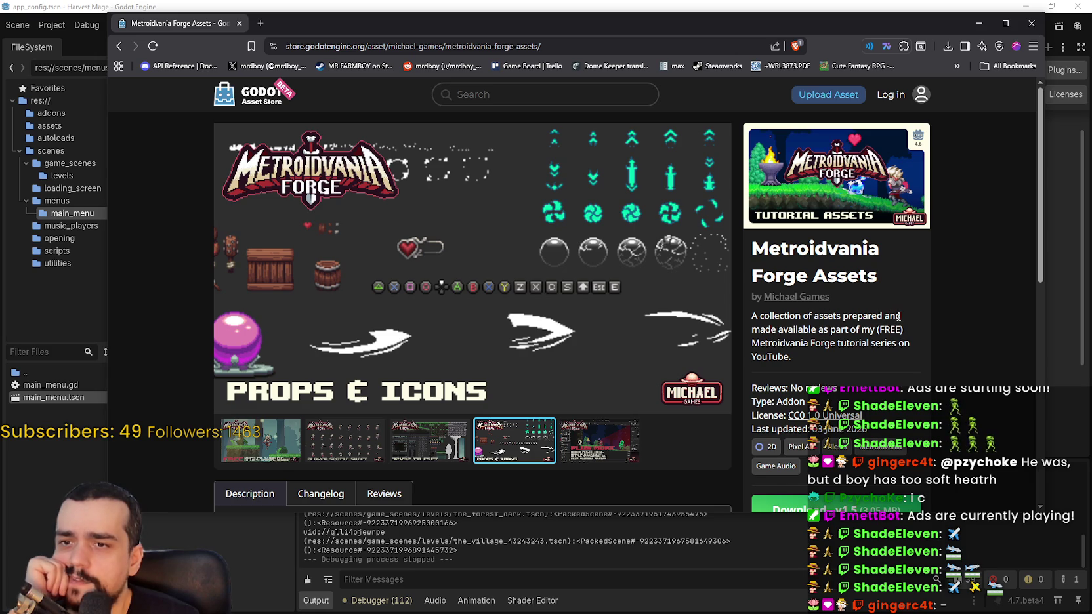
mouse_move(753, 343)
mouse_down()
mouse_move(835, 343)
mouse_move(835, 359)
mouse_up()
click(871, 350)
click(344, 440)
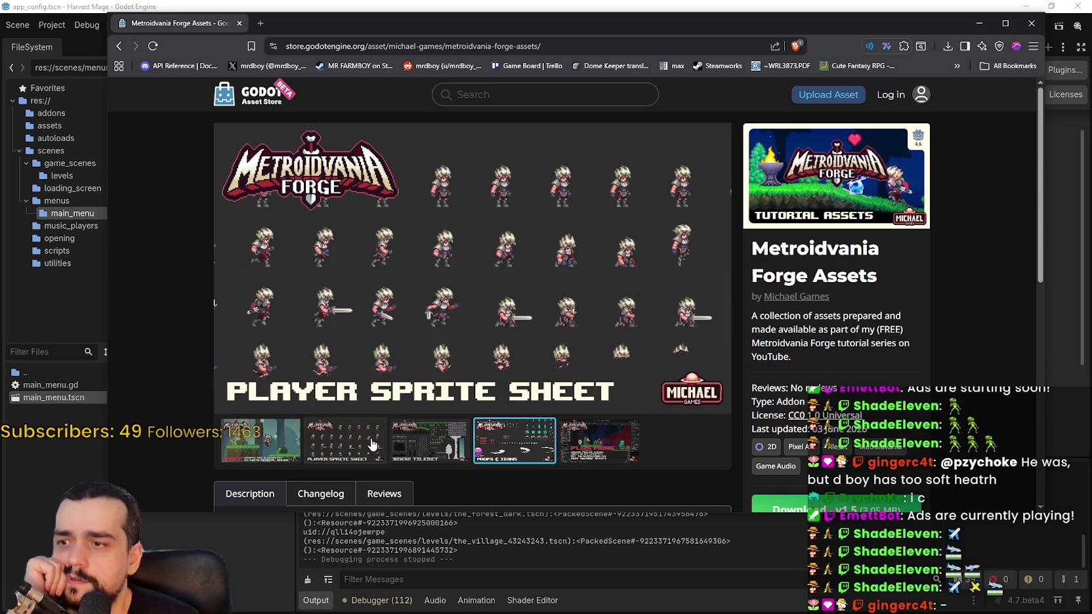
click(407, 443)
click(509, 446)
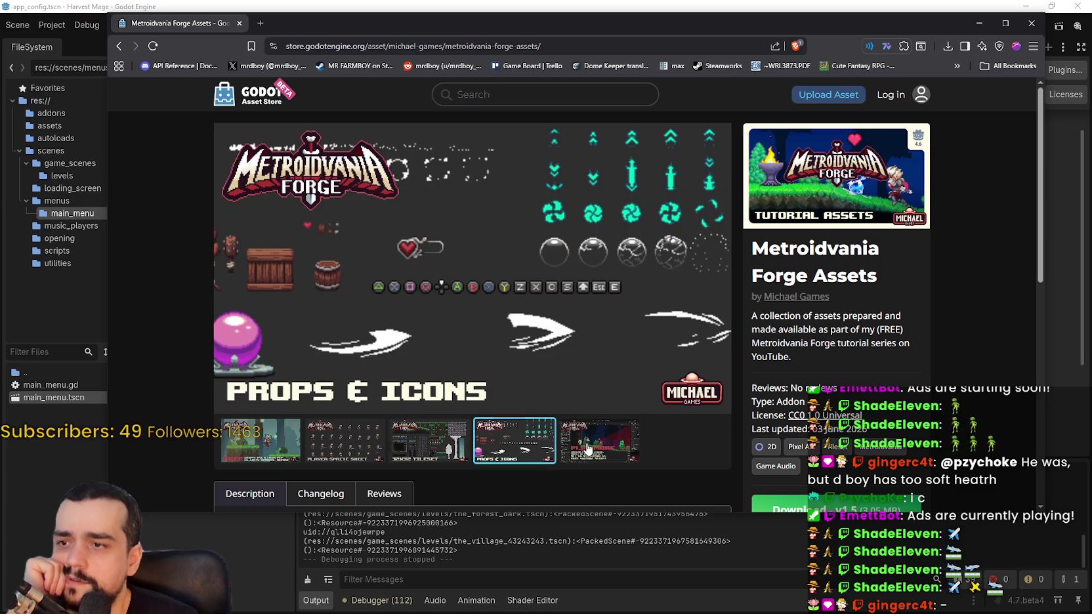
key(Right)
click(243, 443)
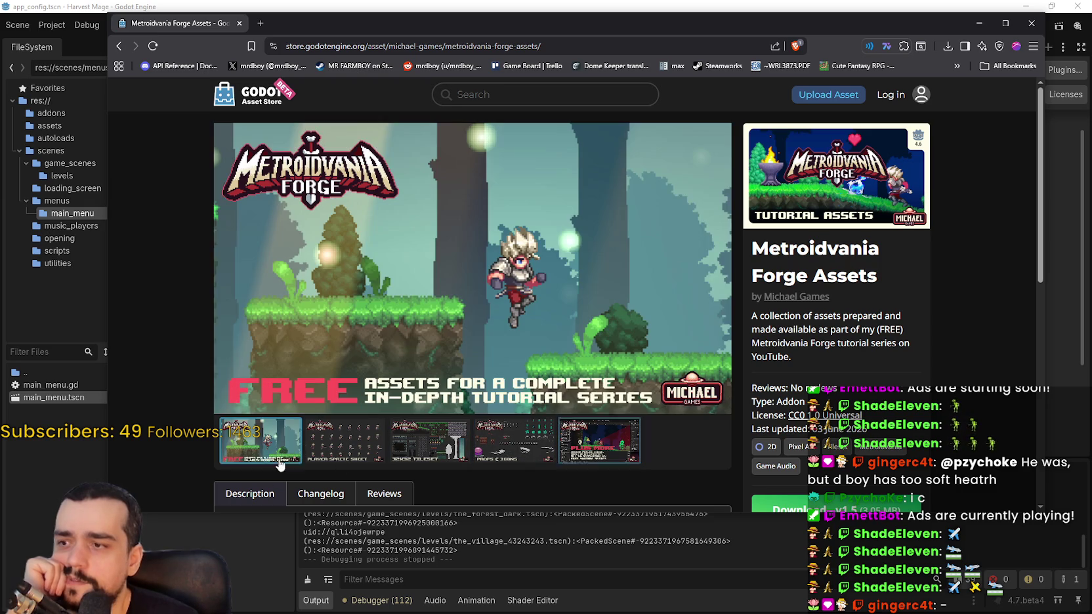
click(328, 427)
click(430, 440)
scroll(469, 430, down, 1)
scroll(470, 430, down, 2)
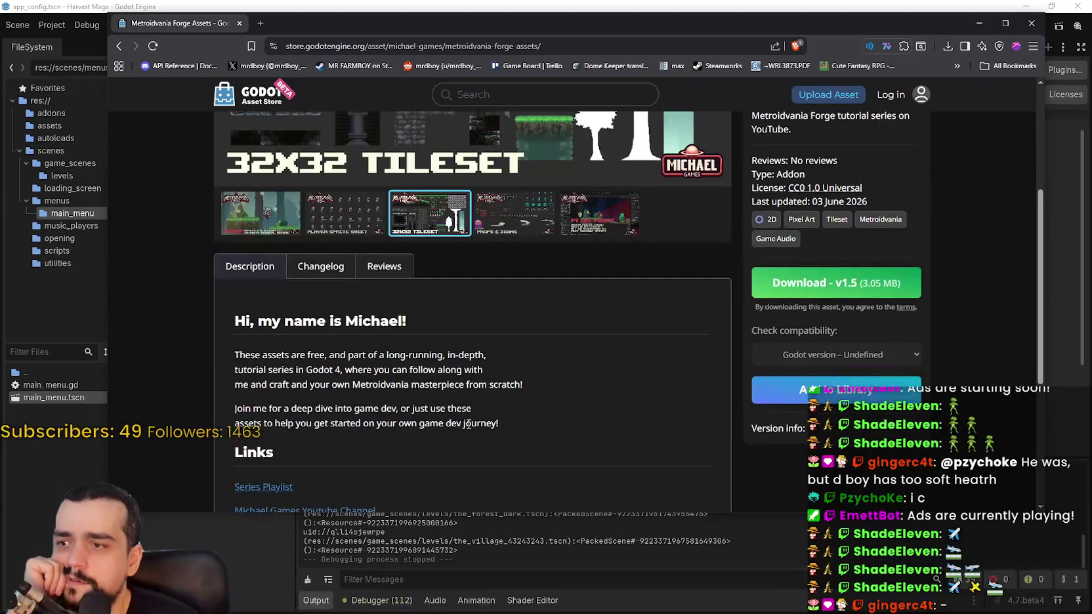
click(292, 273)
click(265, 271)
scroll(321, 204, down, 3)
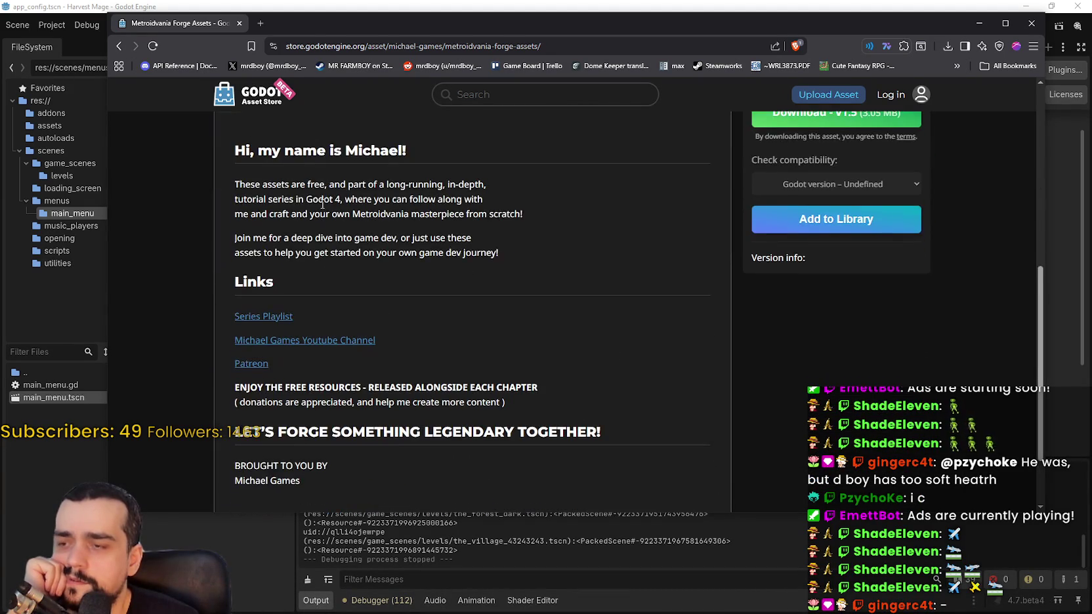
scroll(321, 203, up, 2)
click(335, 204)
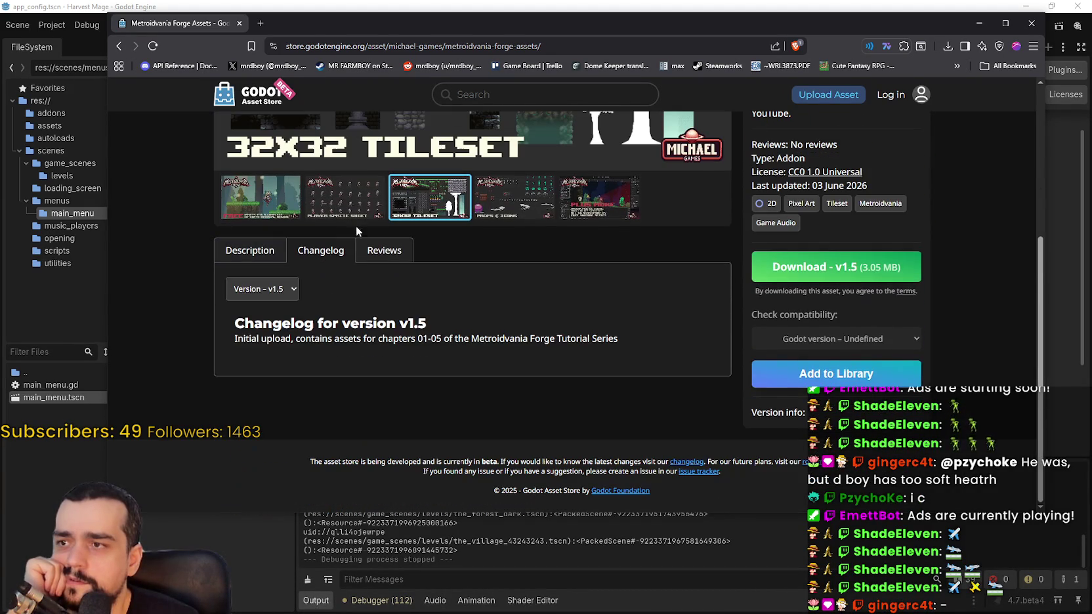
click(387, 248)
click(256, 250)
scroll(369, 353, down, 3)
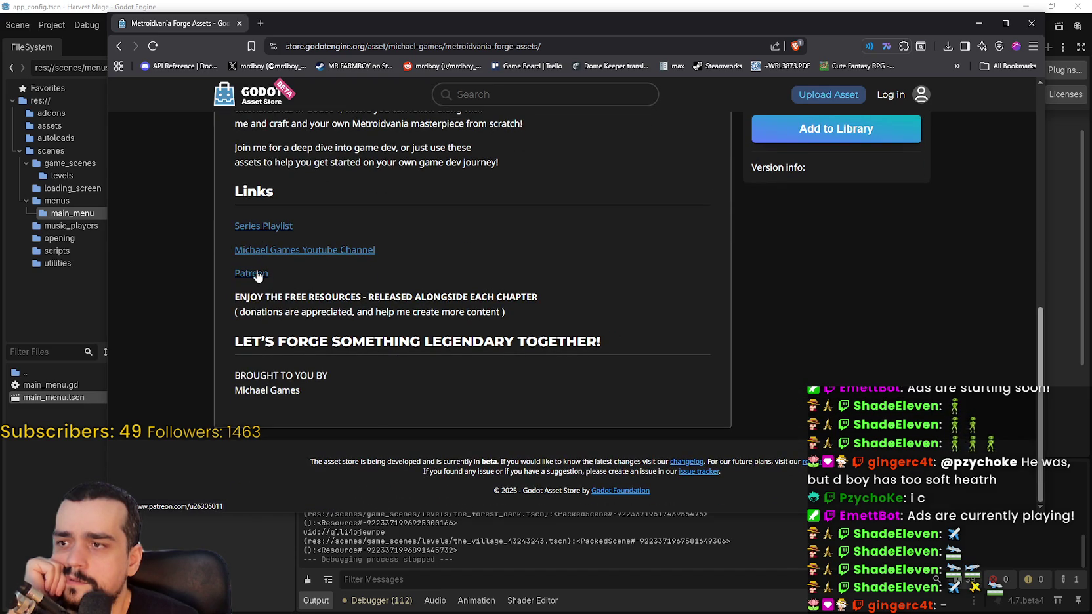
drag(262, 300, 513, 320)
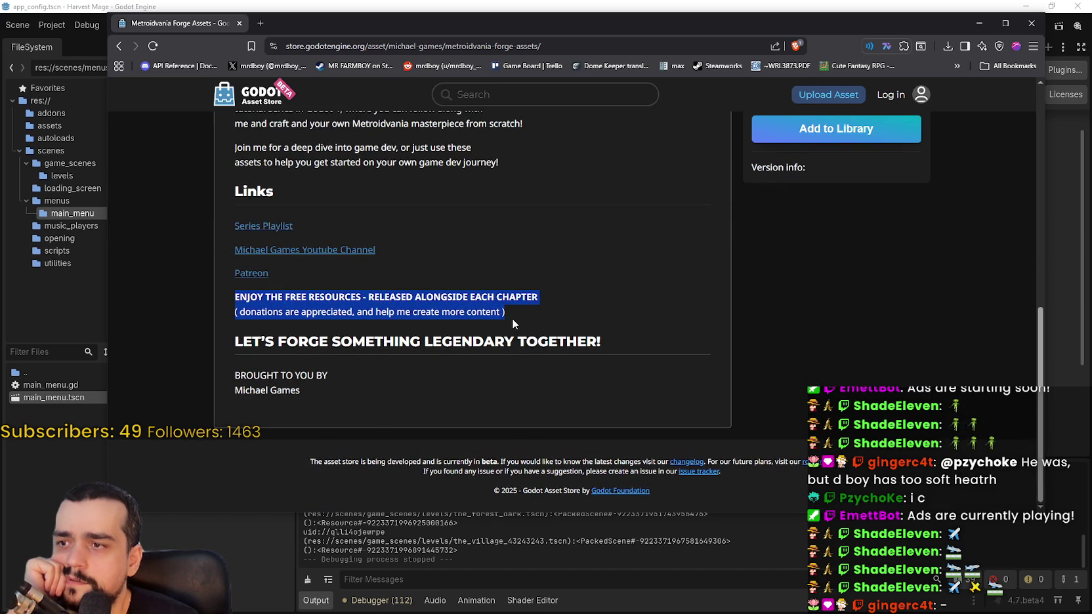
scroll(462, 384, up, 10)
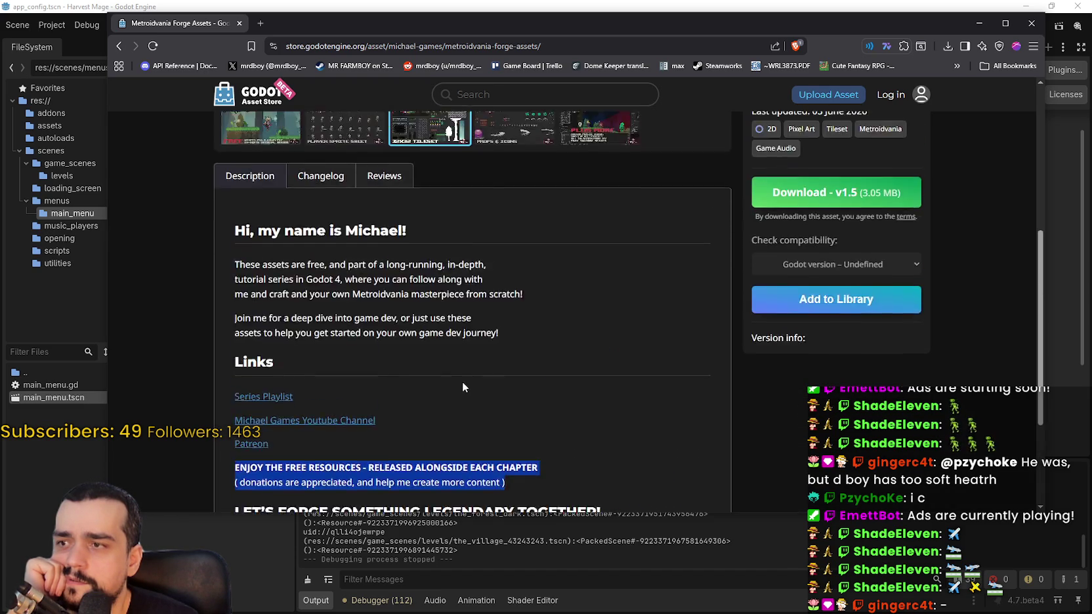
click(347, 420)
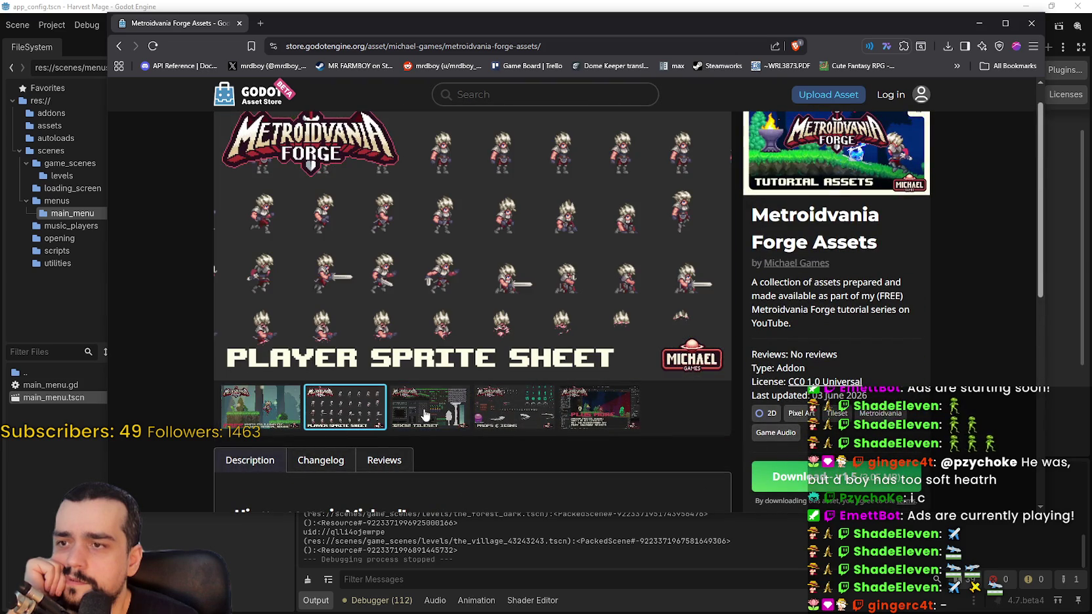
scroll(351, 235, up, 1)
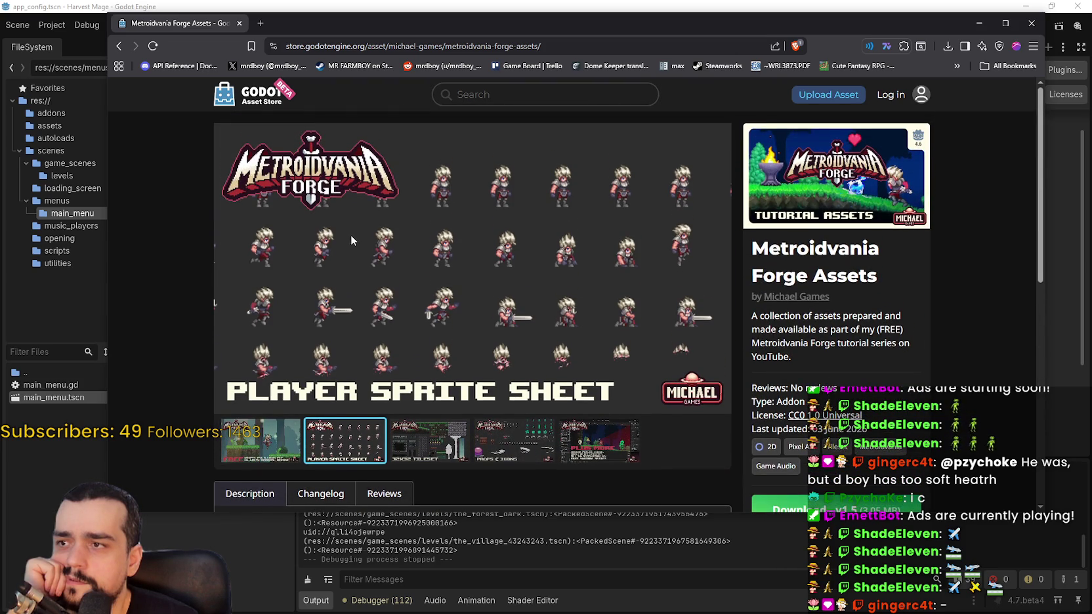
click(463, 459)
click(518, 444)
click(599, 441)
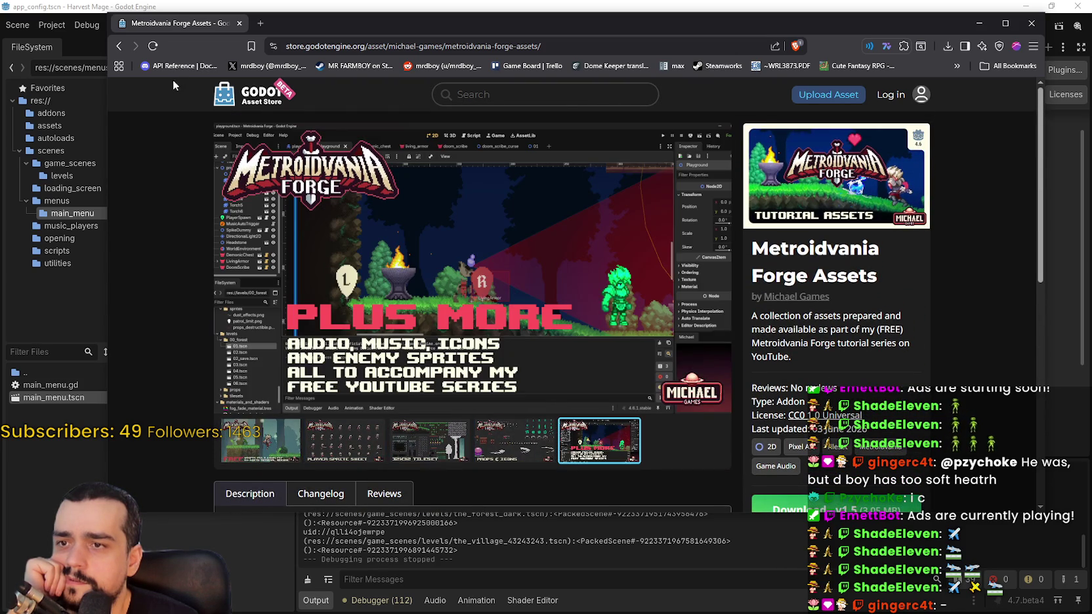
click(120, 48)
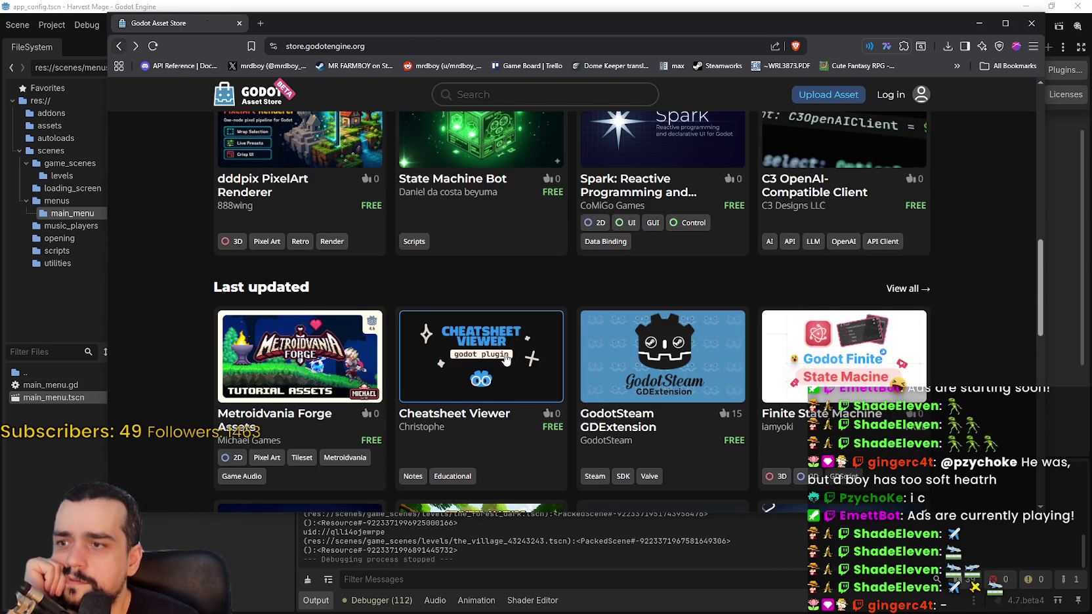
scroll(537, 339, down, 5)
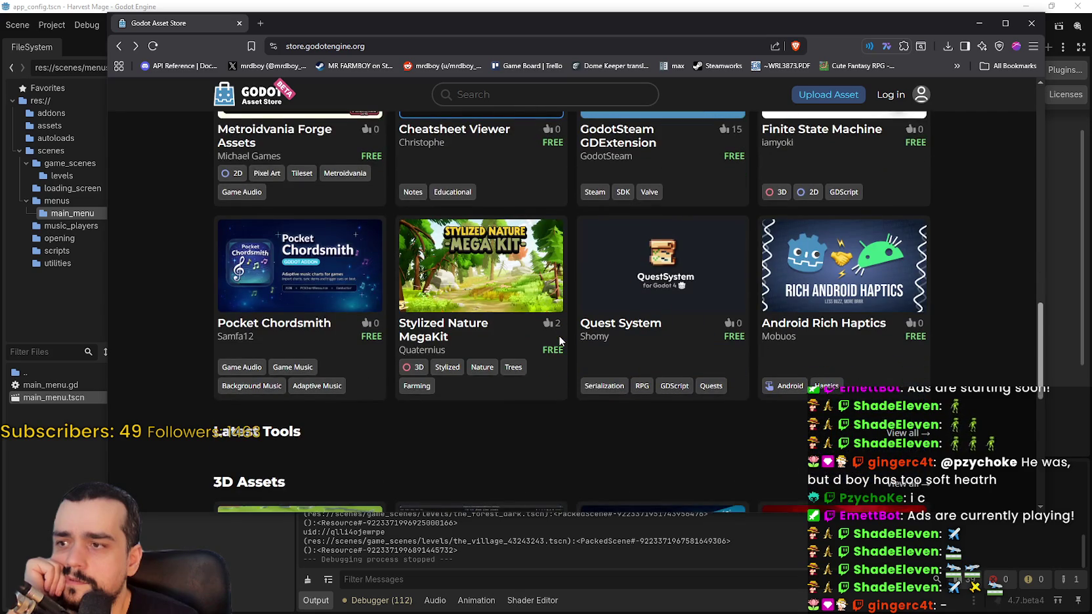
scroll(559, 340, down, 2)
scroll(559, 340, down, 4)
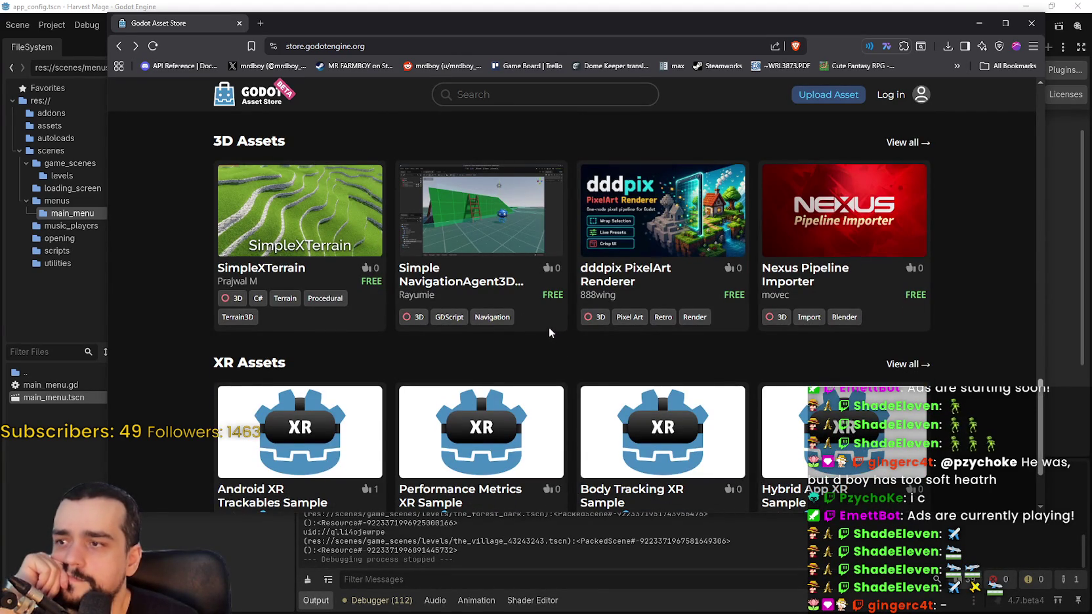
scroll(550, 329, down, 2)
scroll(549, 329, up, 3)
scroll(550, 333, down, 3)
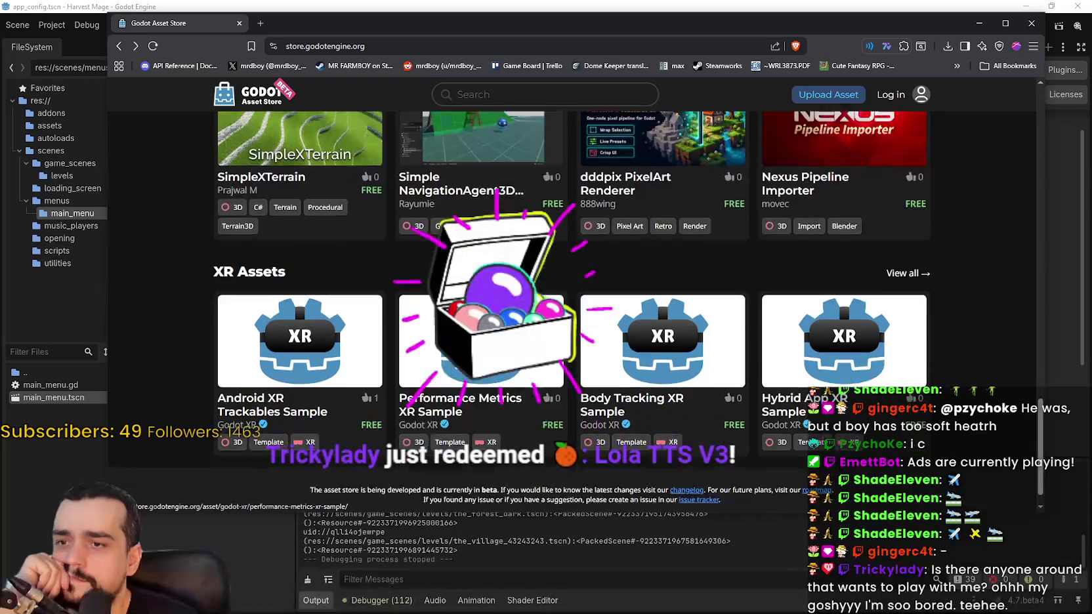
scroll(637, 365, up, 4)
scroll(637, 365, up, 10)
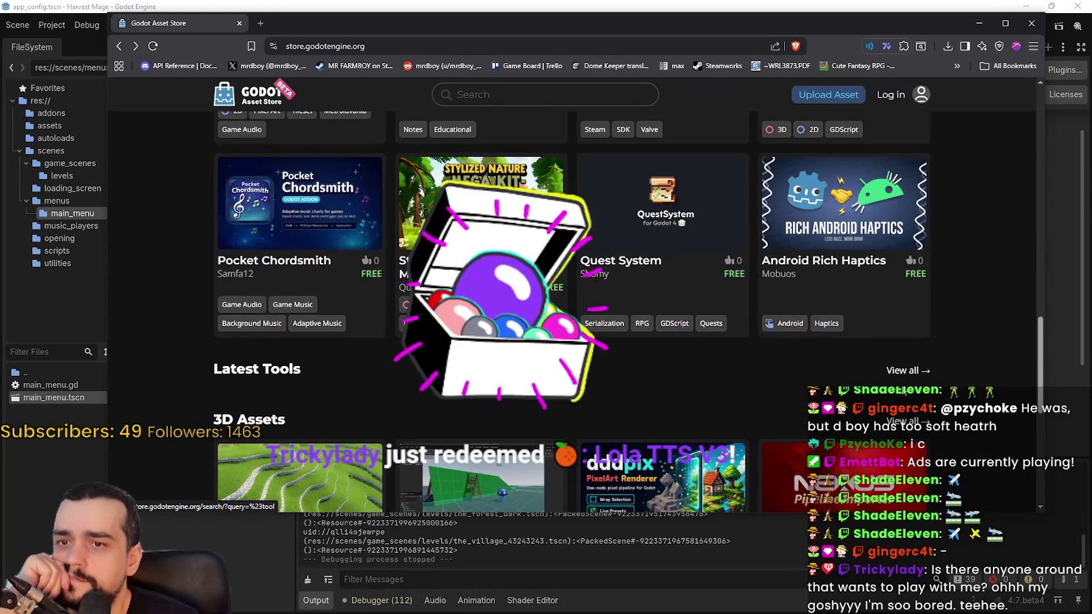
Close the browser and sort the Asset Store listings by Reviews (Highest Score First).
click(1030, 24)
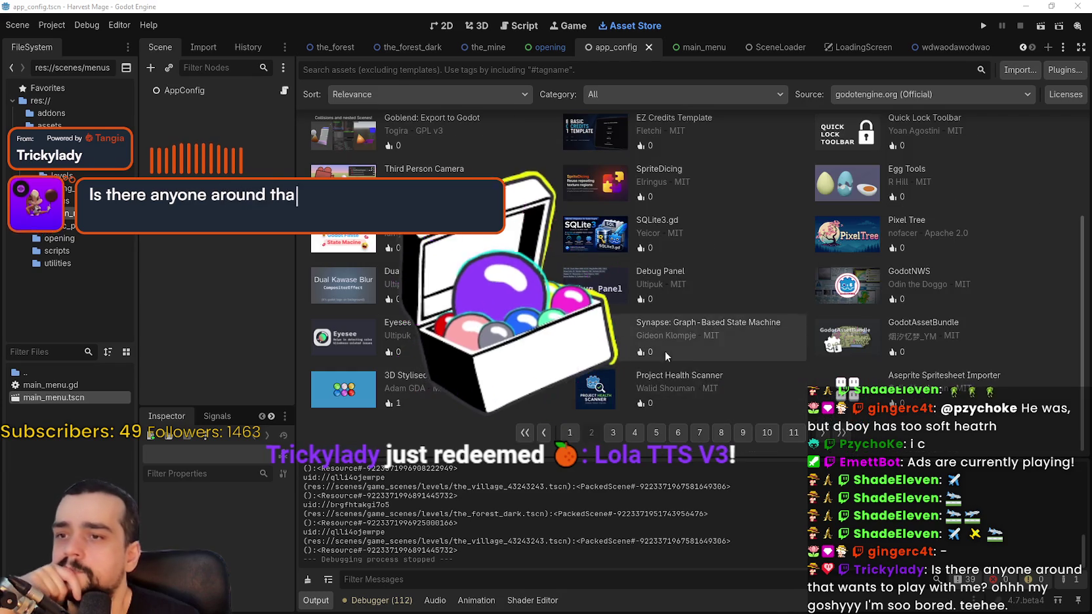
scroll(665, 390, up, 1)
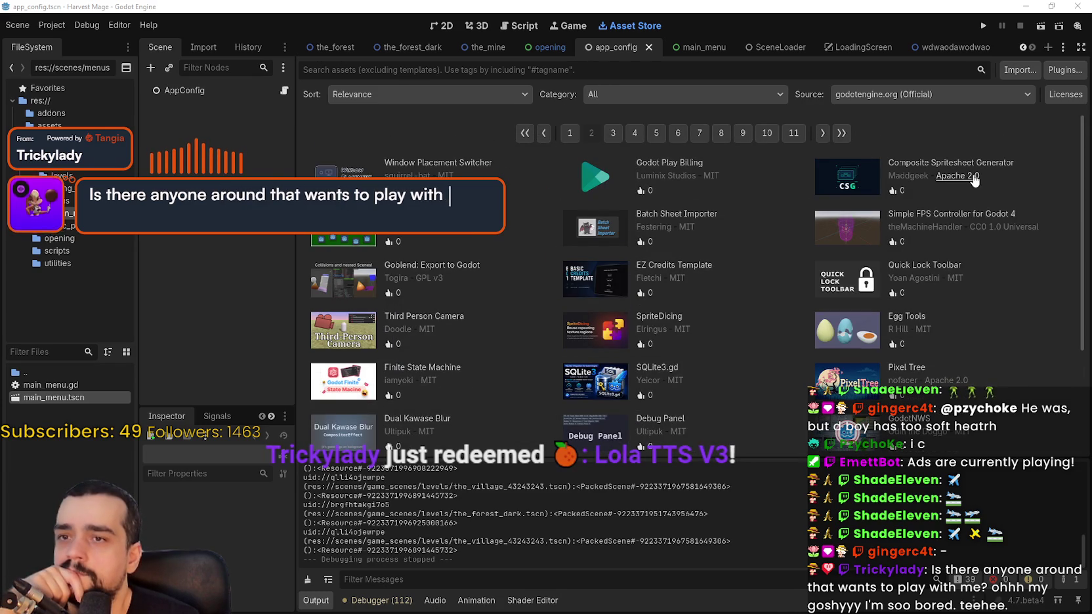
click(914, 96)
click(697, 92)
click(683, 89)
click(480, 90)
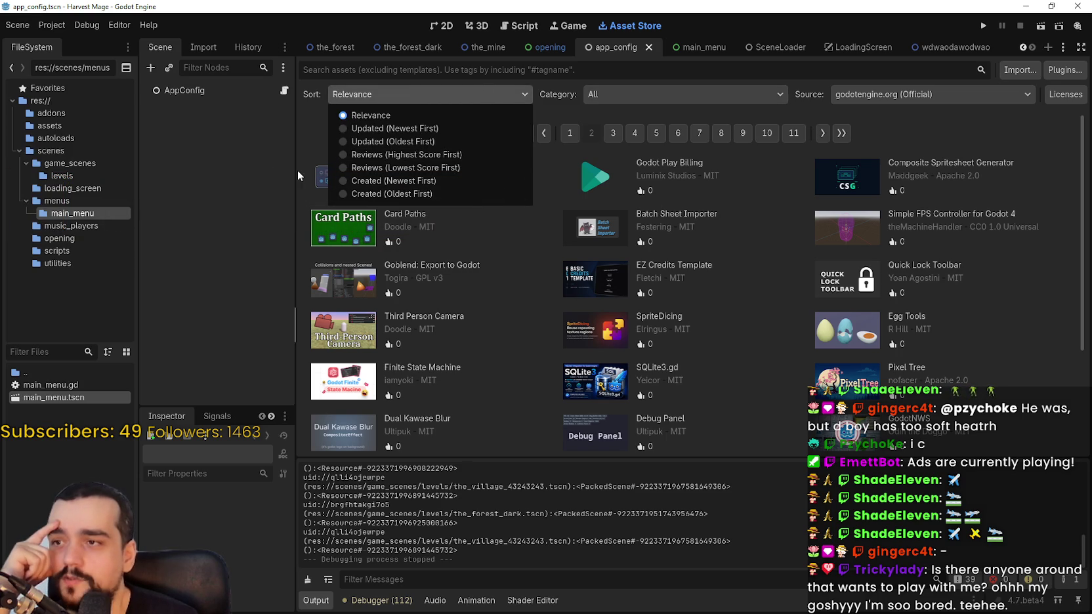
click(388, 154)
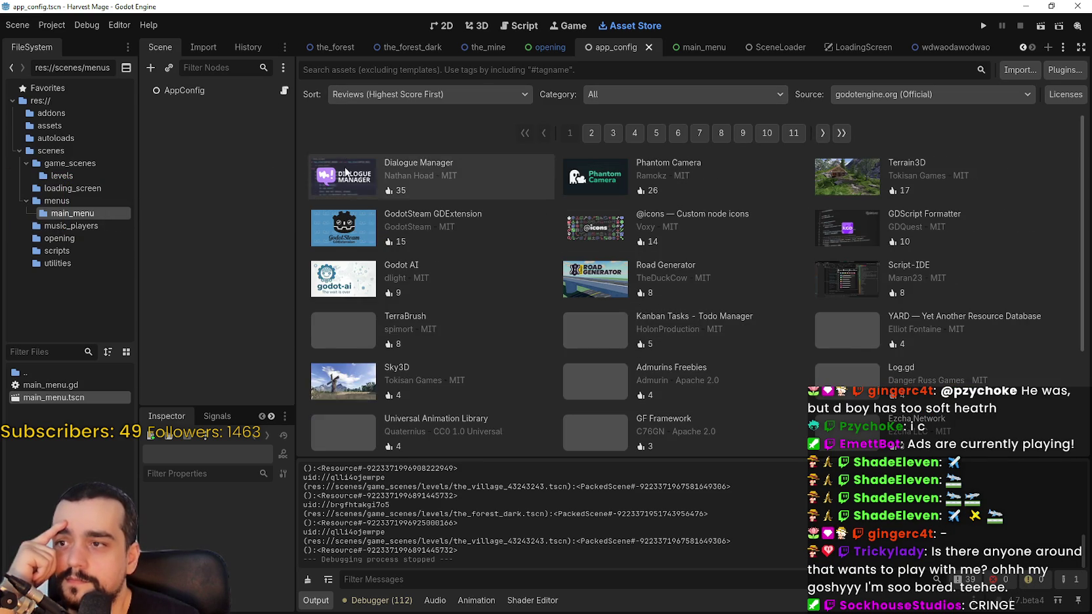
View Dialogue Manager's screenshots, including the room and spaceship scenes, then close its details.
click(453, 175)
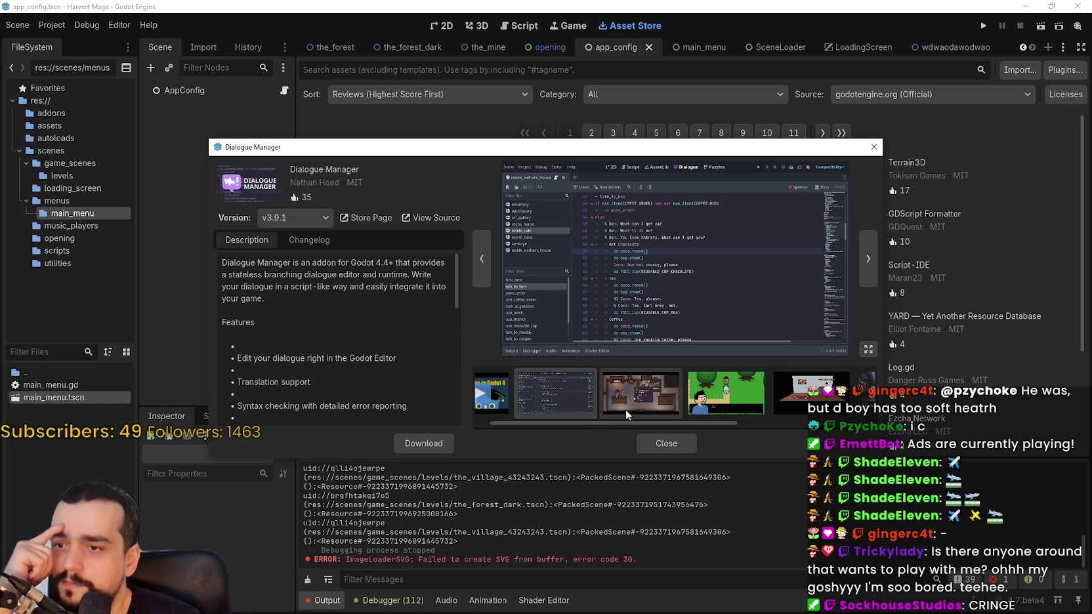
click(659, 409)
click(749, 406)
click(807, 405)
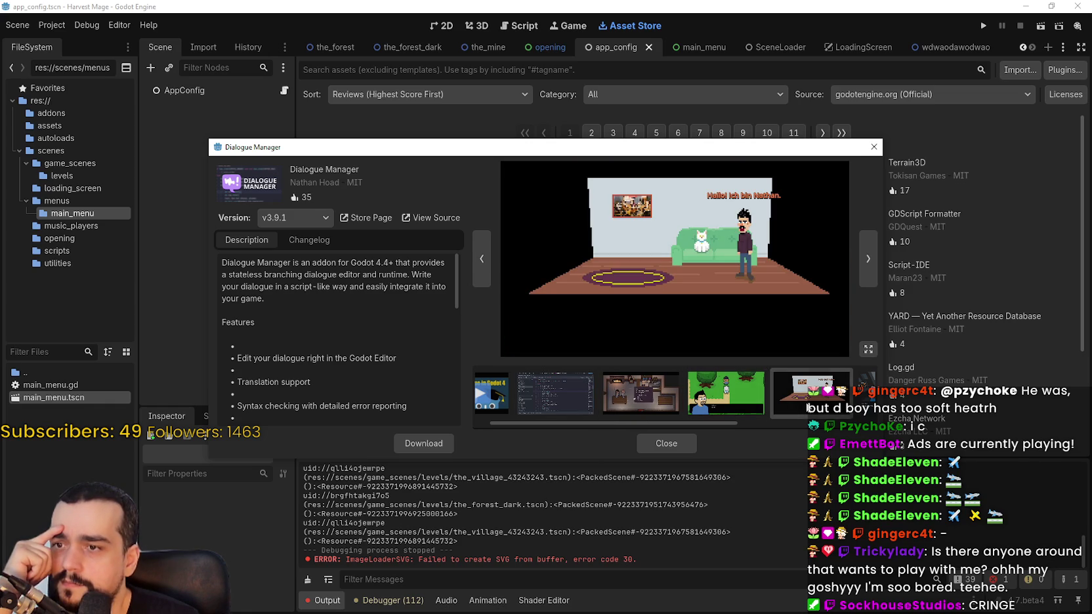
click(861, 402)
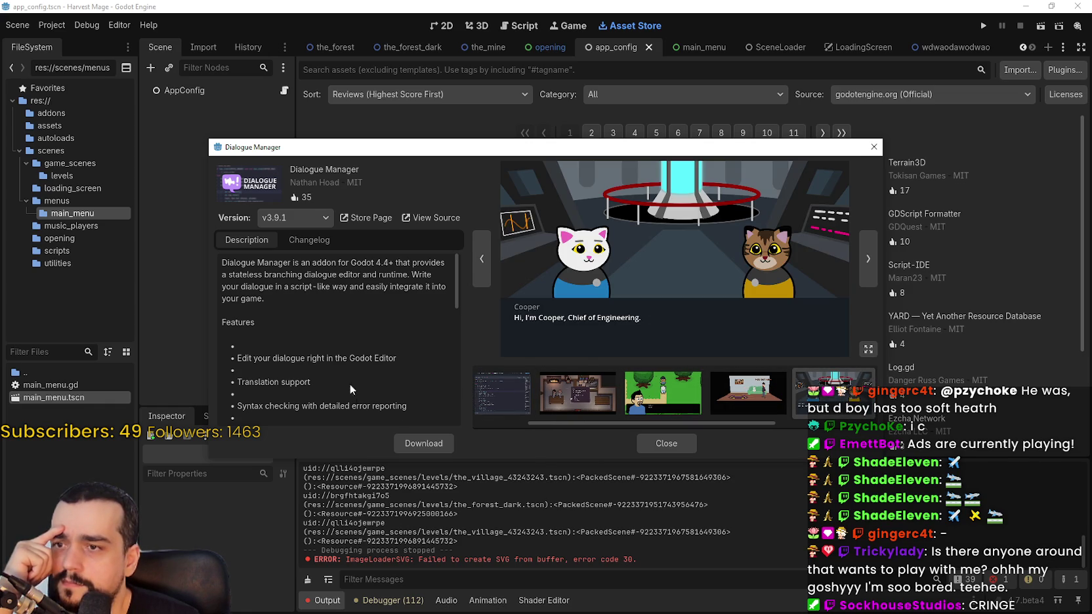
scroll(358, 325, down, 3)
scroll(357, 325, down, 5)
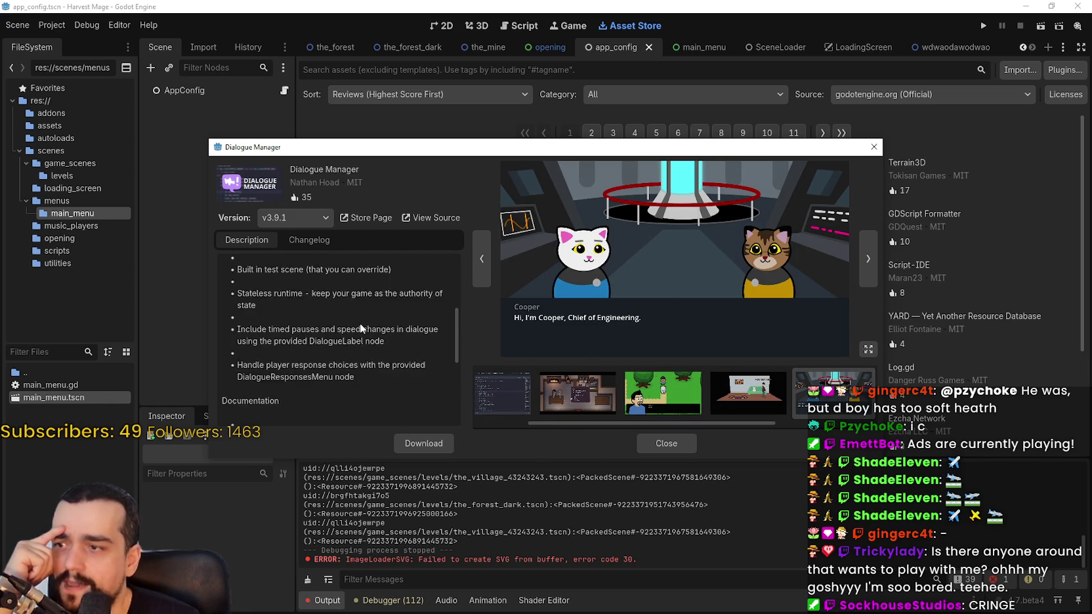
click(666, 444)
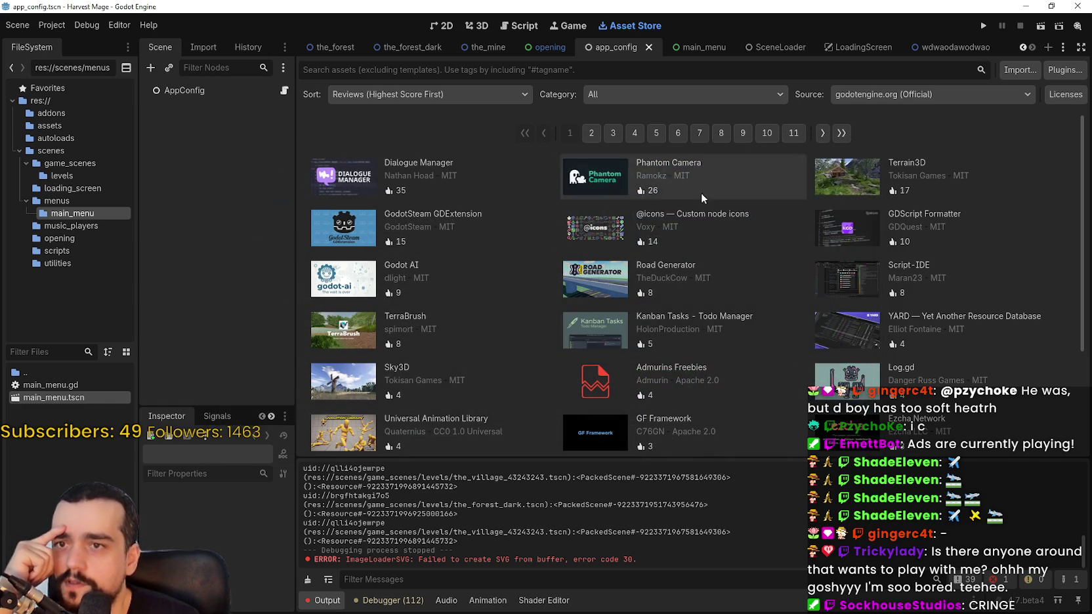
Open Terrain3D, view two more screenshots, and close its details.
click(864, 174)
click(662, 396)
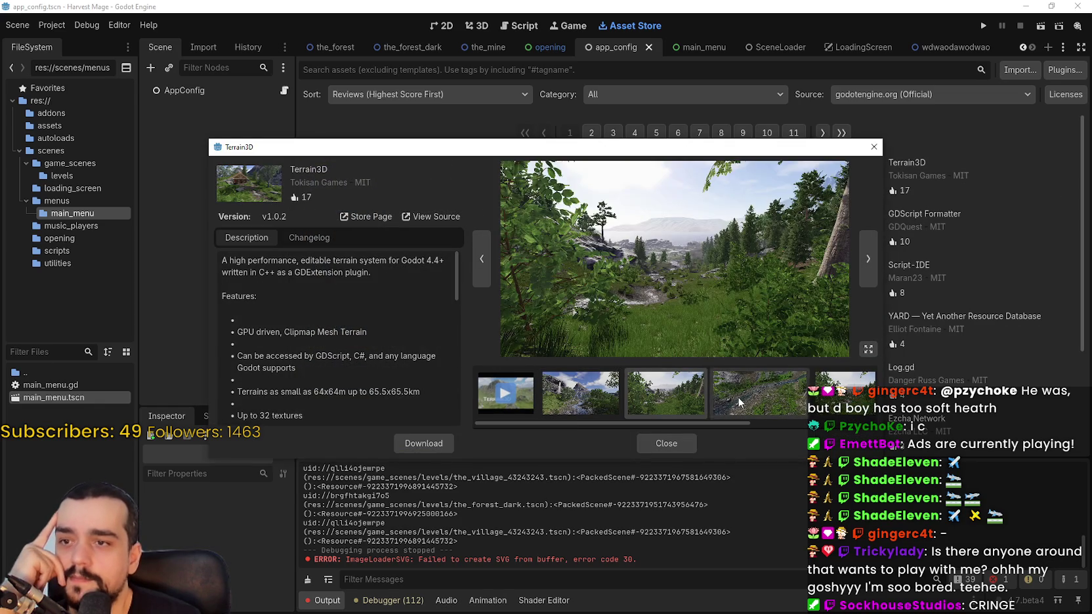
click(738, 397)
click(660, 444)
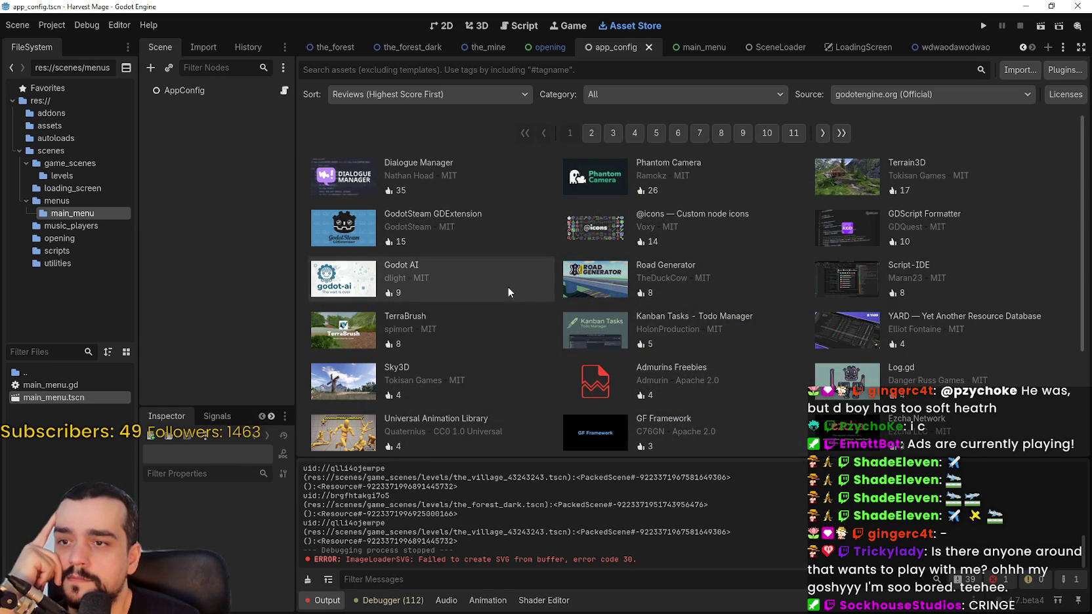
Open Road Generator, view its screenshots including traffic lanes, and close its details.
click(579, 281)
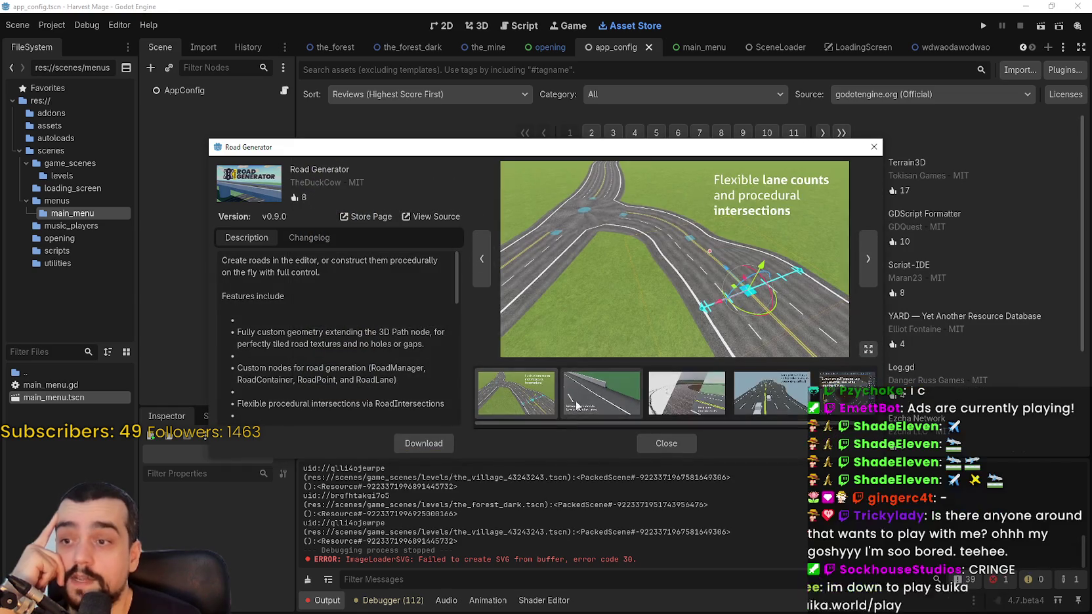
click(567, 397)
click(689, 394)
click(771, 394)
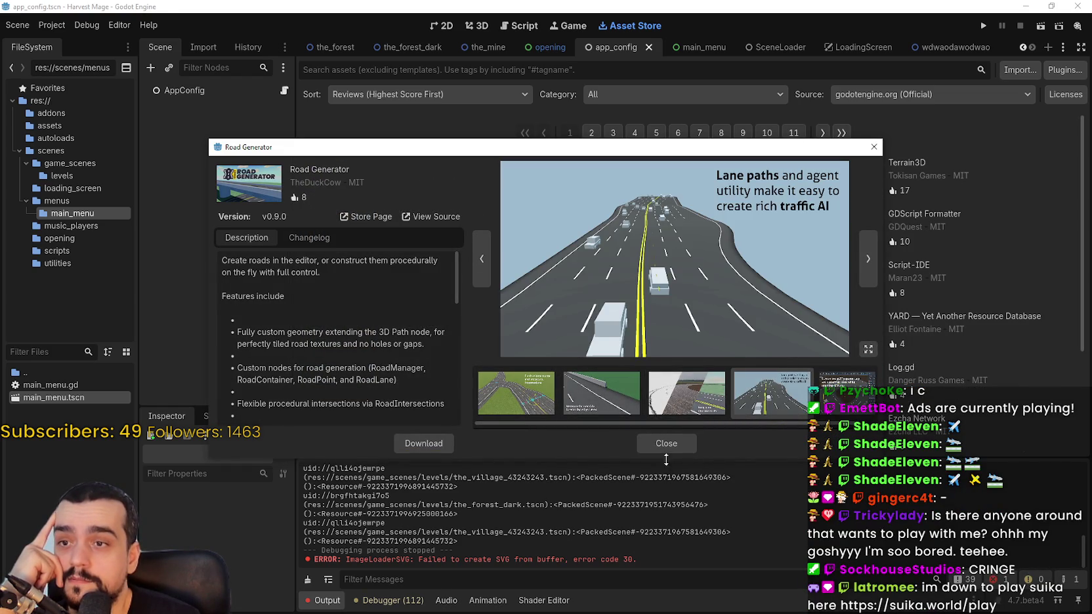
click(666, 445)
Open Script-IDE, cycle to its fifth screenshot, and close its details.
click(855, 274)
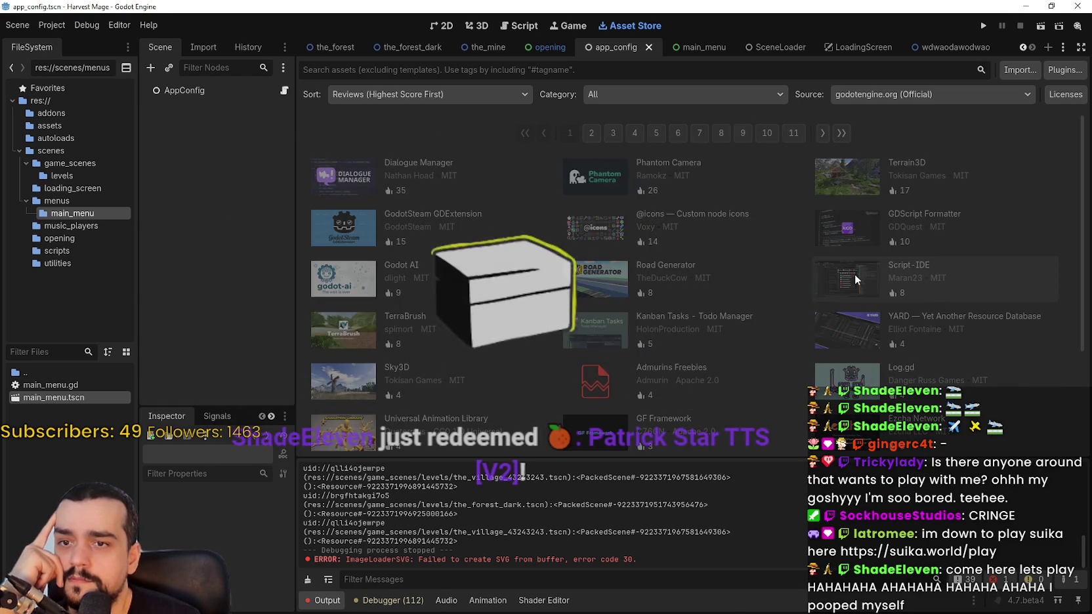
click(650, 388)
click(754, 388)
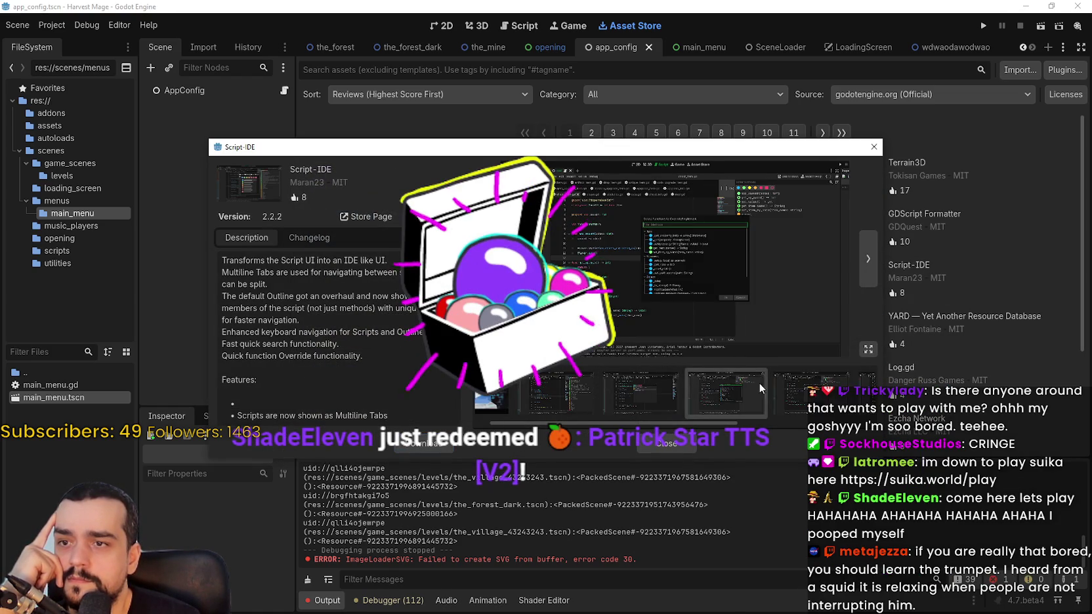
click(817, 394)
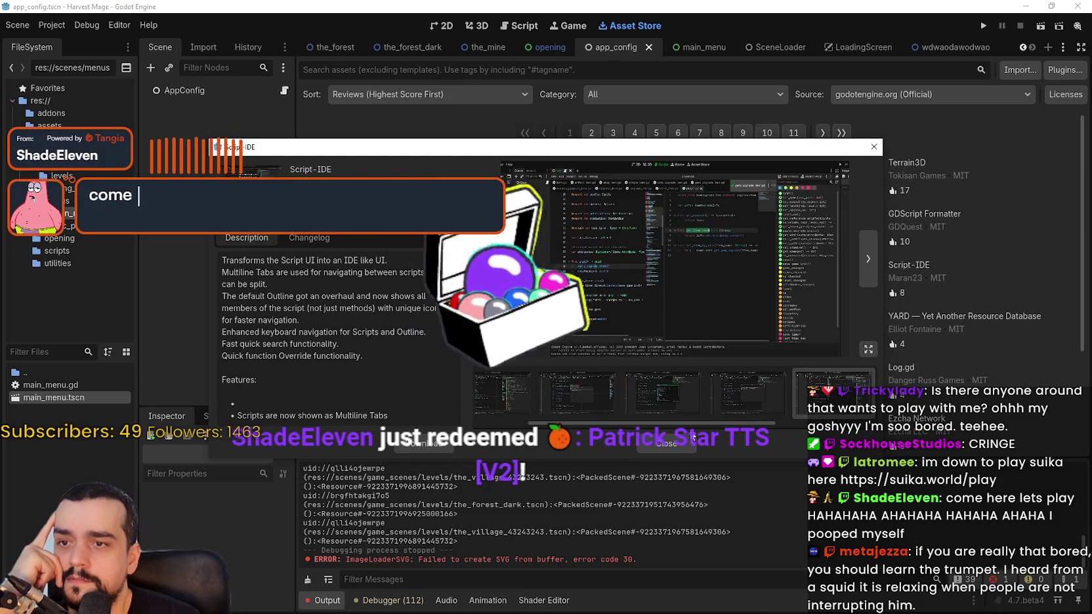
click(666, 445)
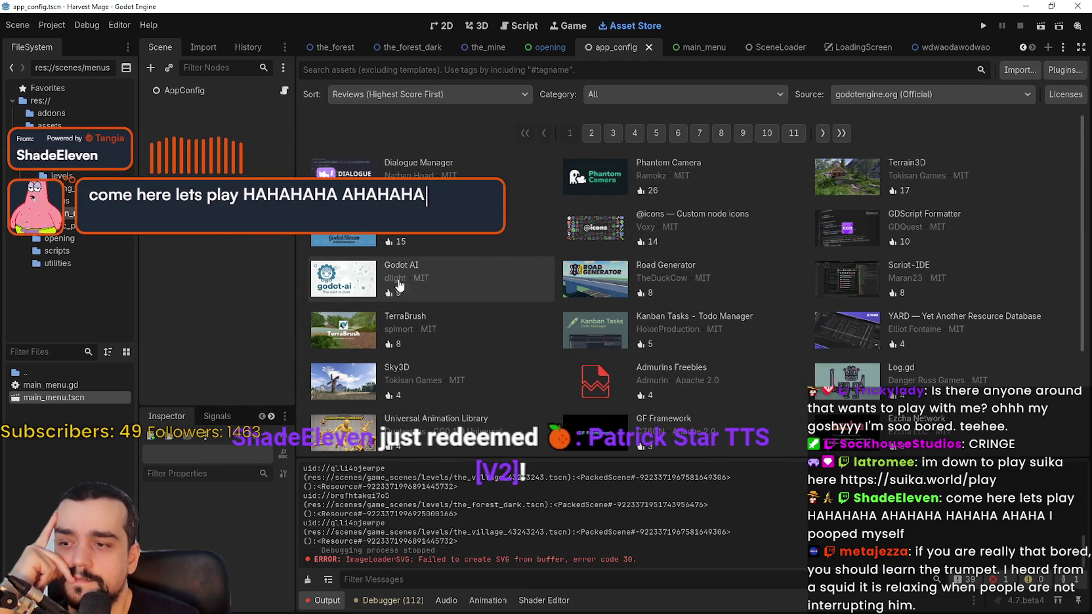
scroll(739, 340, down, 2)
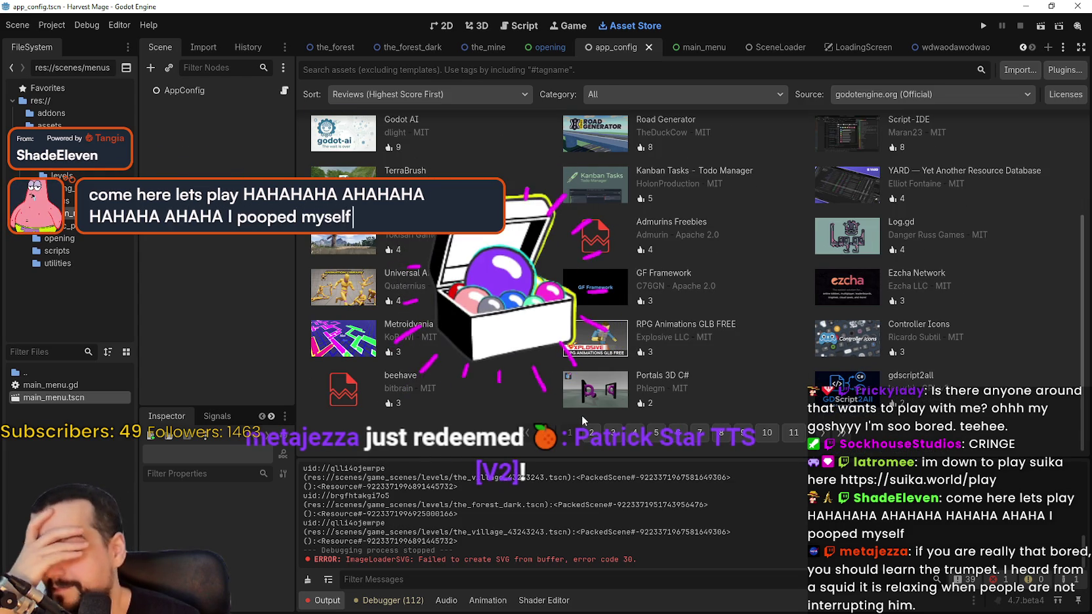
Page through results 2, 3 and 4, reaching Script Splitter, GodotVMF, Quick Project and TwoVoip.
click(593, 430)
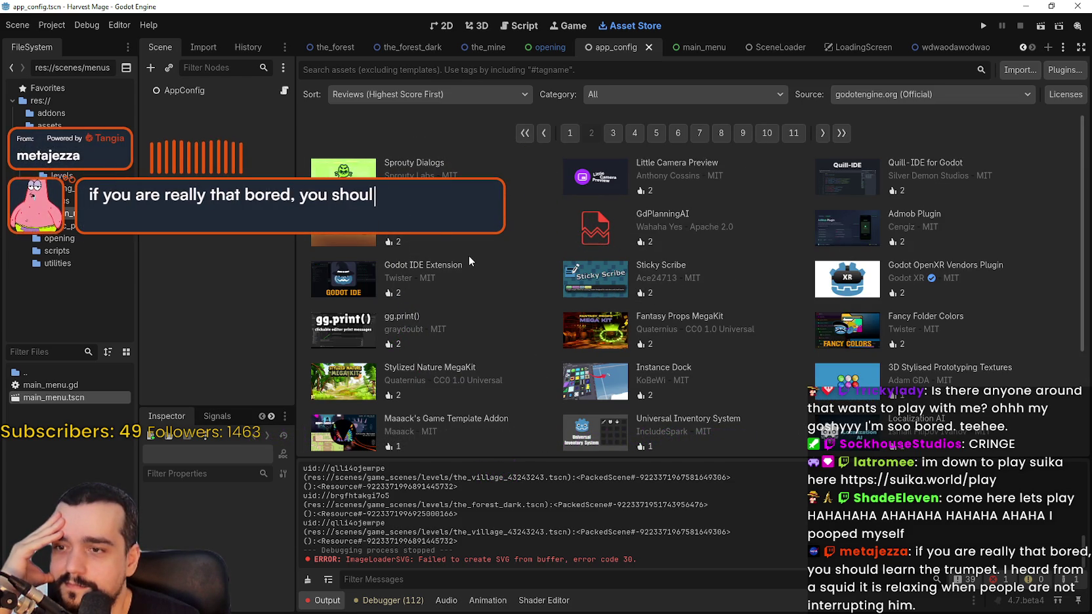
scroll(468, 255, down, 3)
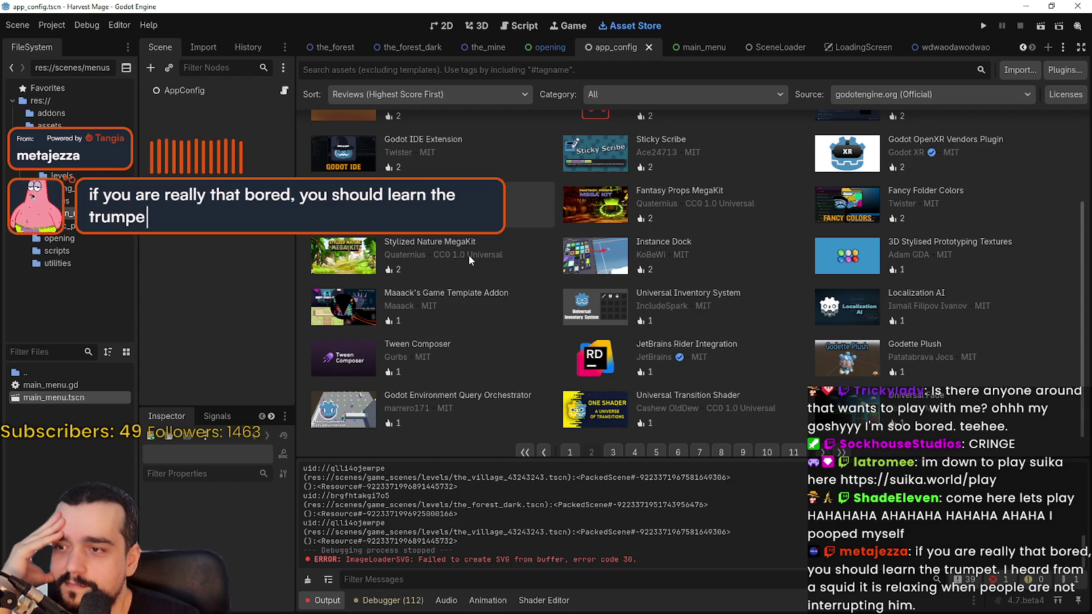
scroll(469, 254, down, 1)
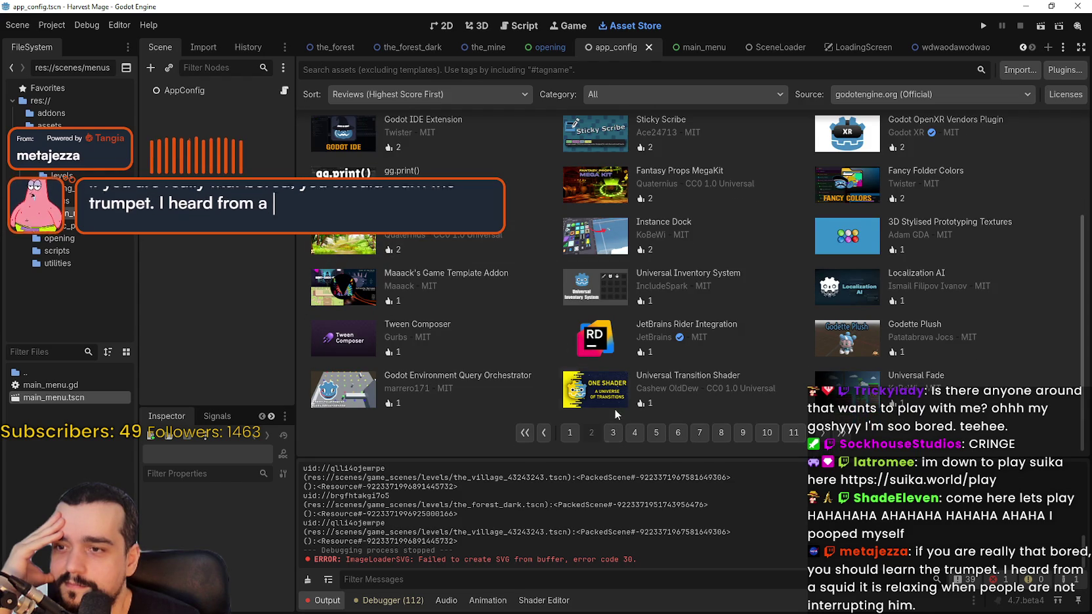
scroll(601, 284, up, 5)
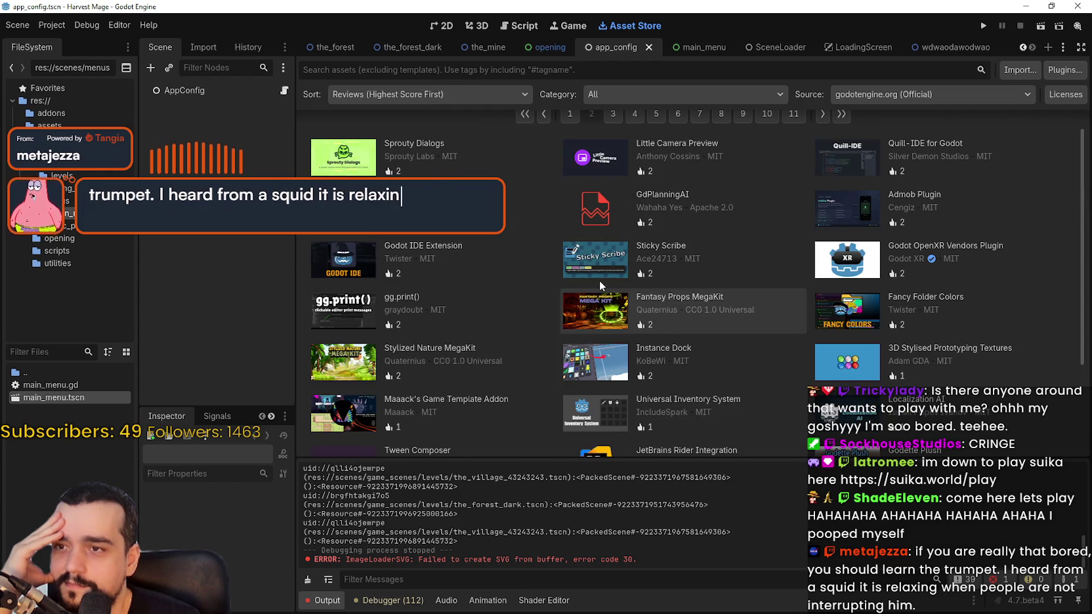
scroll(600, 279, down, 5)
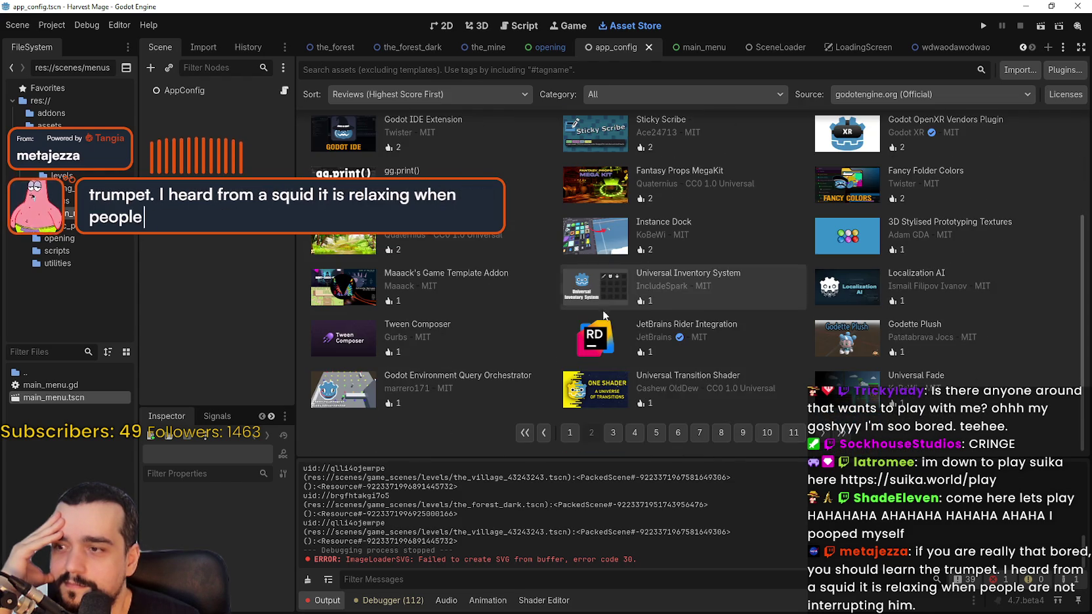
click(612, 433)
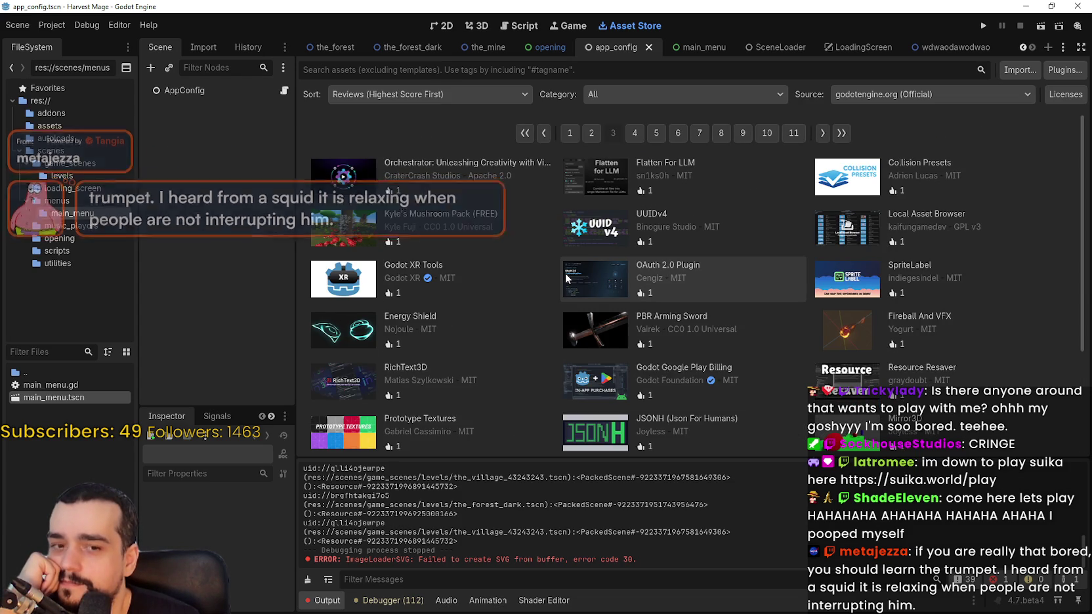
scroll(565, 273, down, 5)
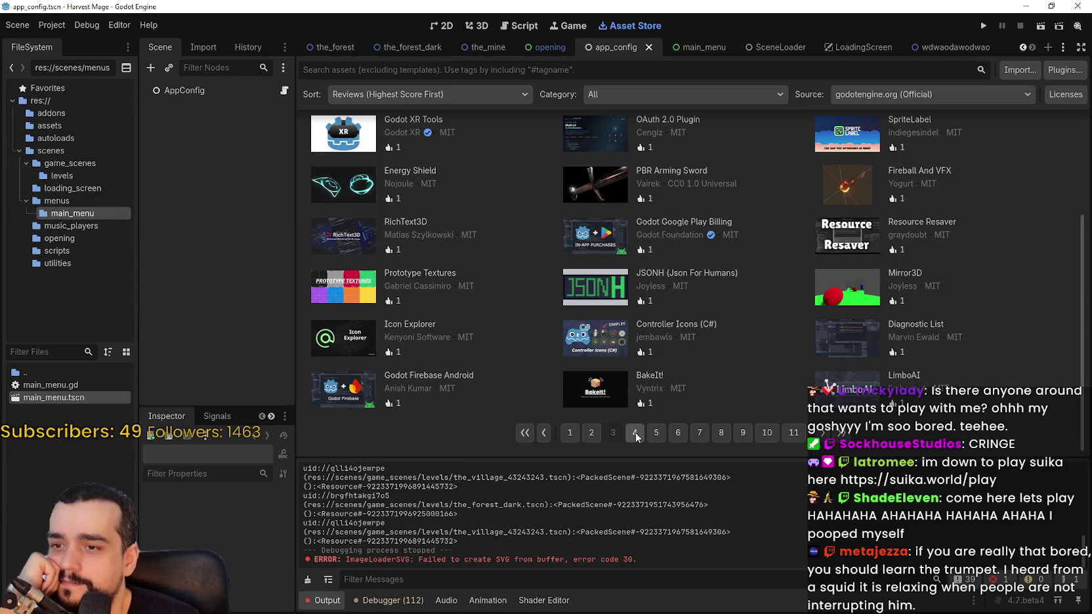
click(635, 433)
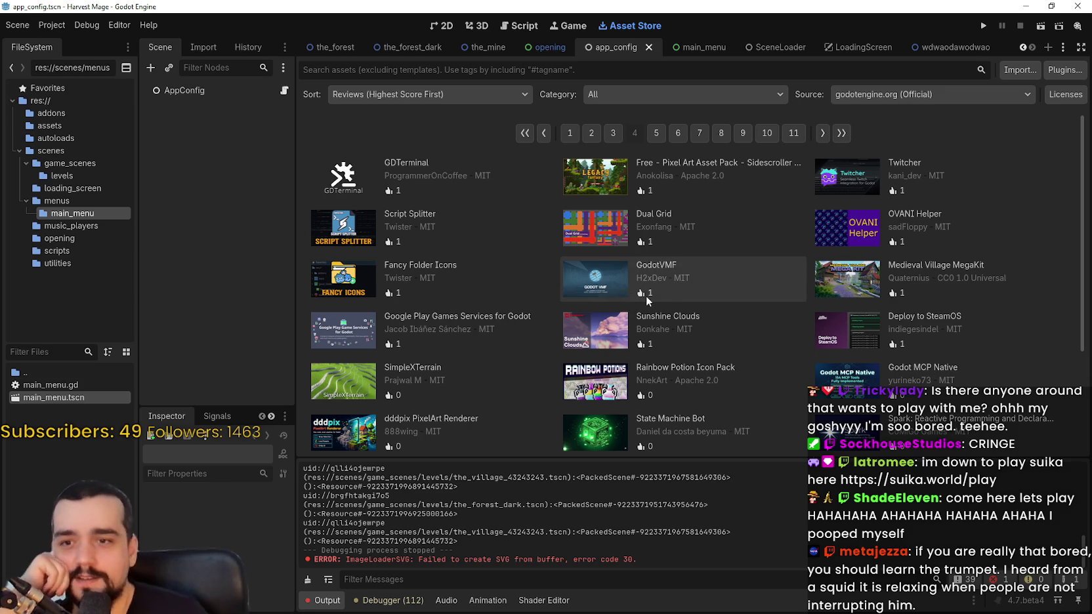
scroll(706, 335, down, 3)
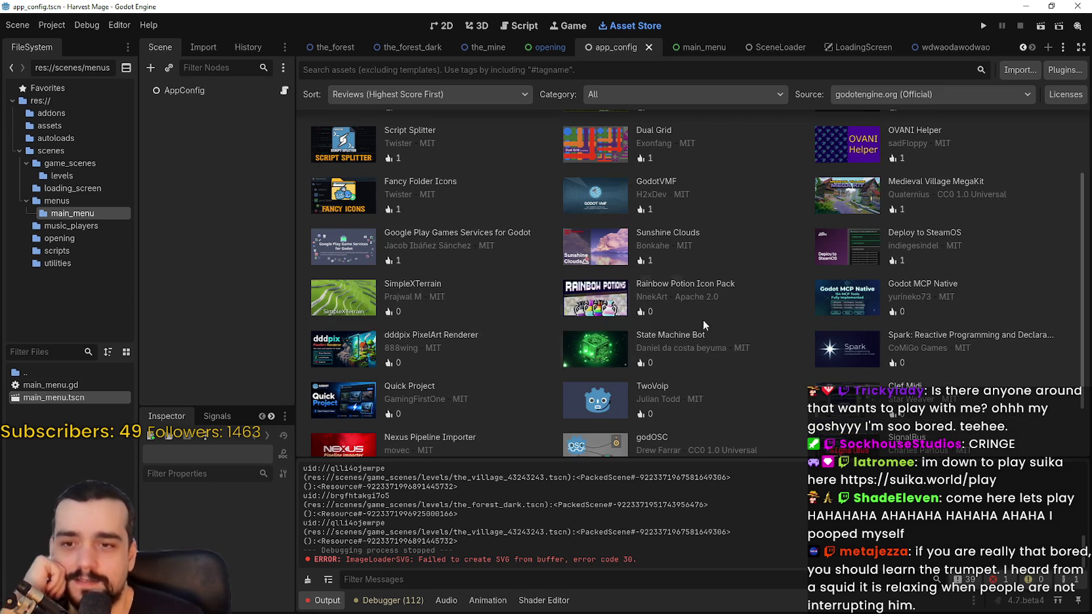
Open SimpleXTerrain's details and view its snowy, rocky and node-graph screenshots.
click(324, 300)
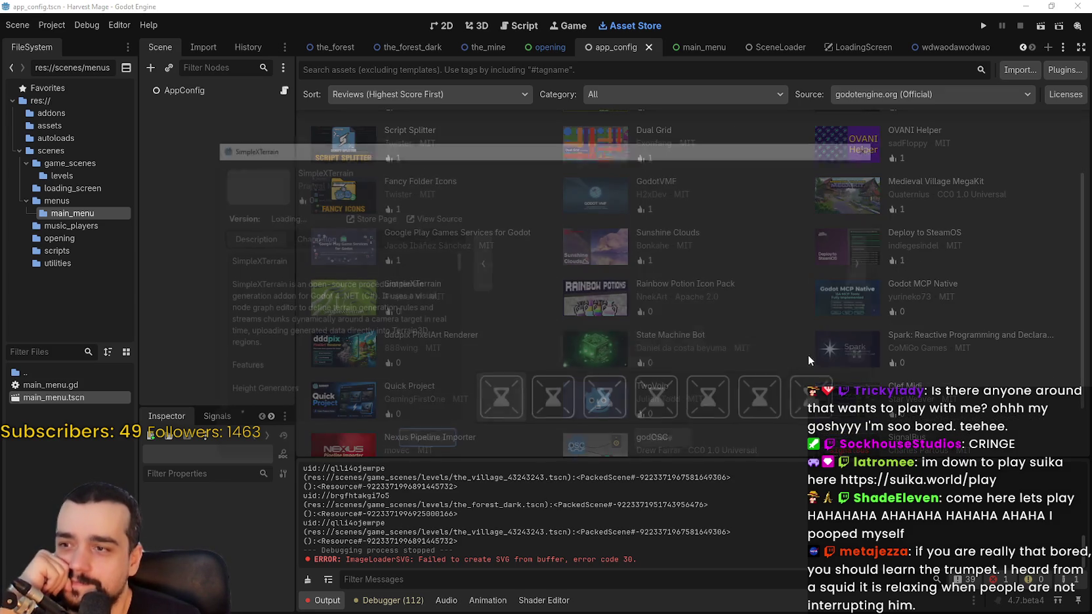
click(612, 397)
click(736, 394)
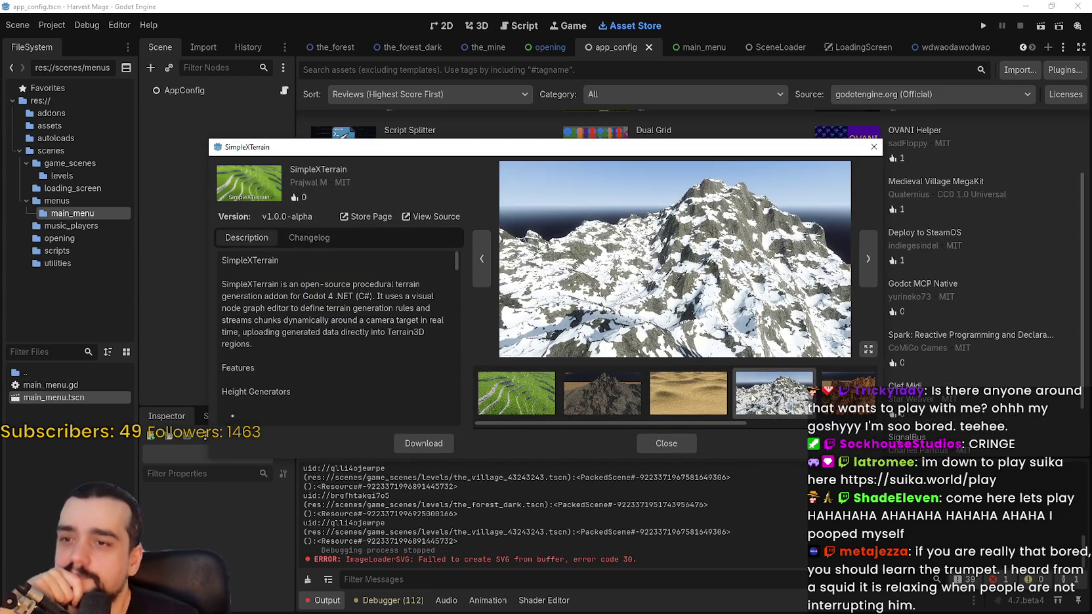
click(827, 402)
scroll(734, 422, down, 2)
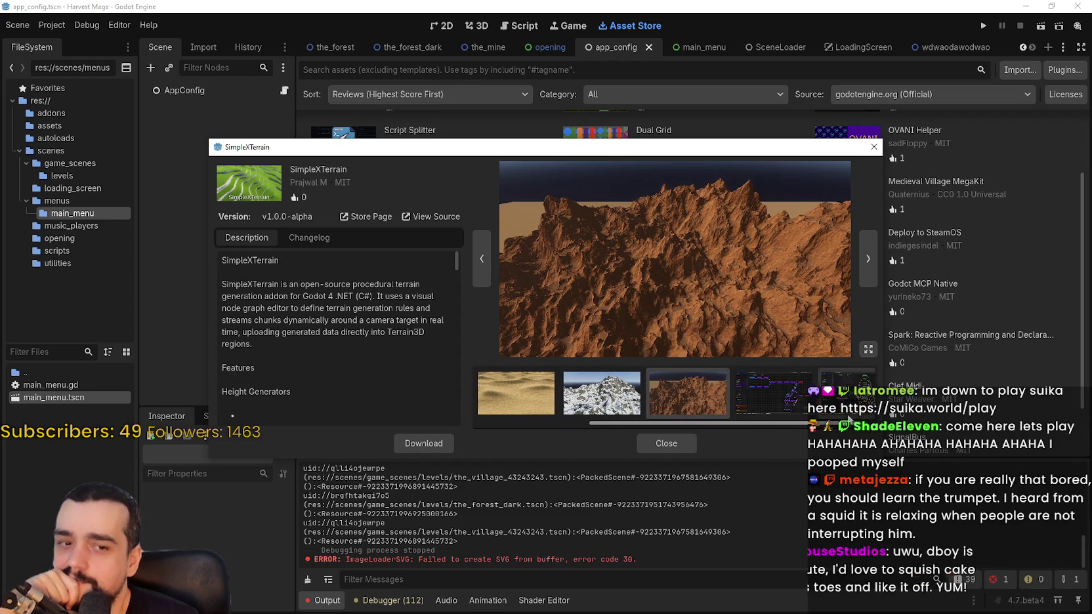
click(735, 394)
Close the SimpleXTerrain details and move to page 5 of the results.
click(666, 443)
scroll(654, 280, down, 1)
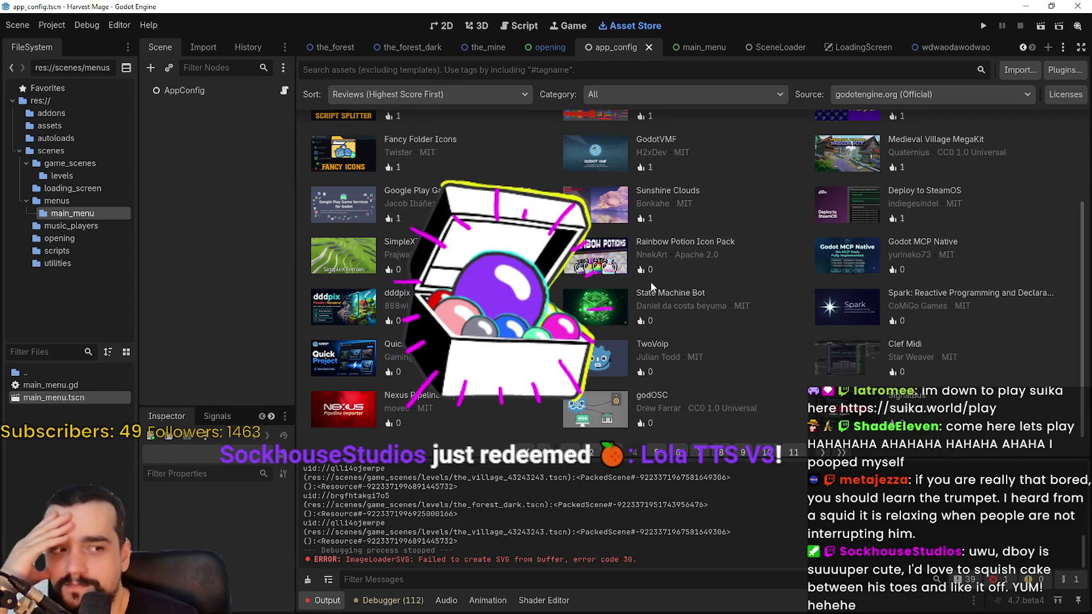
click(656, 452)
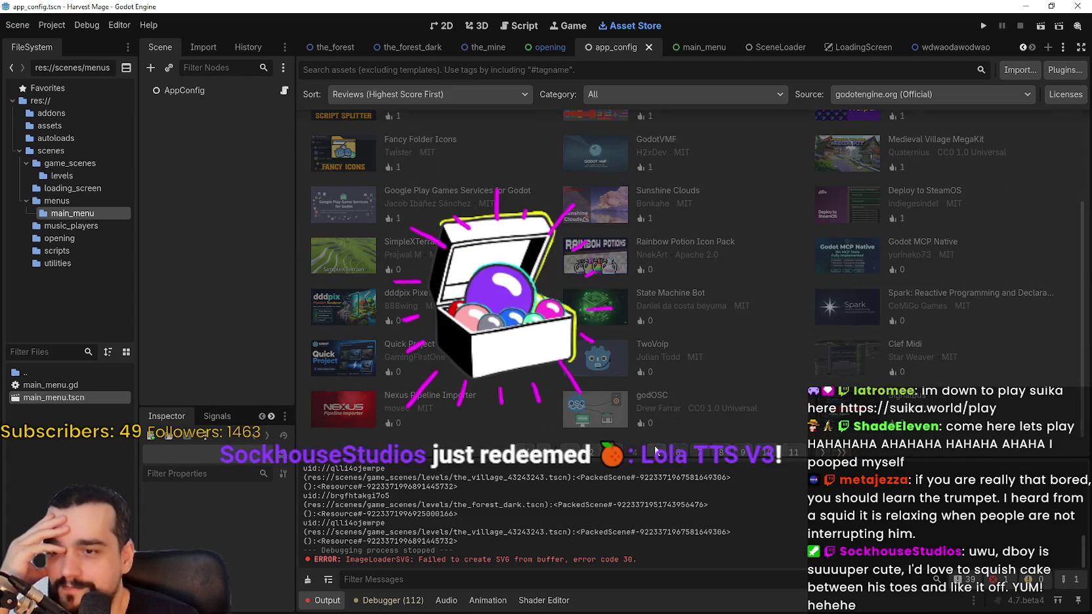
scroll(663, 174, down, 2)
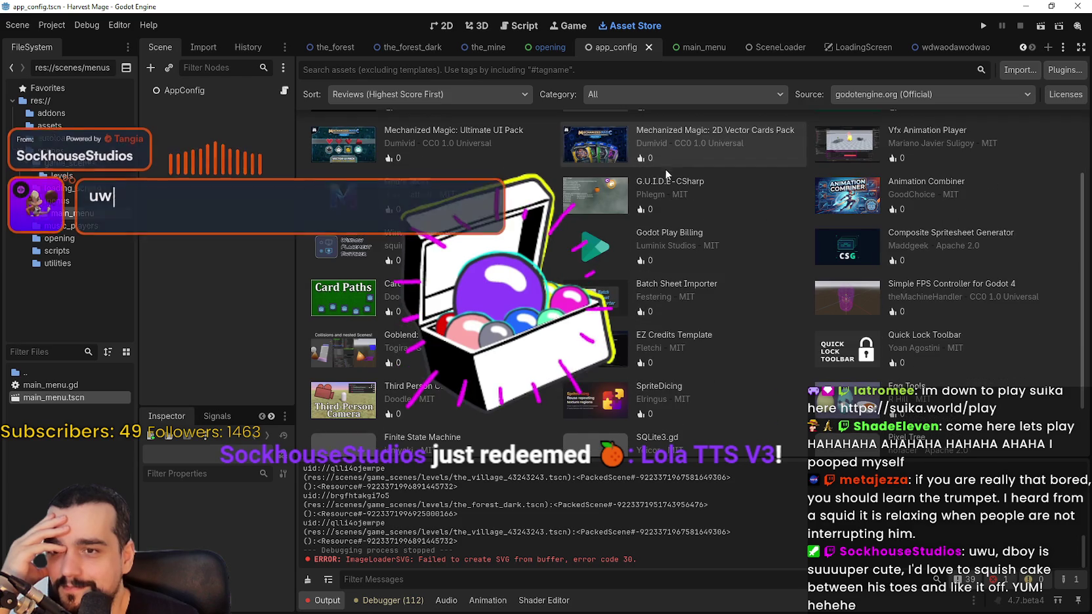
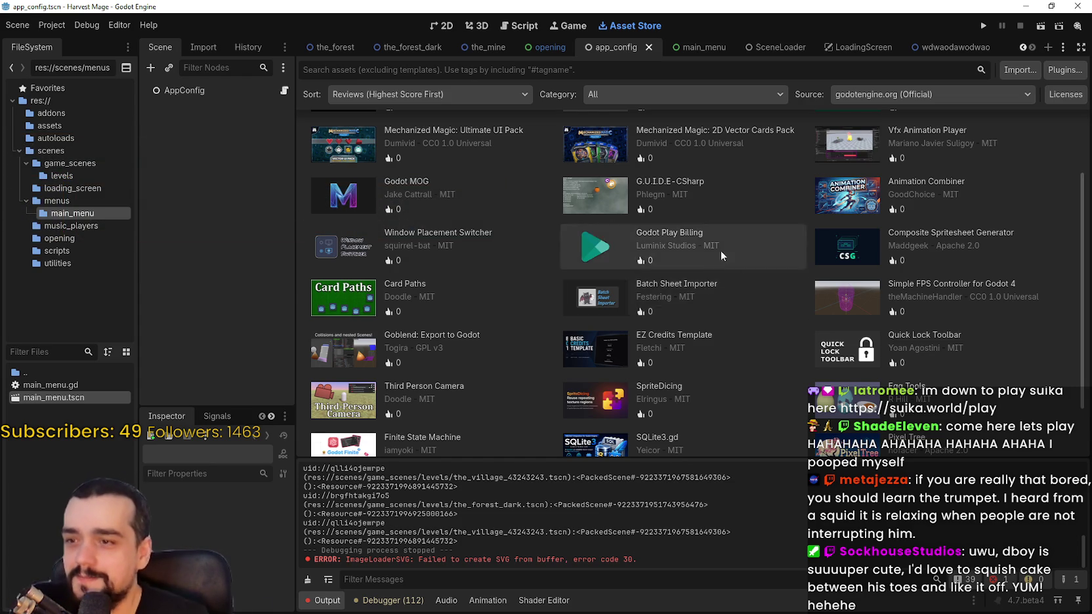
Page through the official asset listings to page 6, then page 7, scrolling each page.
scroll(709, 295, down, 2)
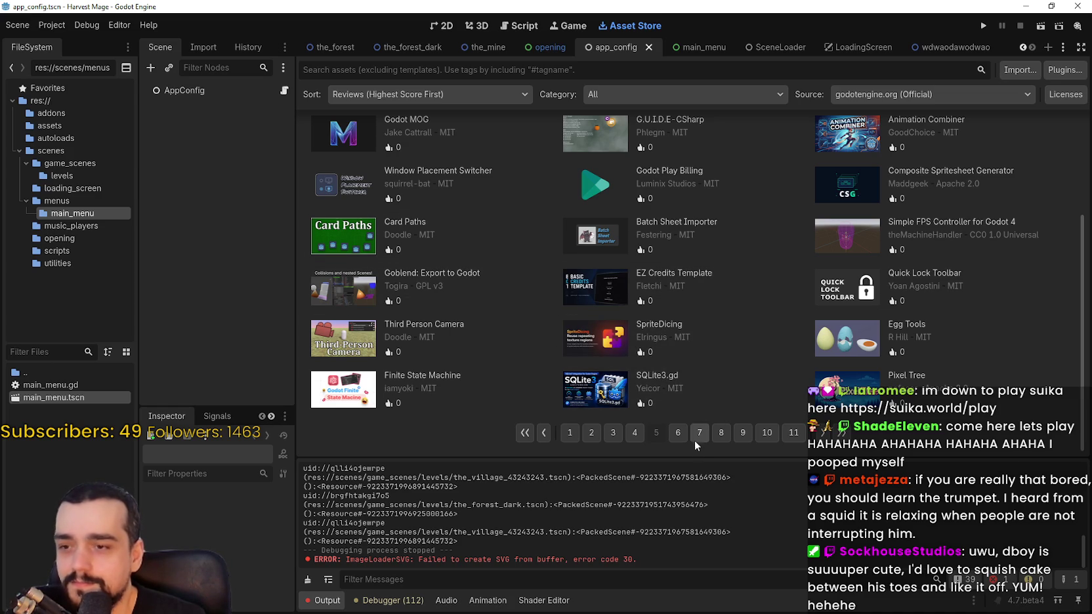
click(679, 431)
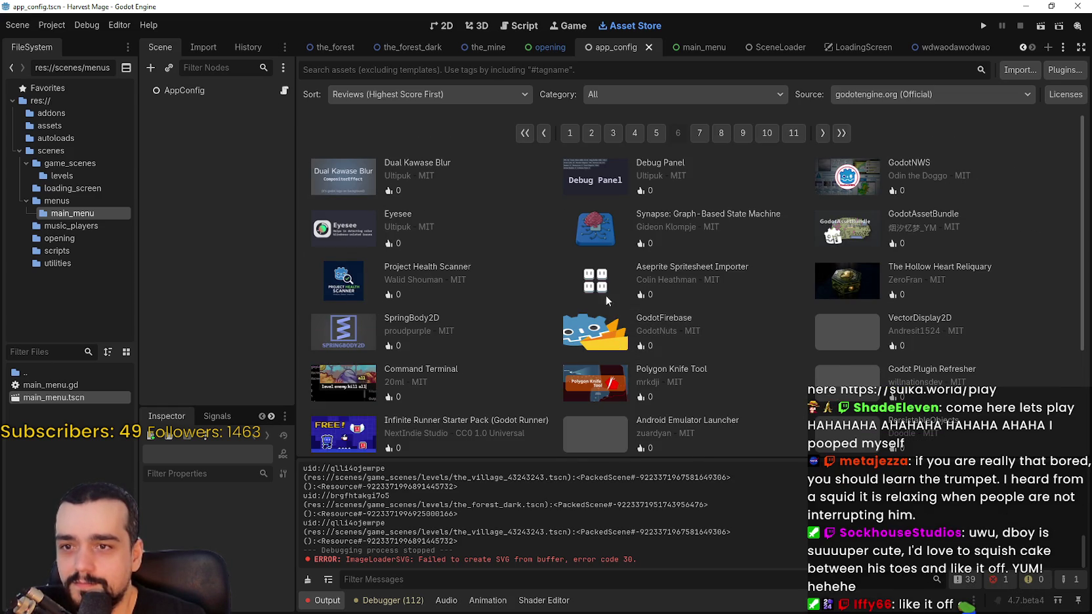
scroll(357, 205, down, 3)
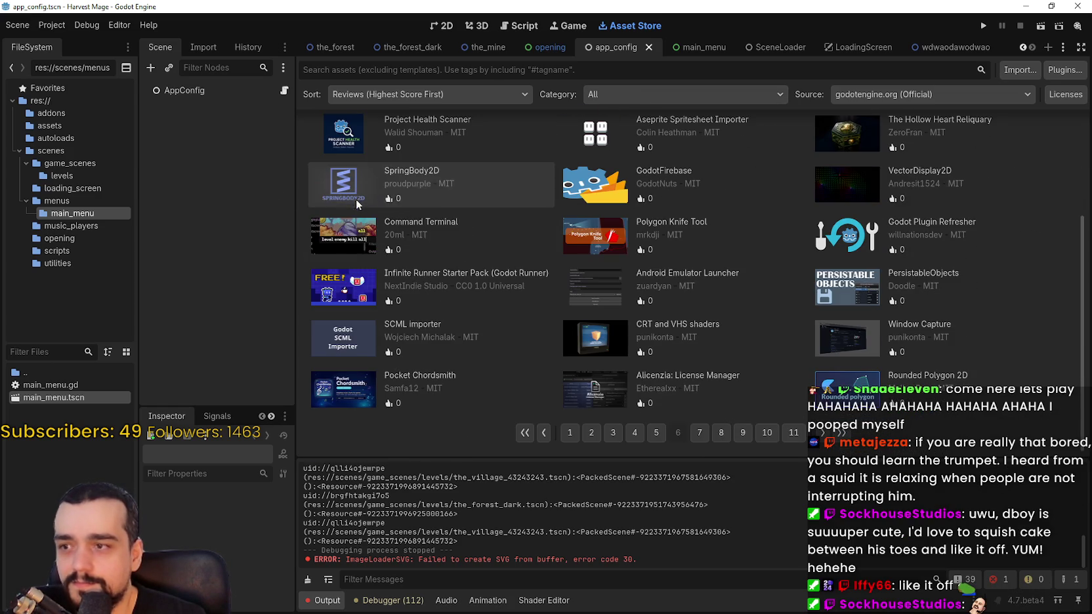
click(701, 433)
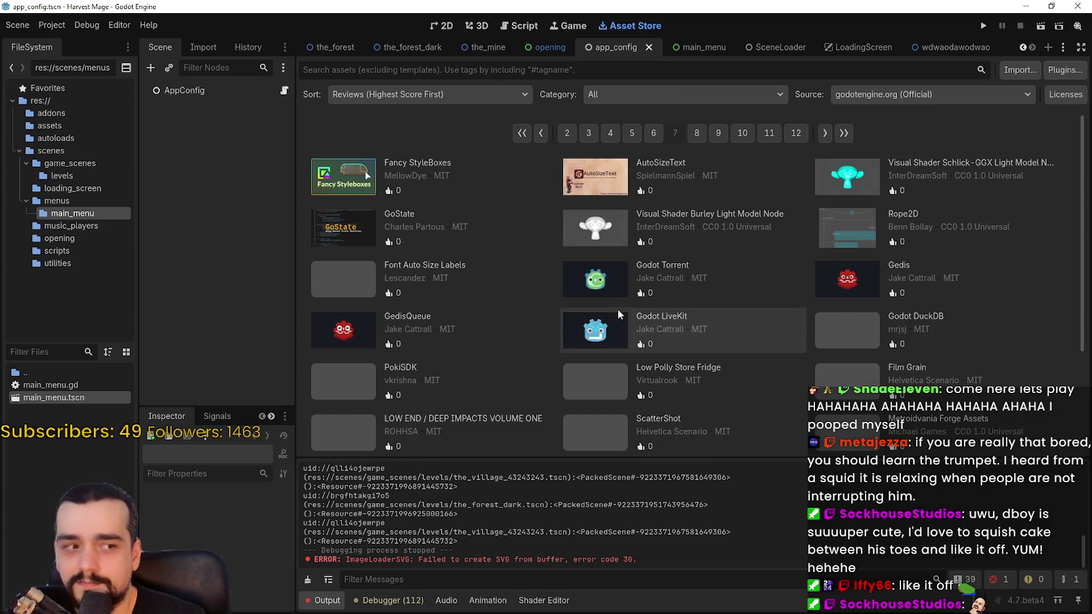
scroll(617, 309, down, 2)
scroll(615, 309, down, 1)
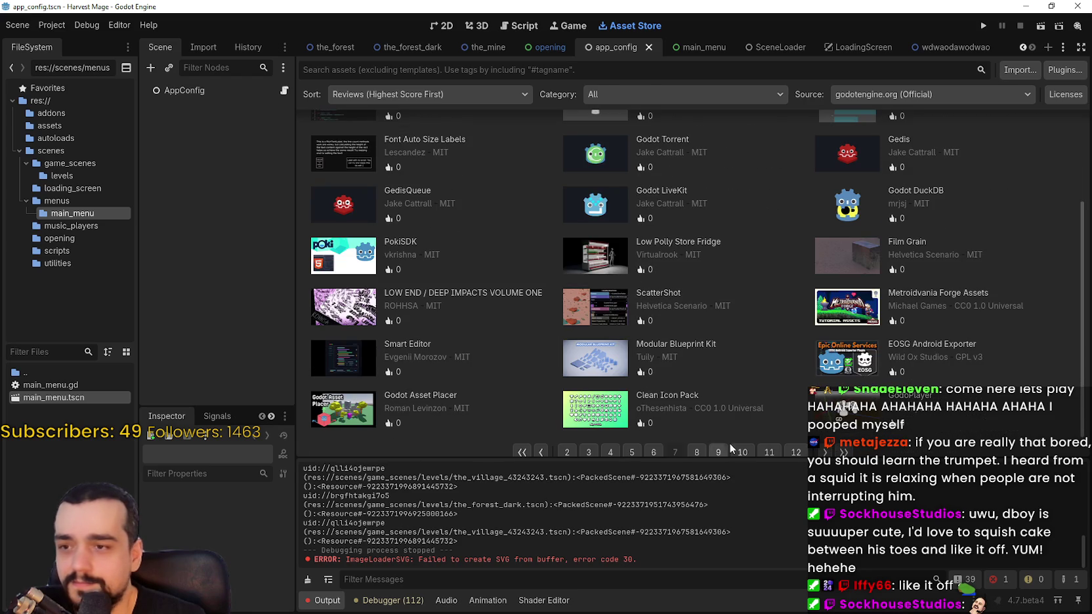
scroll(733, 387, up, 3)
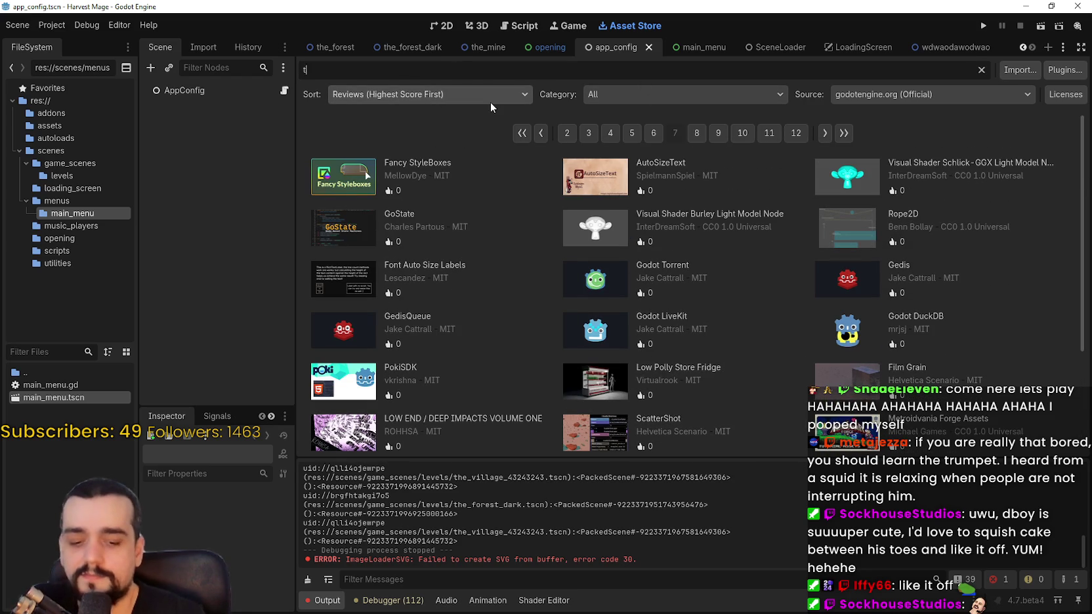
Search the Asset Store for 'template' and open the GF Framework result's details.
text(template)
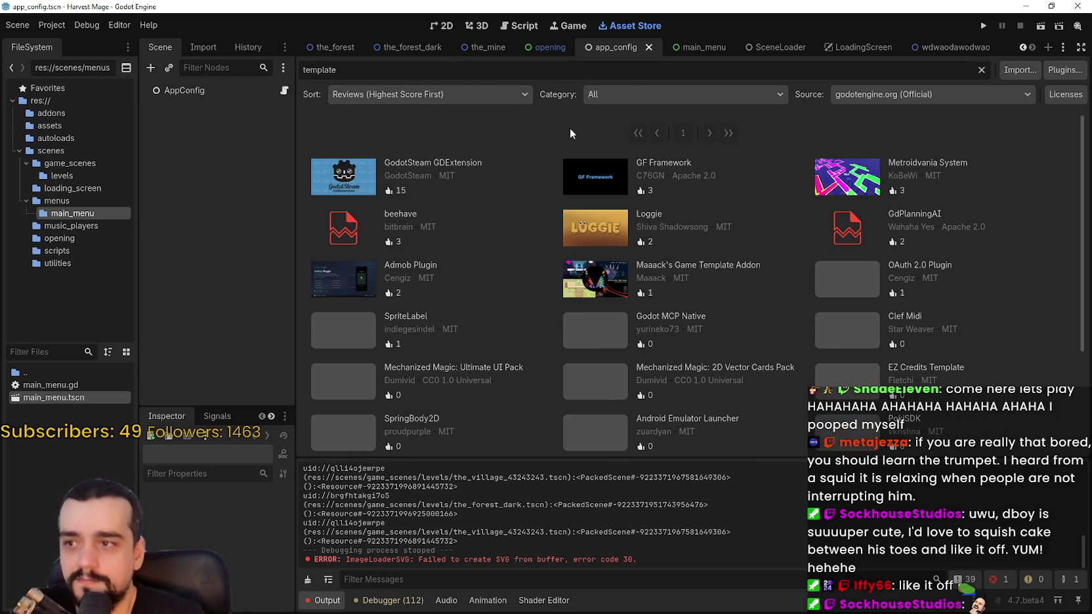
click(623, 184)
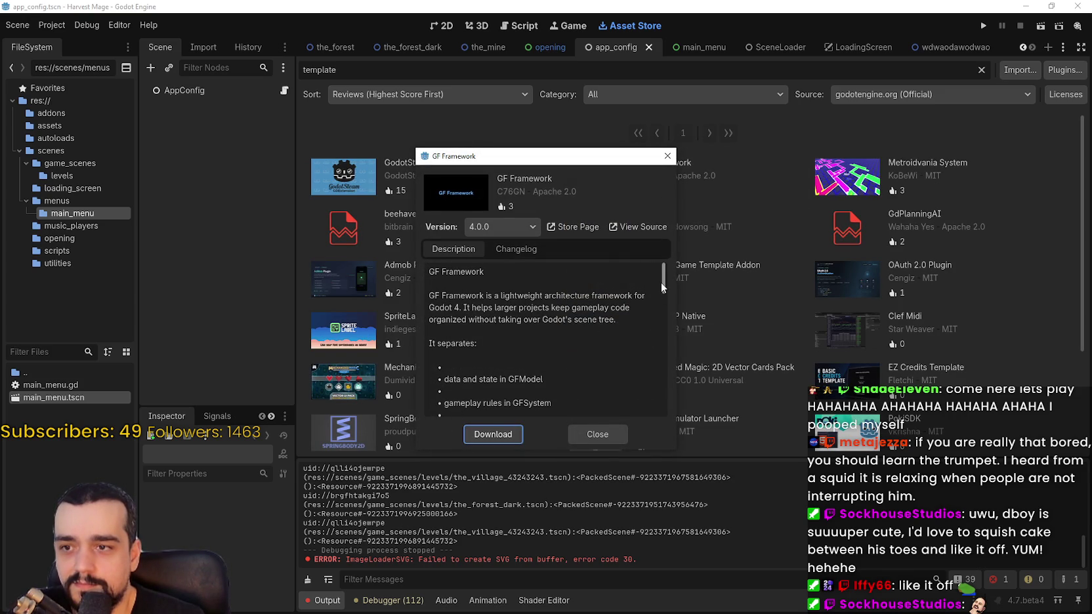
scroll(662, 284, down, 1)
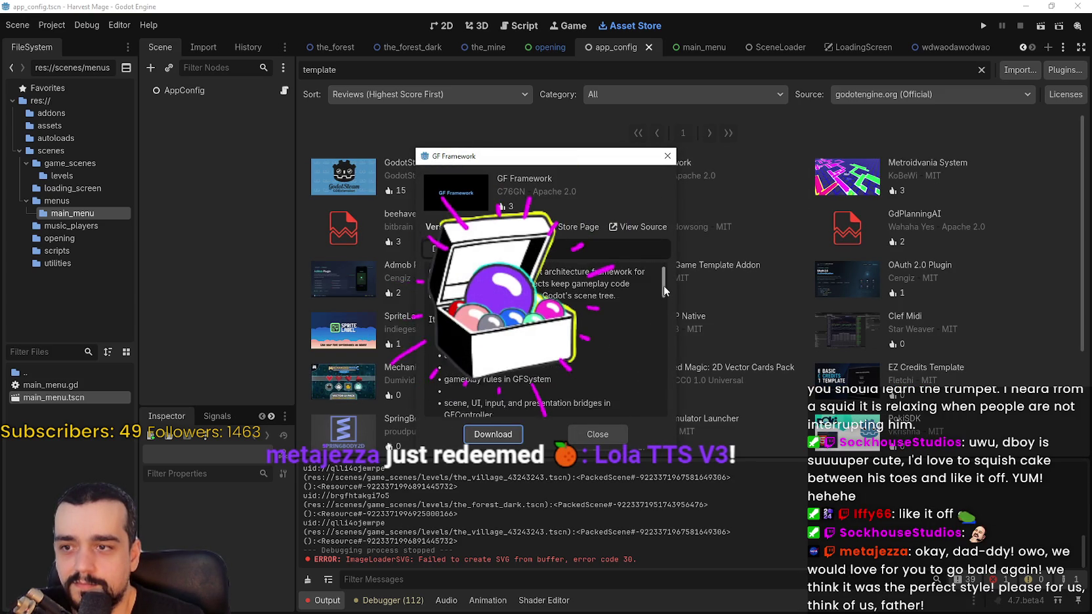
drag(663, 286, 657, 322)
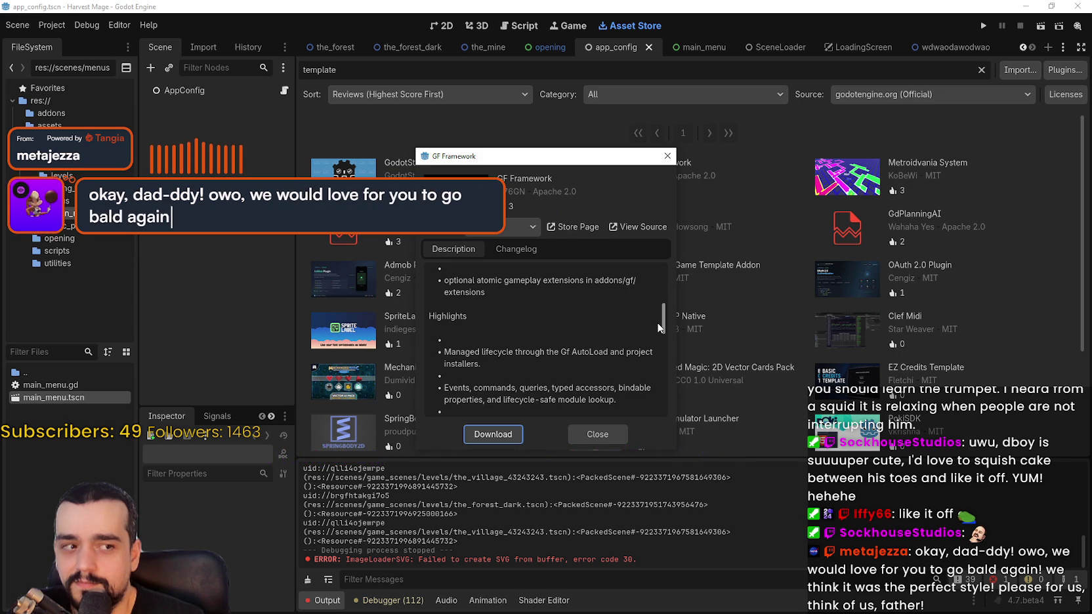
drag(657, 323, 665, 417)
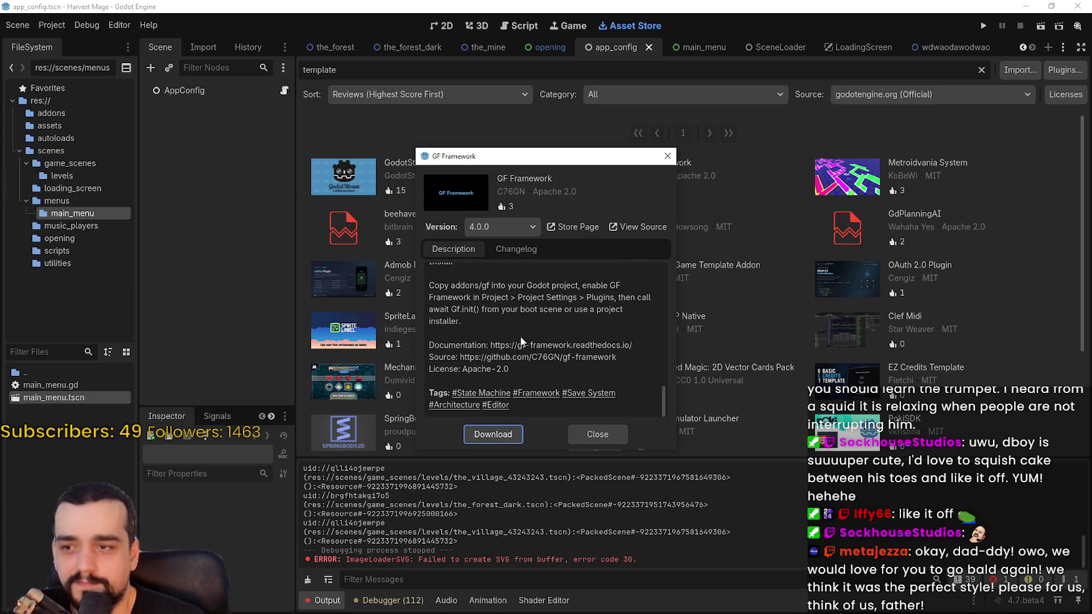
scroll(492, 334, up, 5)
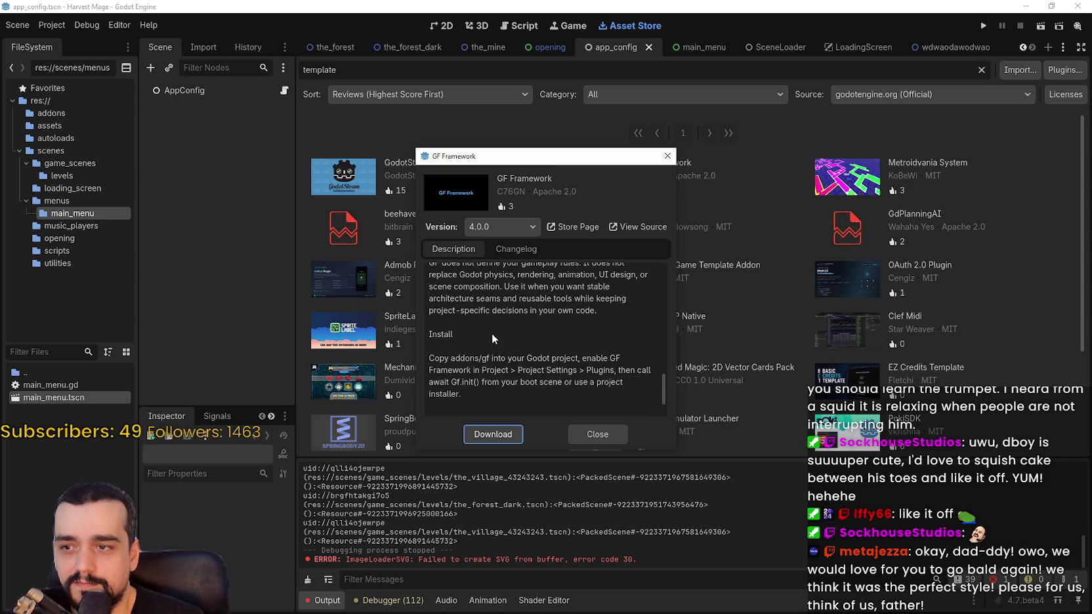
click(516, 249)
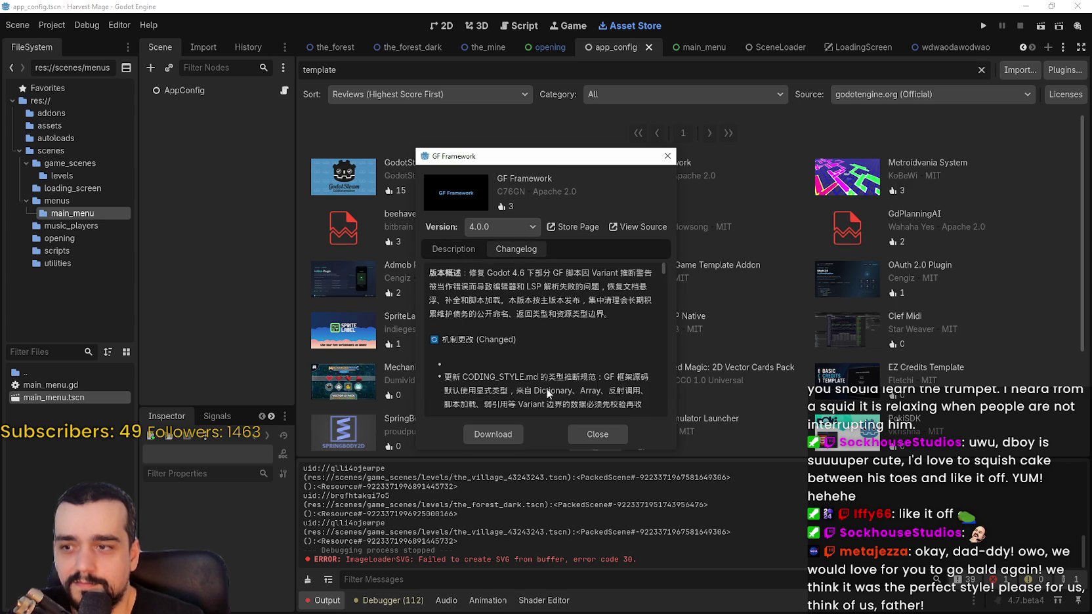
scroll(550, 380, down, 5)
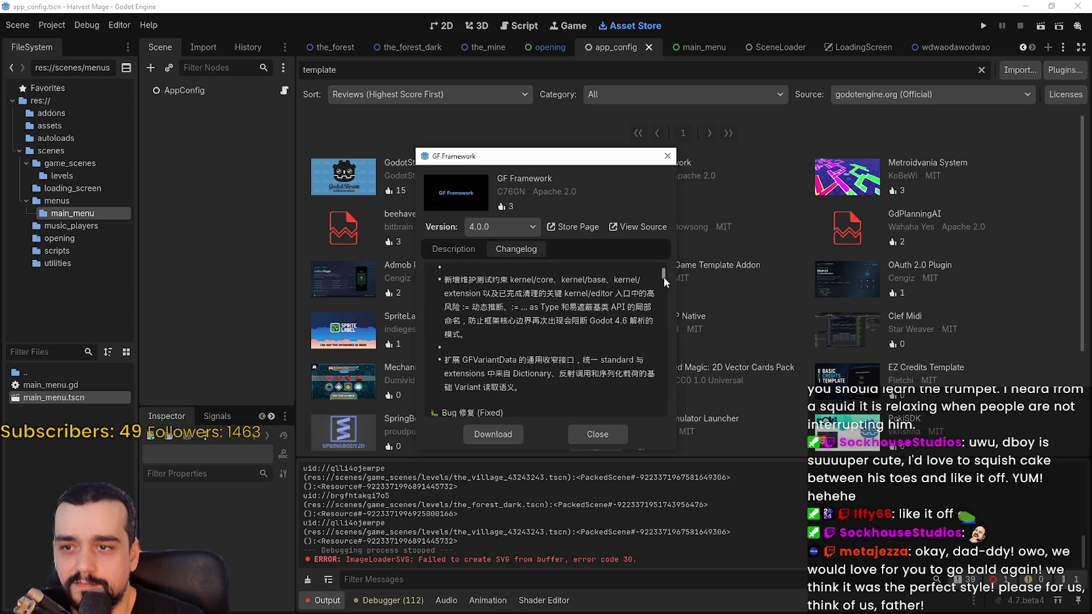
mouse_move(664, 277)
mouse_down()
mouse_move(661, 429)
mouse_move(575, 250)
mouse_up()
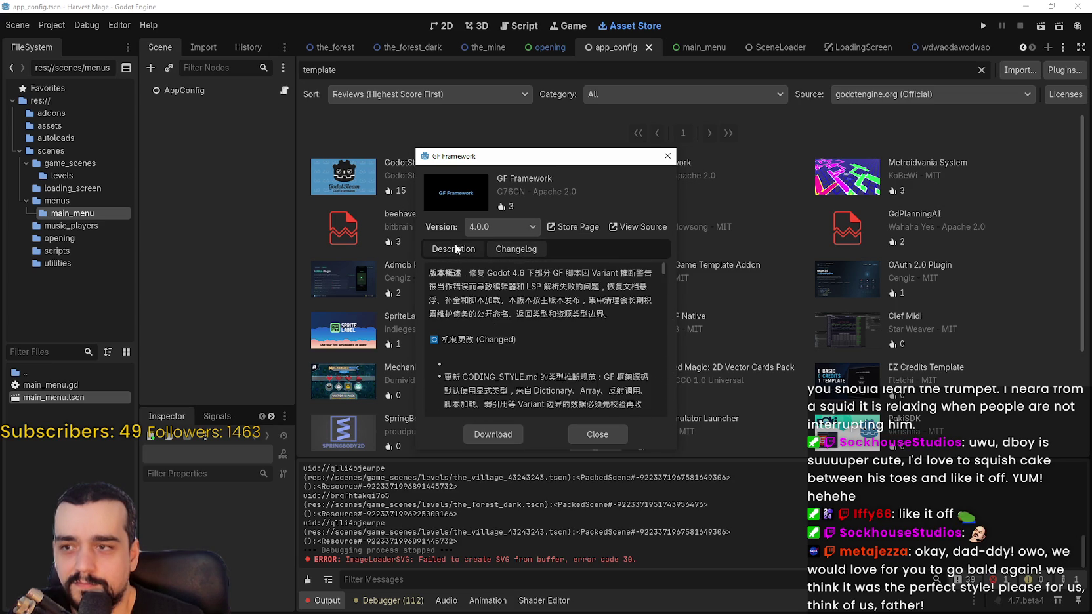
click(455, 245)
click(576, 224)
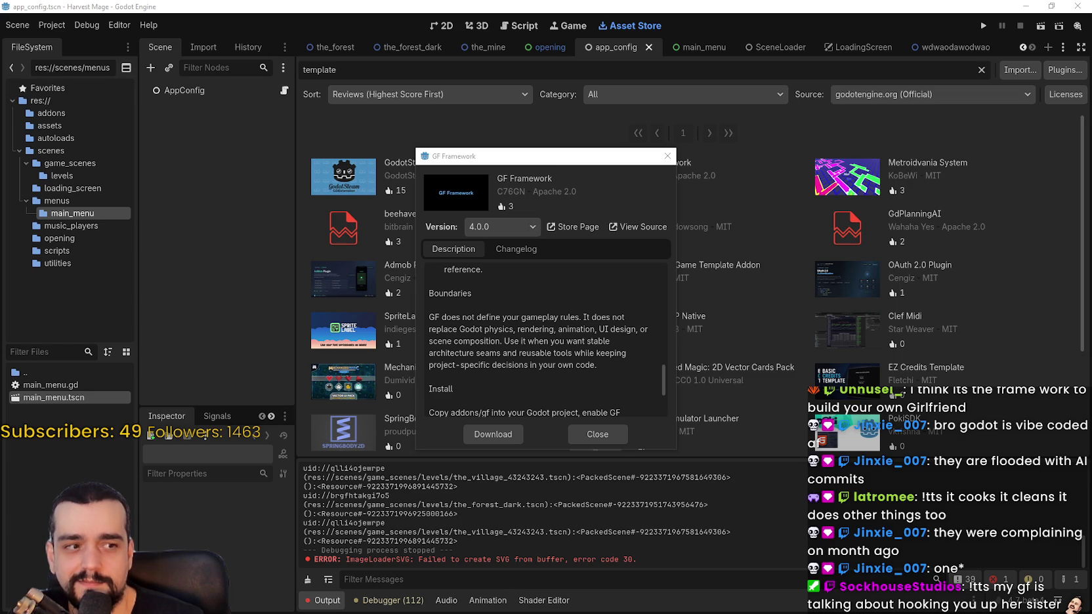
Close the GF Framework details and scroll through the 'template' results grid.
click(618, 438)
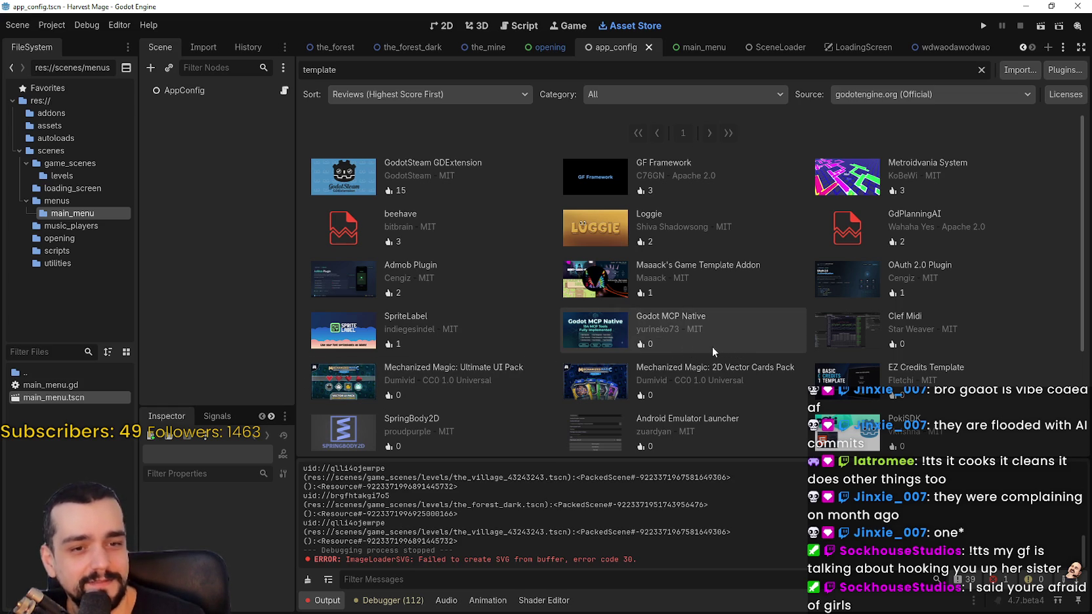
scroll(710, 347, down, 2)
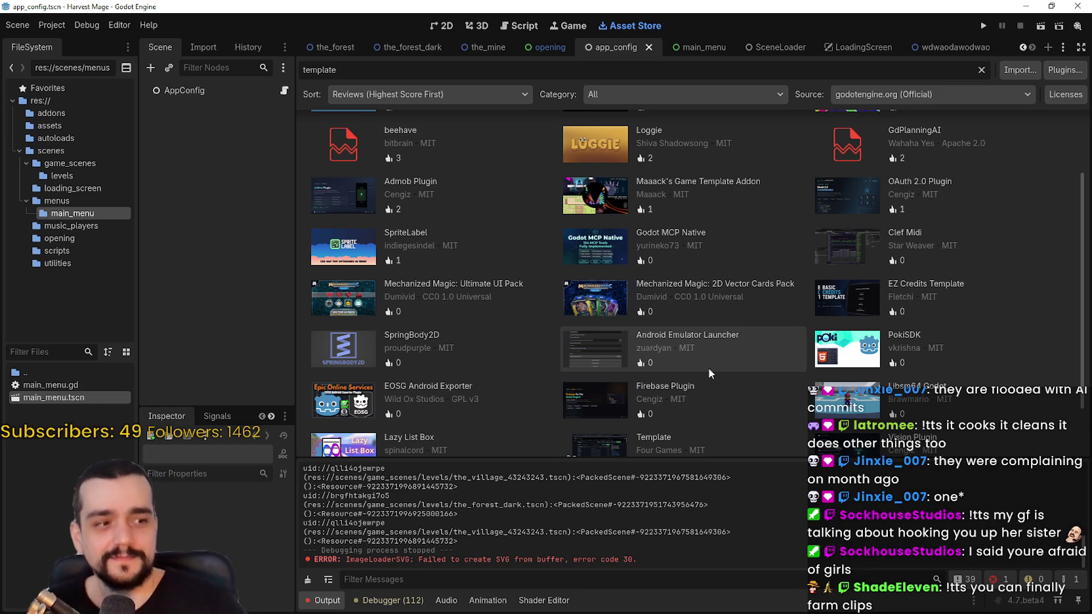
scroll(777, 348, down, 2)
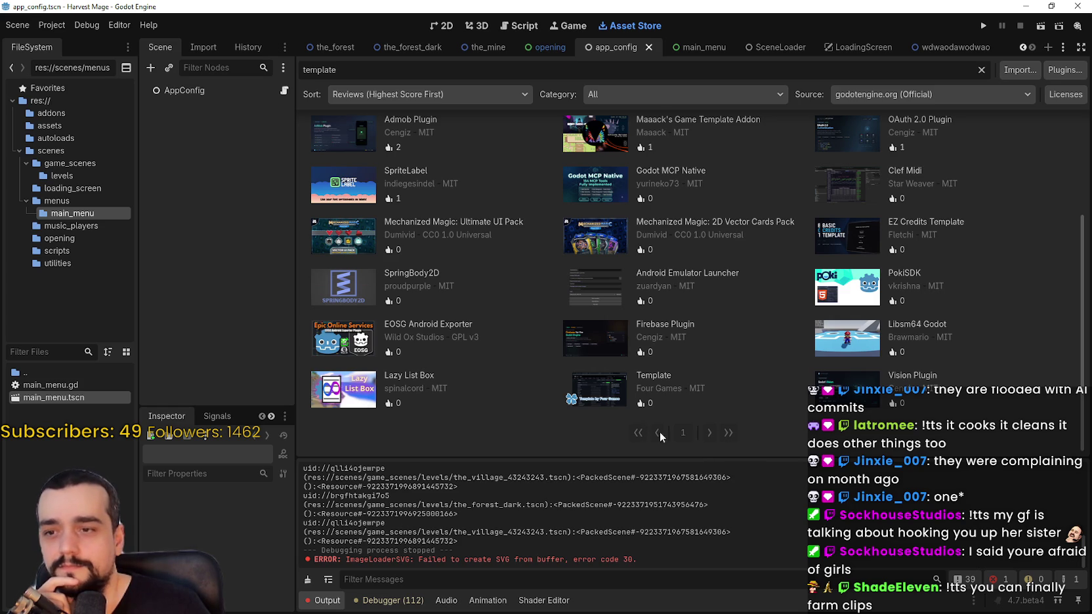
scroll(949, 369, up, 4)
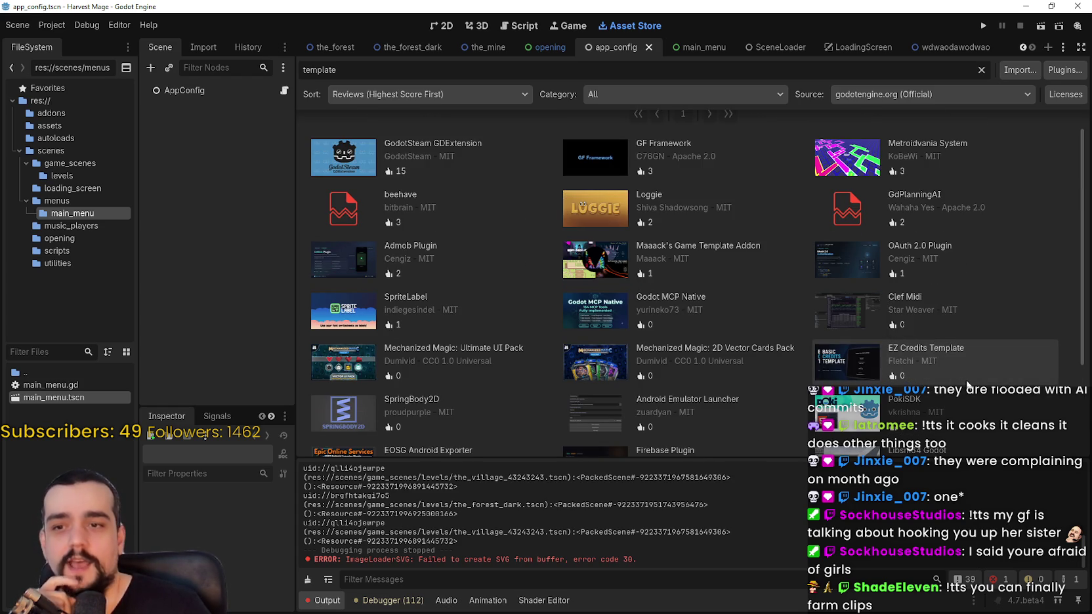
scroll(919, 335, up, 1)
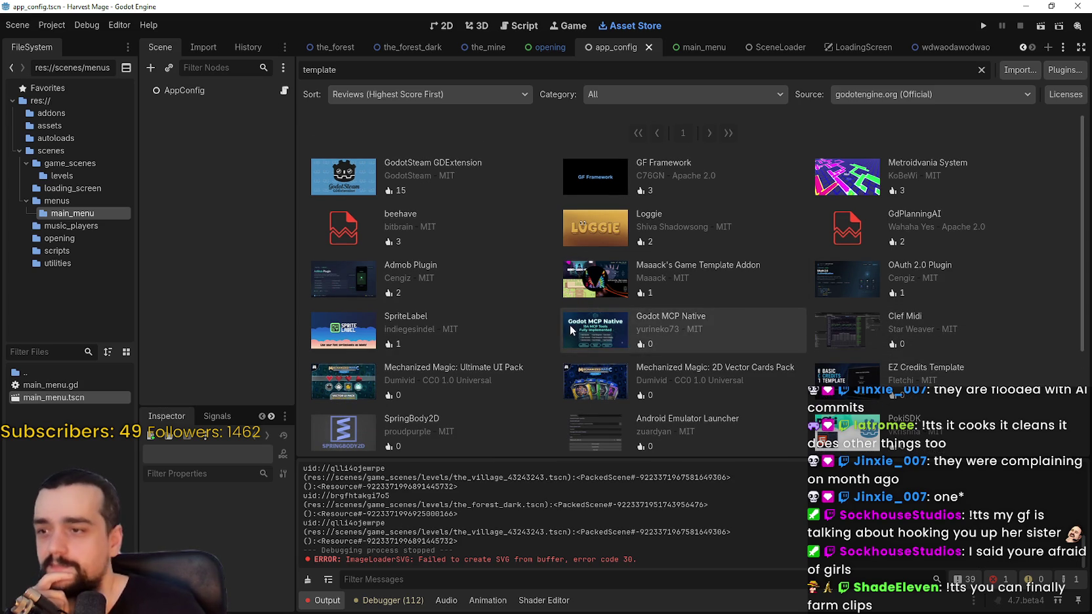
Open Maaack's Game Template Addon details, reposition the window, and scroll its description.
click(657, 274)
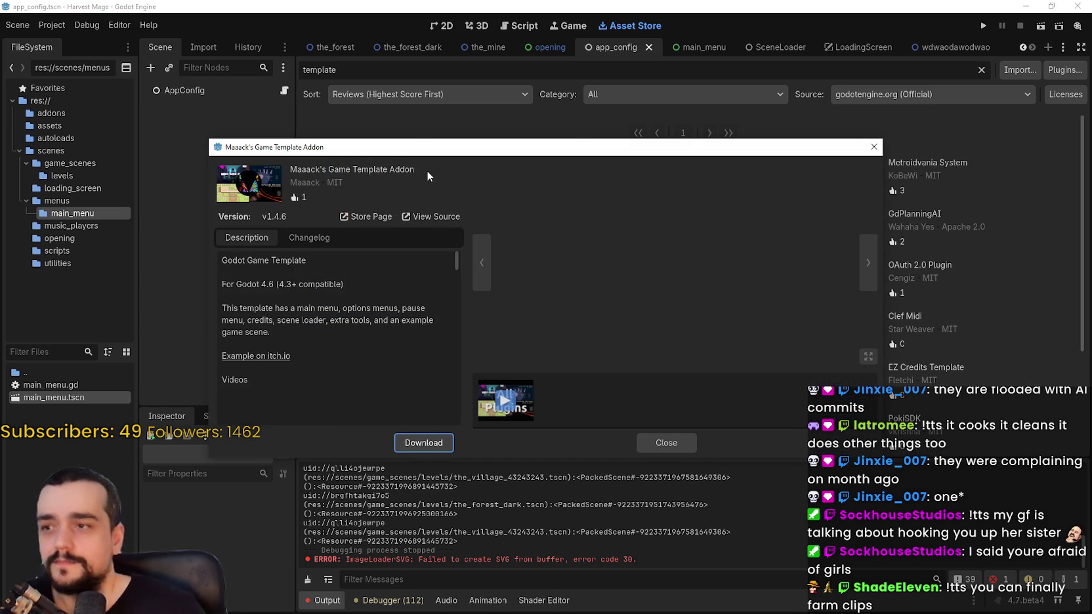
drag(423, 141, 560, 76)
scroll(518, 270, down, 4)
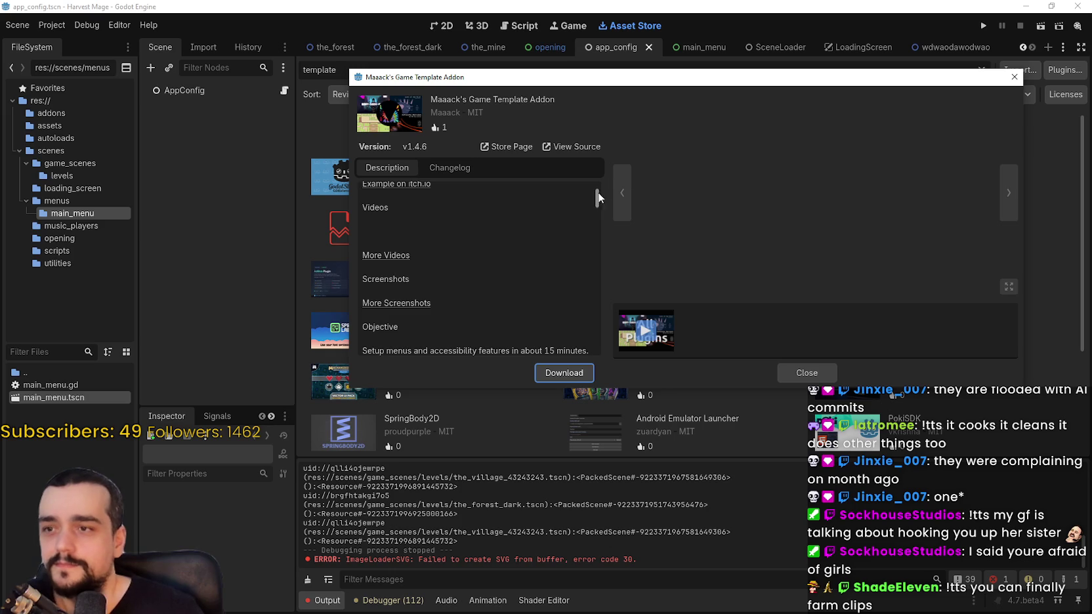
scroll(601, 204, down, 5)
scroll(572, 291, down, 3)
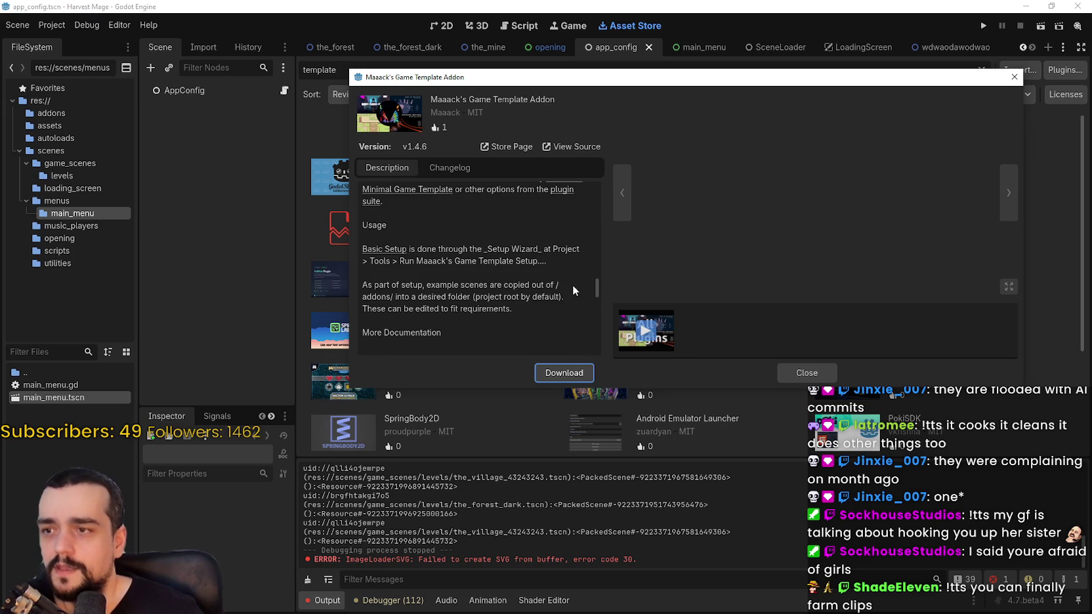
mouse_move(595, 286)
mouse_down()
mouse_move(603, 185)
mouse_move(405, 182)
mouse_up()
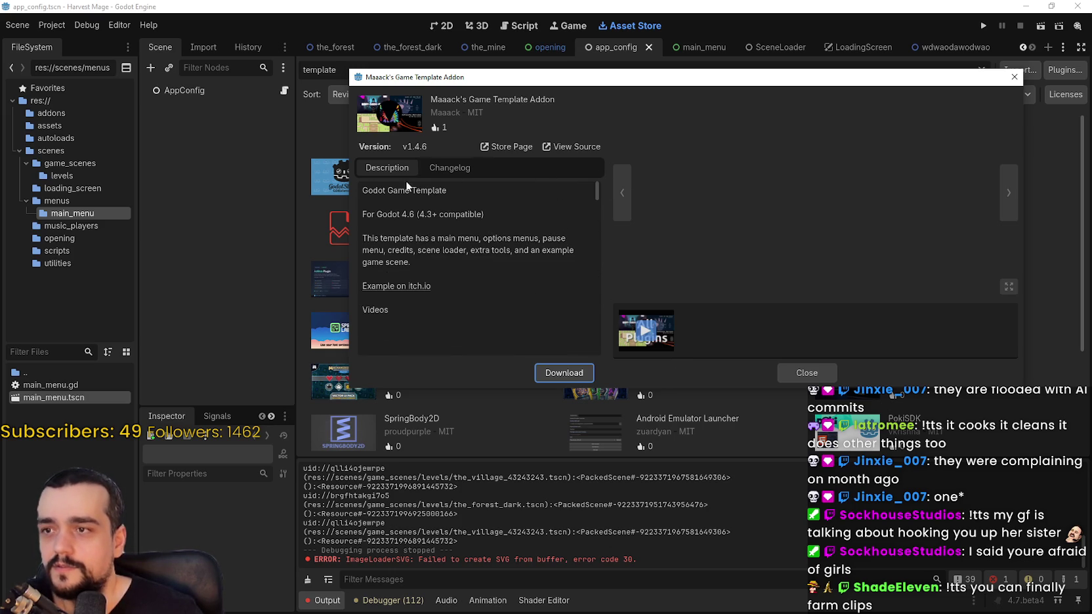
Check the addon's Changelog, view its source online, then close the addon details.
click(438, 168)
click(386, 168)
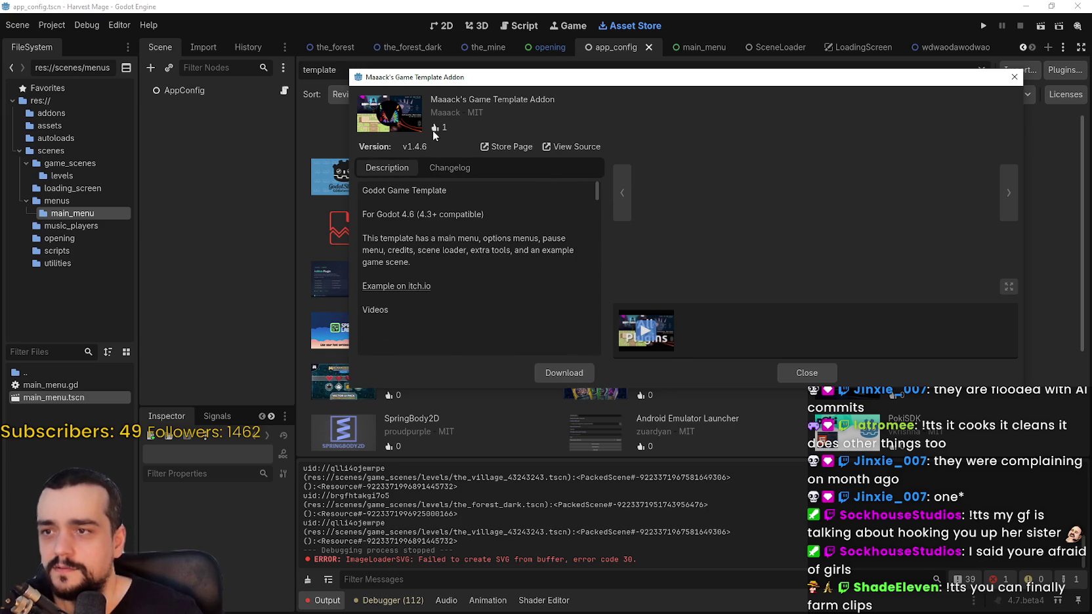
click(564, 149)
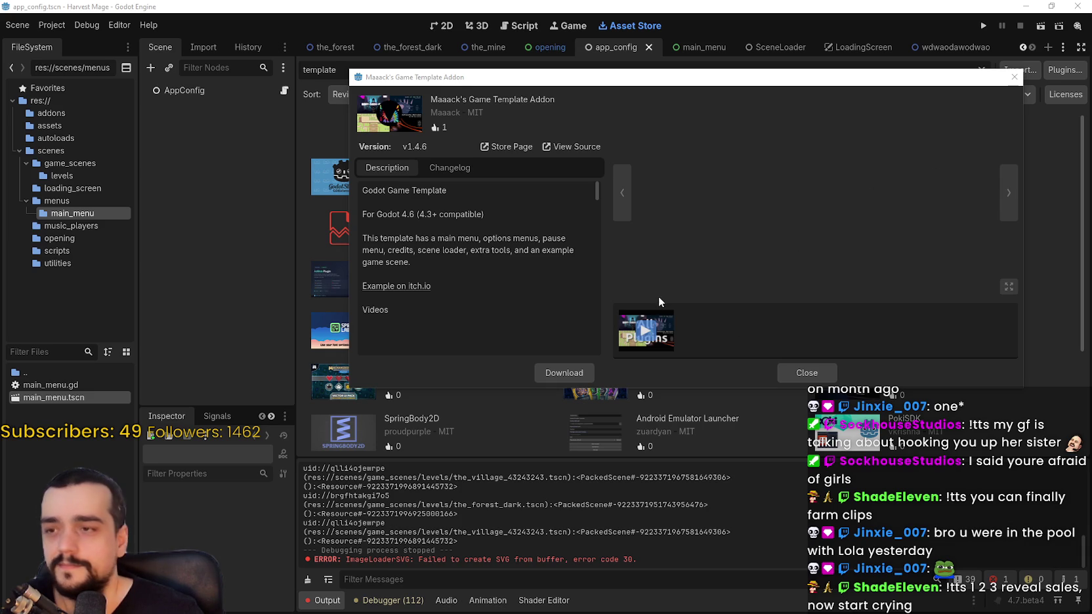
mouse_move(593, 192)
mouse_down()
mouse_move(610, 287)
mouse_move(535, 284)
mouse_up()
scroll(535, 287, down, 10)
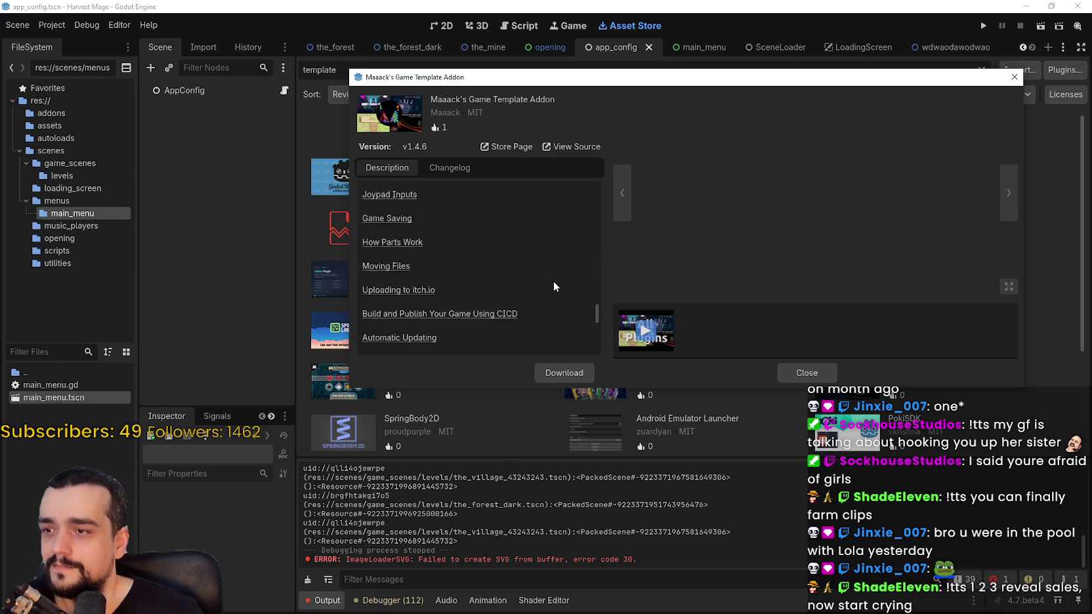
click(805, 373)
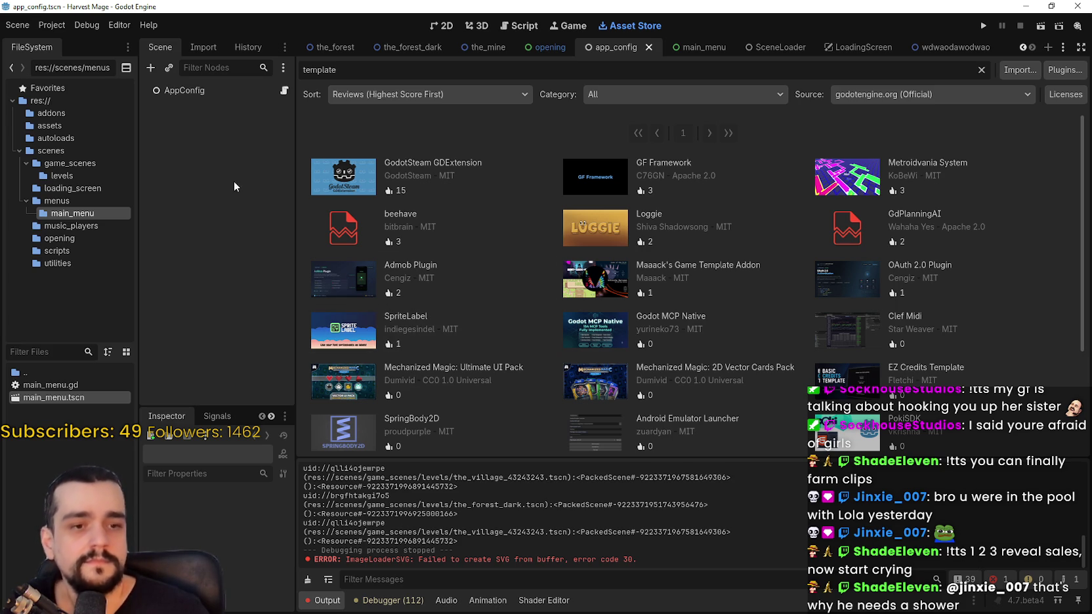
click(57, 31)
click(72, 38)
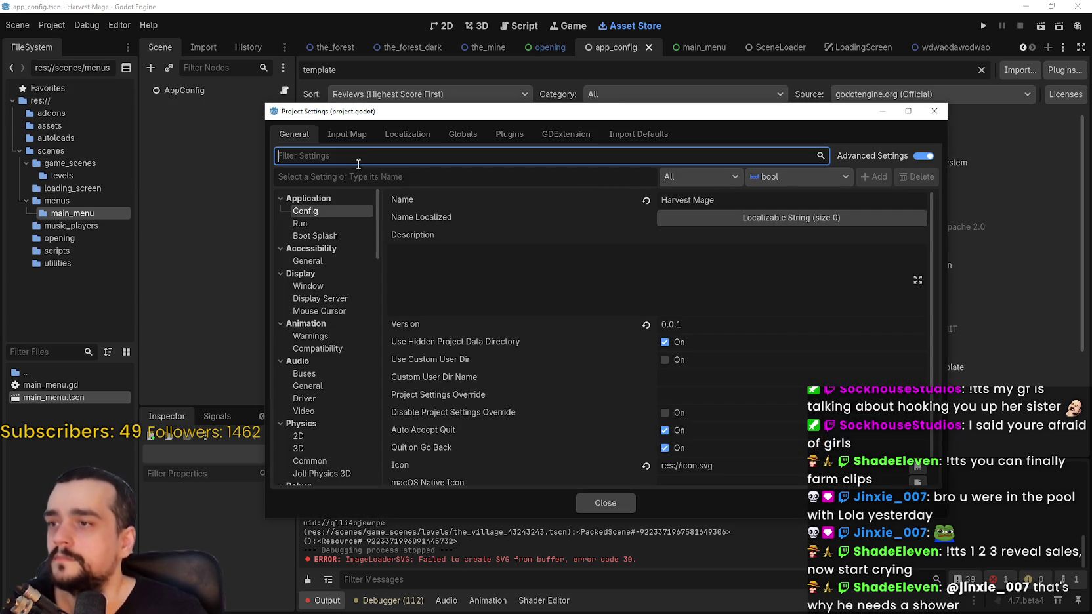
click(346, 134)
click(463, 134)
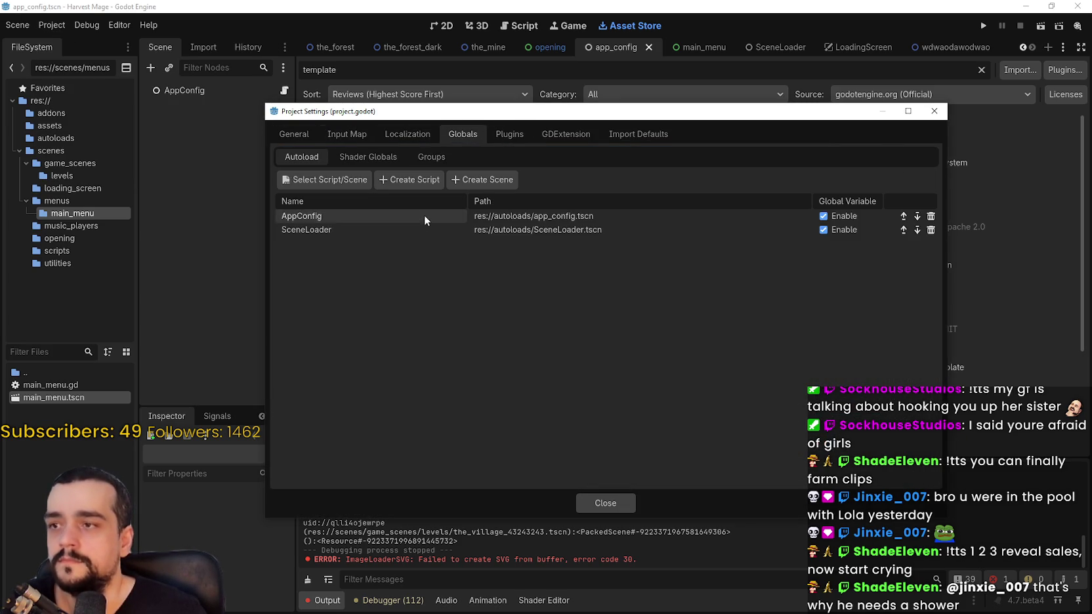
click(503, 136)
click(463, 134)
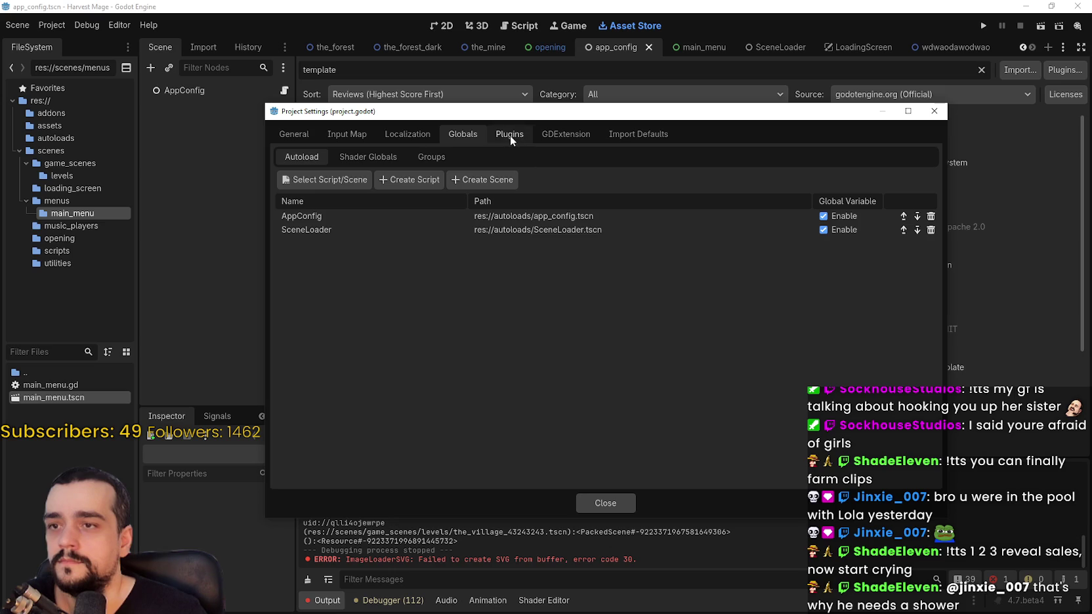
click(622, 503)
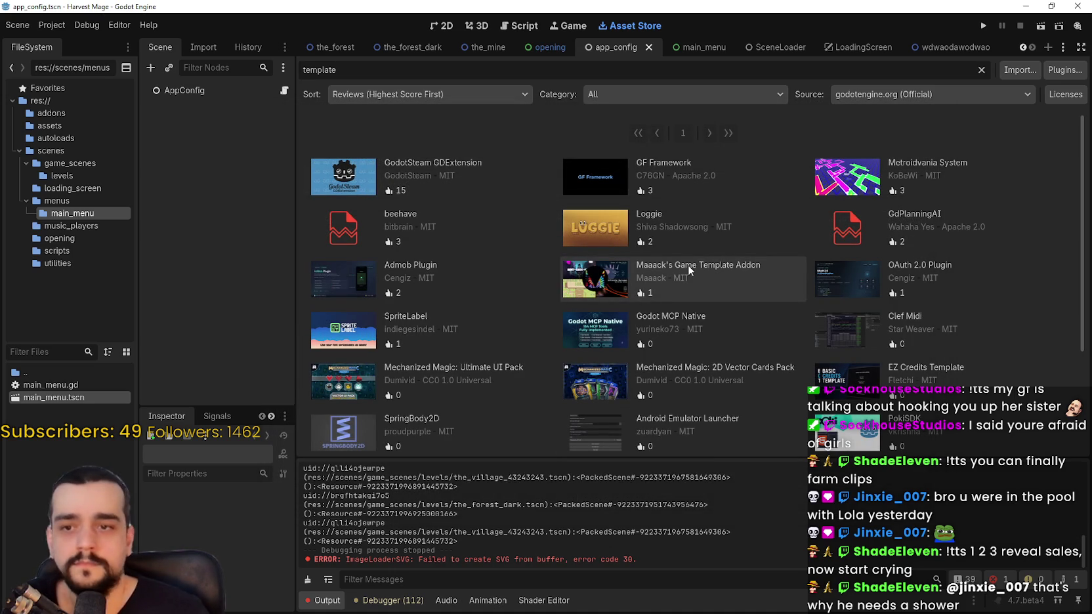
Replace the 'template' search query with 'Game Template'.
scroll(668, 281, down, 4)
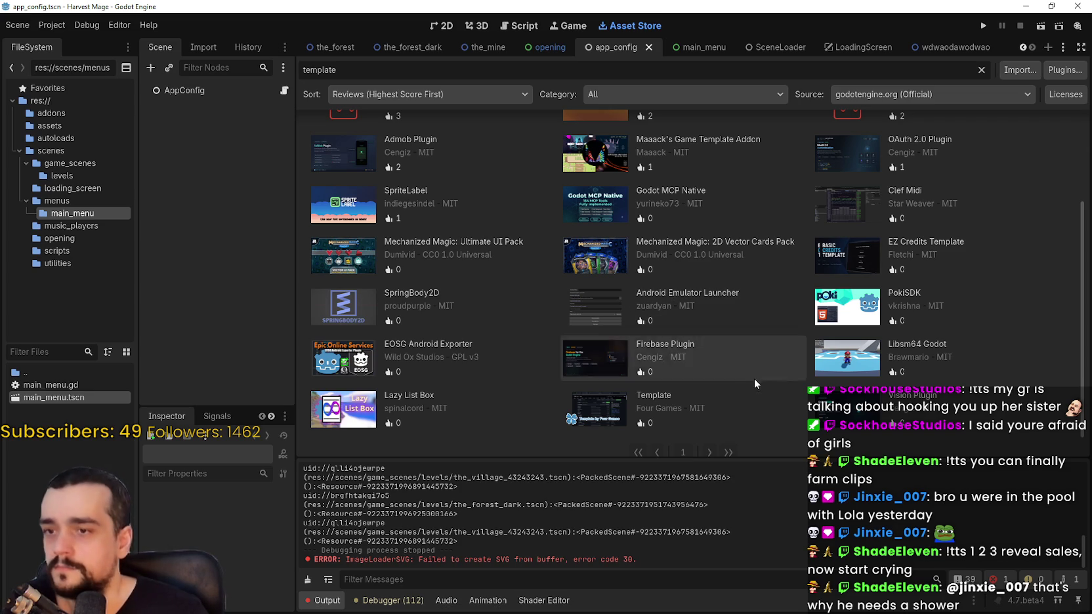
scroll(722, 368, up, 3)
scroll(706, 360, up, 2)
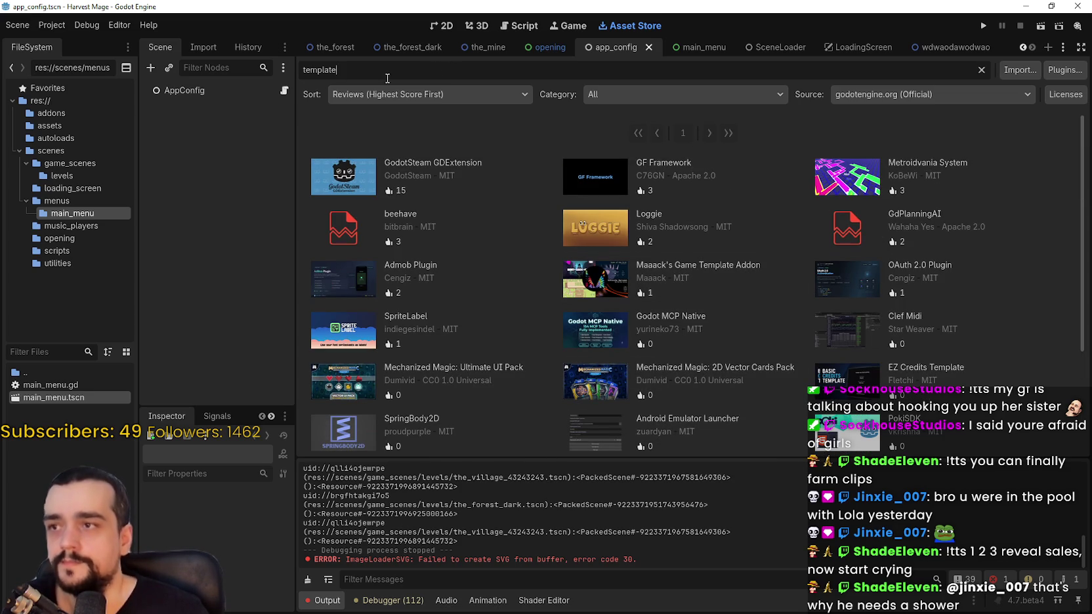
double_click(321, 70)
text(Game Template)
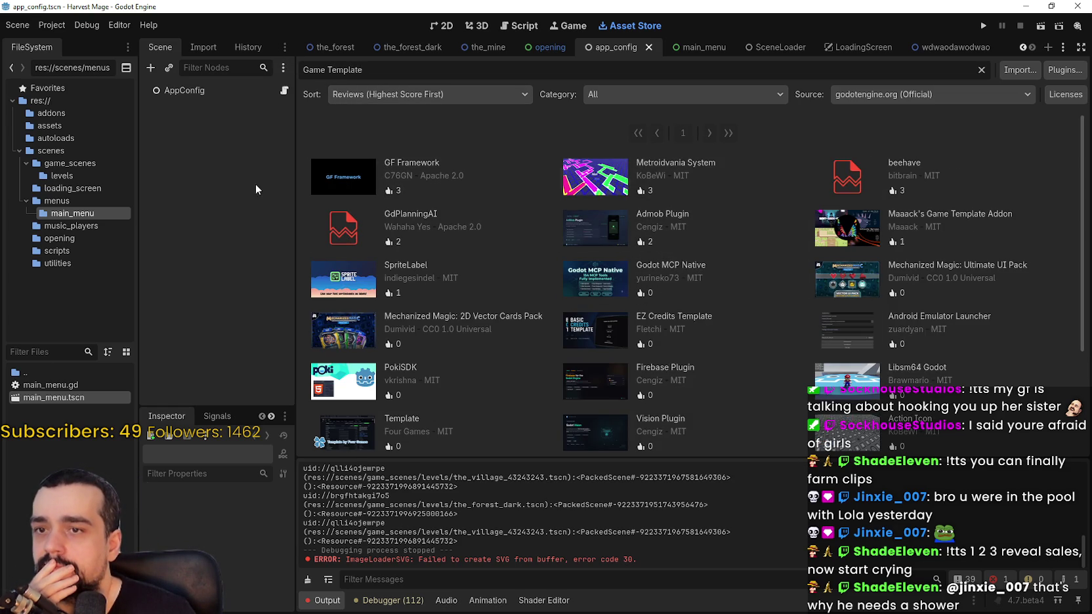
Open GF Framework's details and scroll down through its description highlights.
click(420, 176)
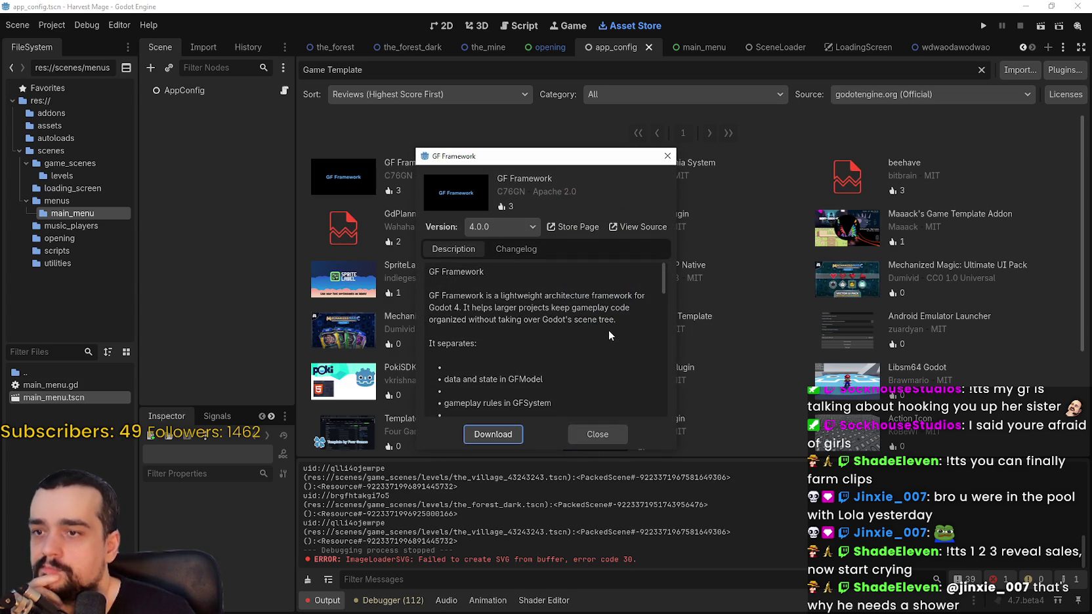
mouse_move(615, 321)
mouse_down()
mouse_move(467, 322)
mouse_move(436, 292)
mouse_up()
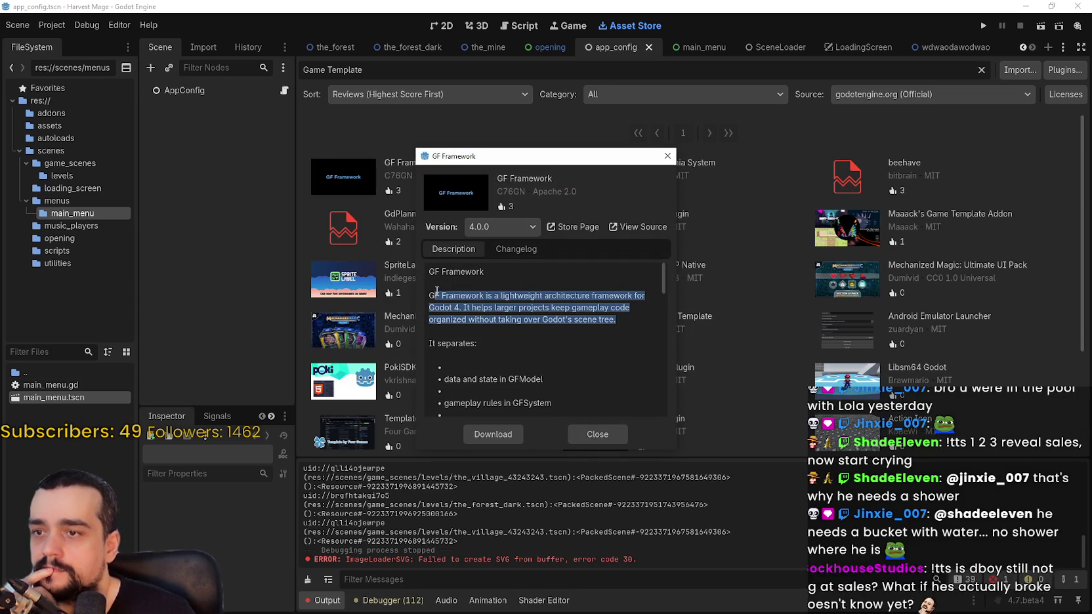
scroll(509, 327, down, 3)
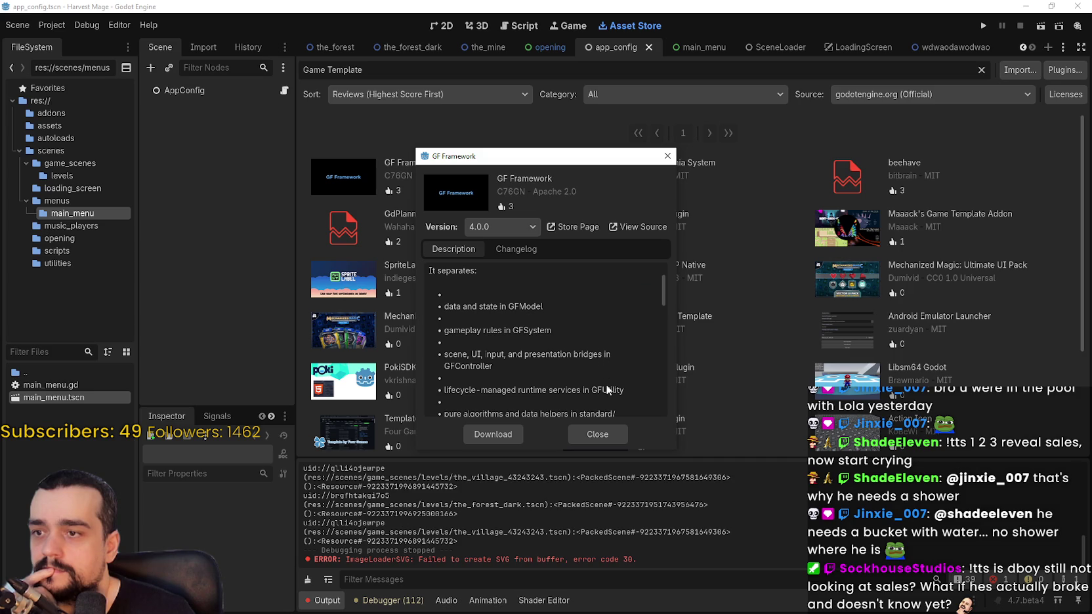
scroll(604, 378, down, 3)
scroll(604, 377, down, 2)
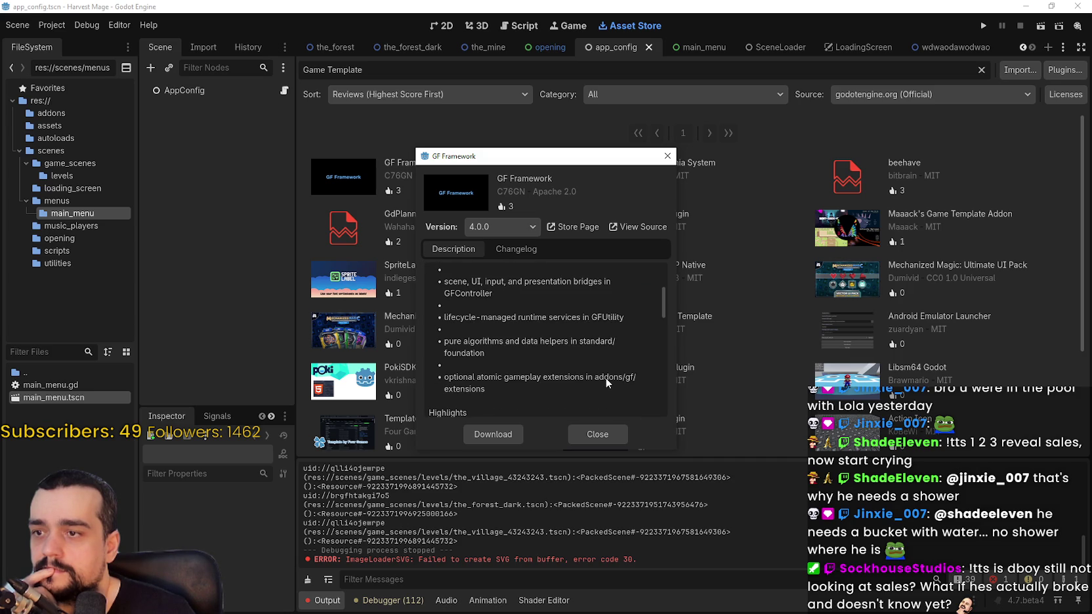
scroll(605, 379, down, 1)
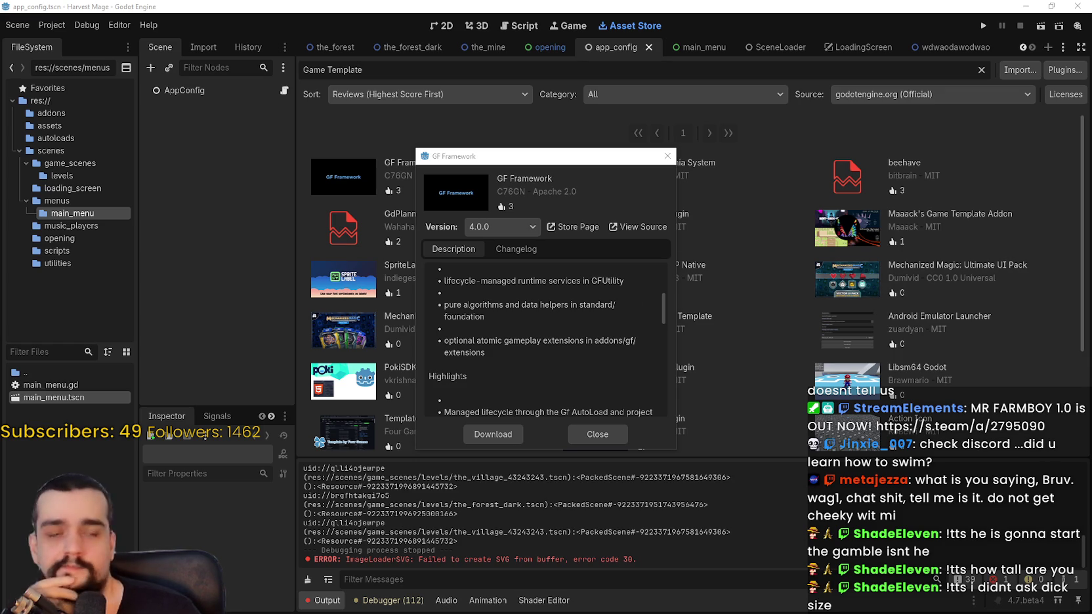
Scroll the GF Framework description, then enlarge and reposition its details window.
scroll(566, 343, up, 1)
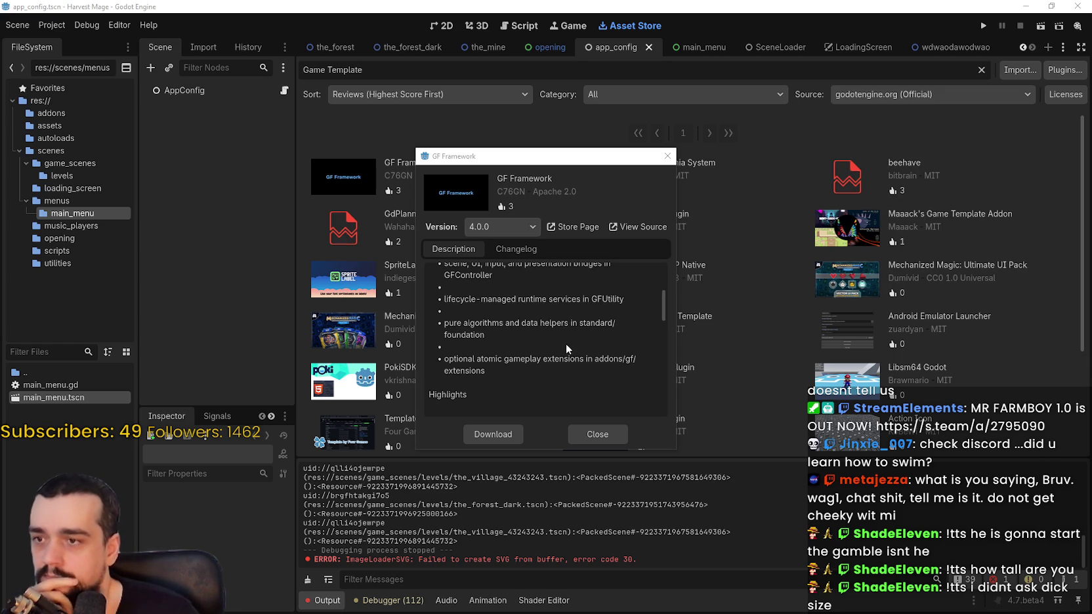
scroll(567, 343, up, 1)
scroll(534, 365, down, 3)
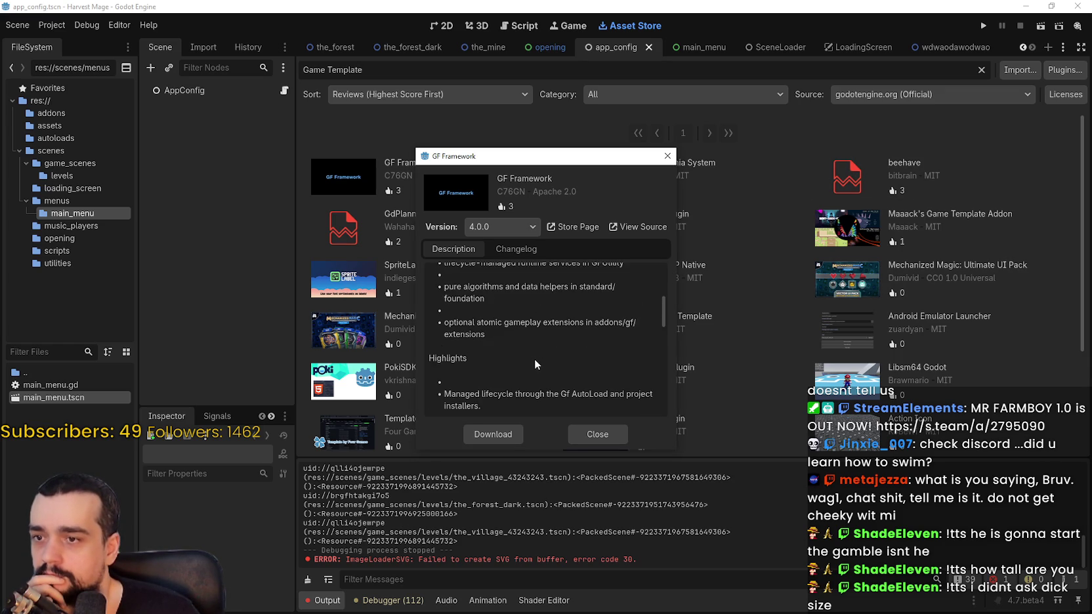
scroll(535, 359, down, 4)
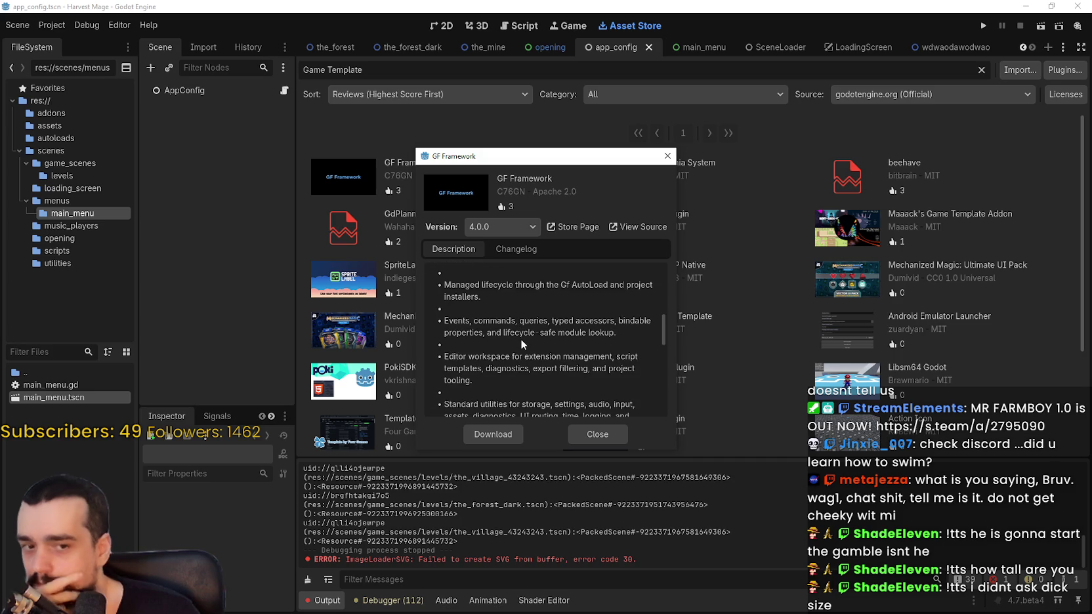
scroll(512, 348, down, 2)
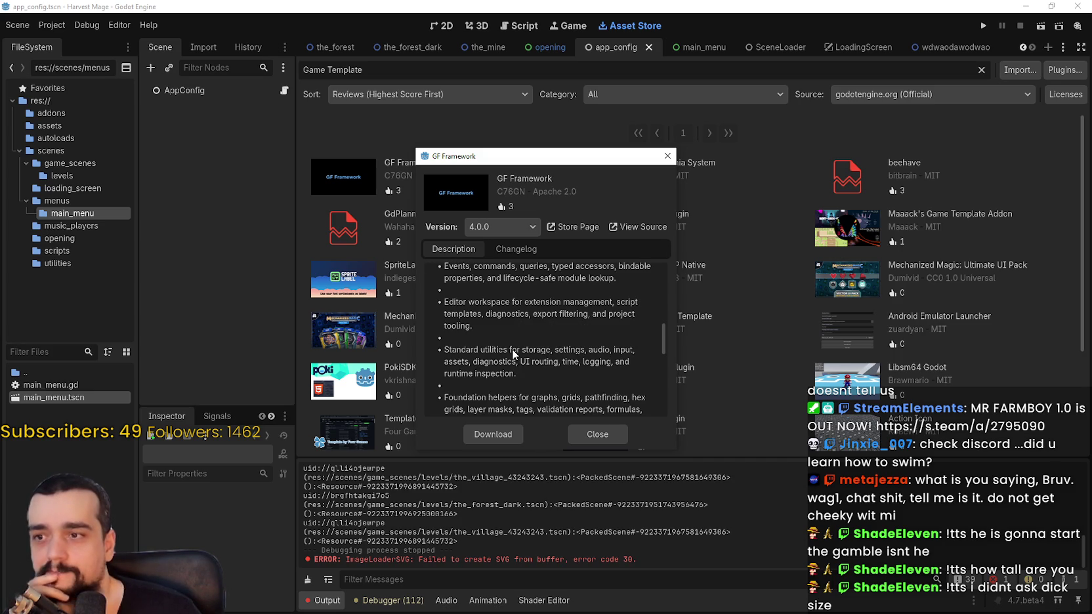
scroll(512, 349, down, 5)
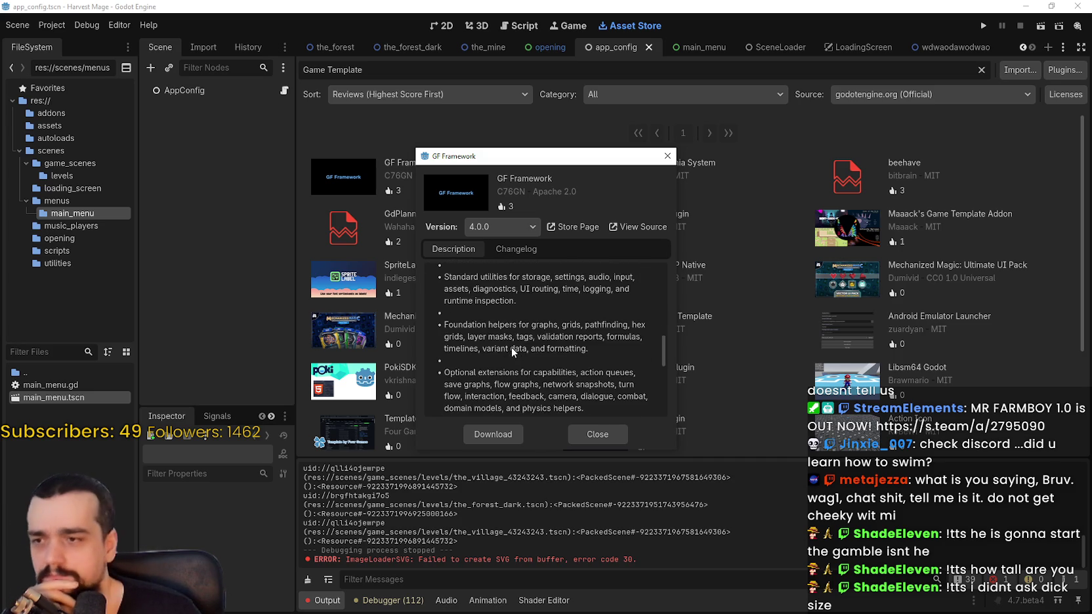
scroll(511, 345, down, 1)
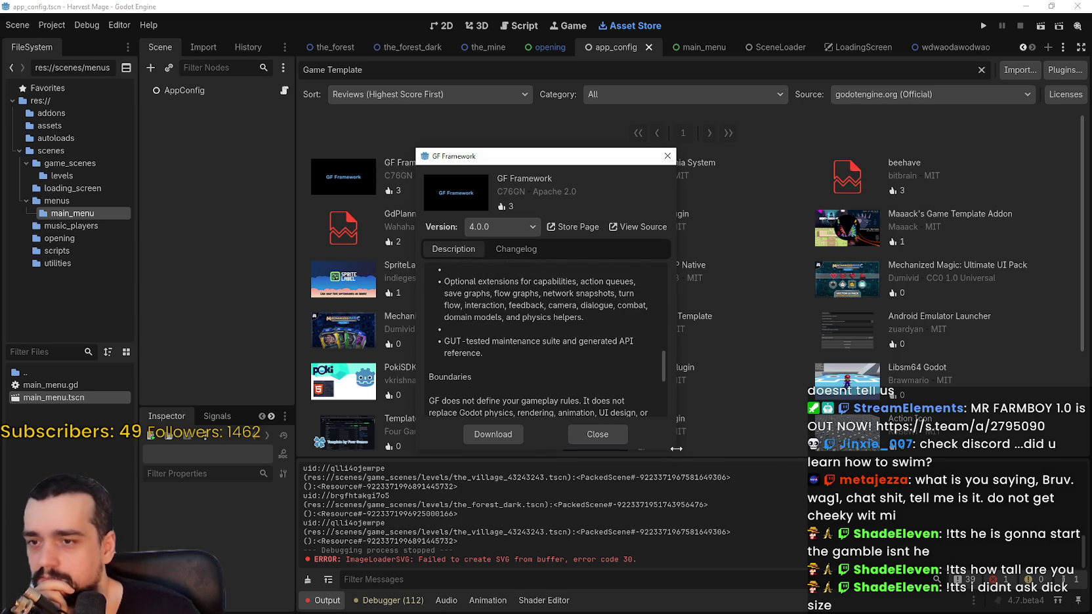
drag(677, 451, 865, 519)
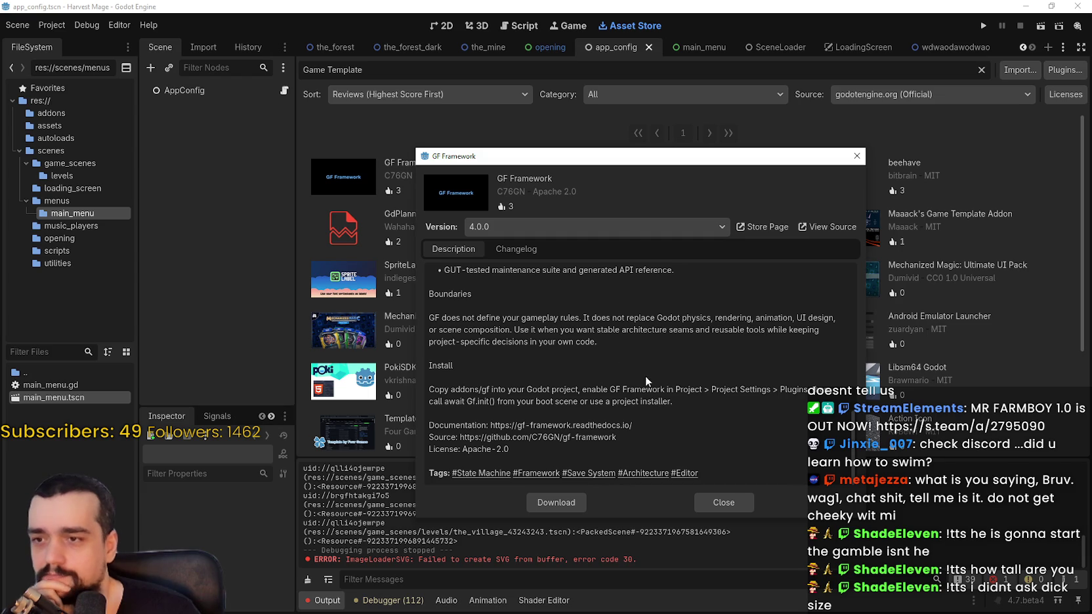
drag(650, 158, 658, 96)
Highlight lines of the description's Boundaries and Install sections.
scroll(662, 235, up, 2)
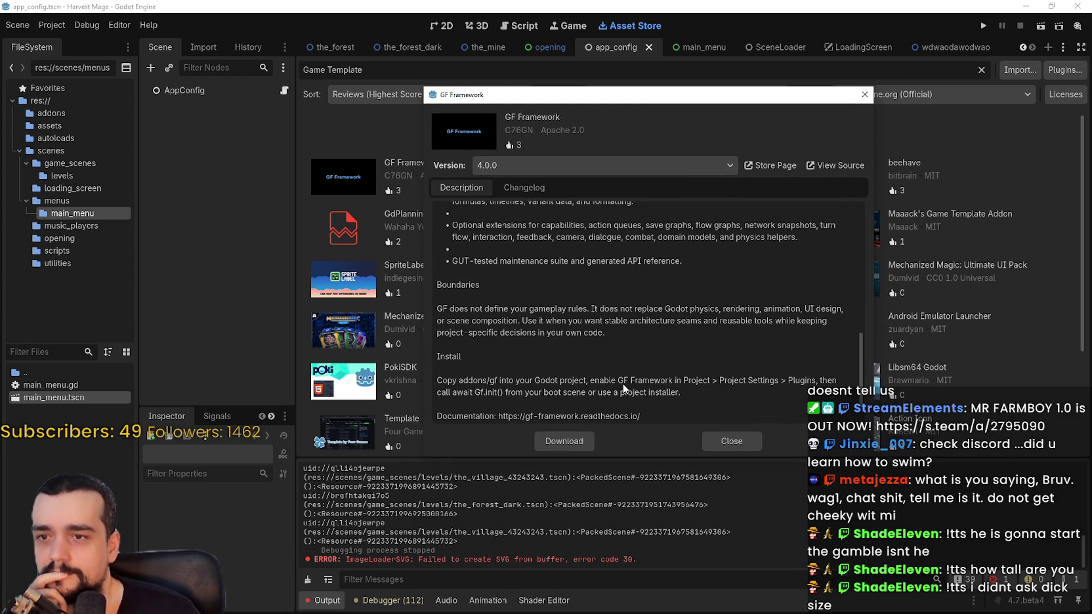
mouse_move(519, 308)
mouse_down()
mouse_move(833, 313)
mouse_move(650, 334)
mouse_move(557, 321)
mouse_move(828, 321)
mouse_up()
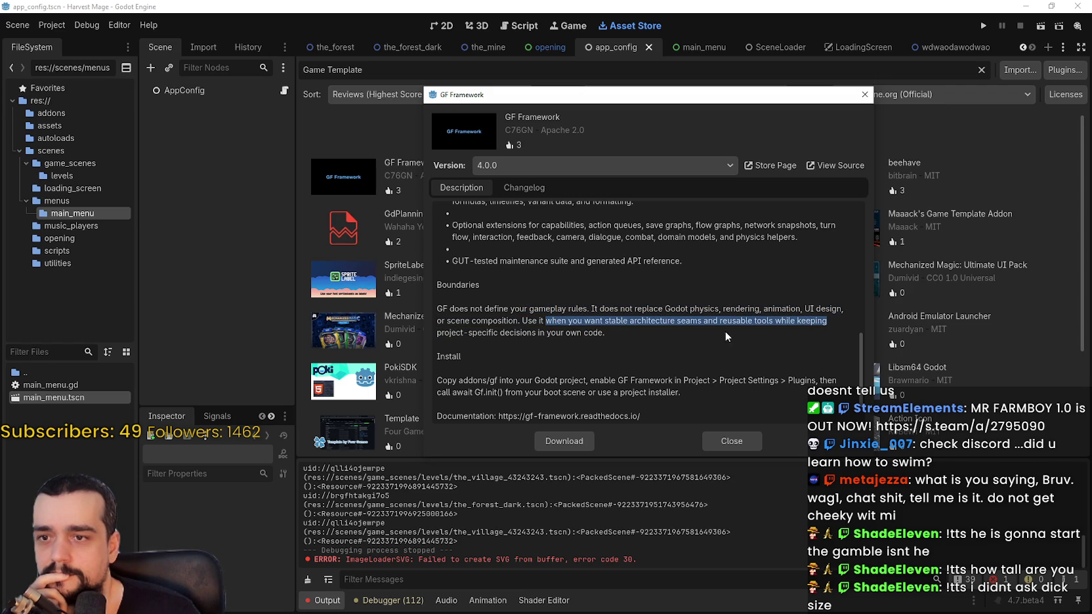
drag(462, 333, 618, 331)
scroll(584, 345, down, 2)
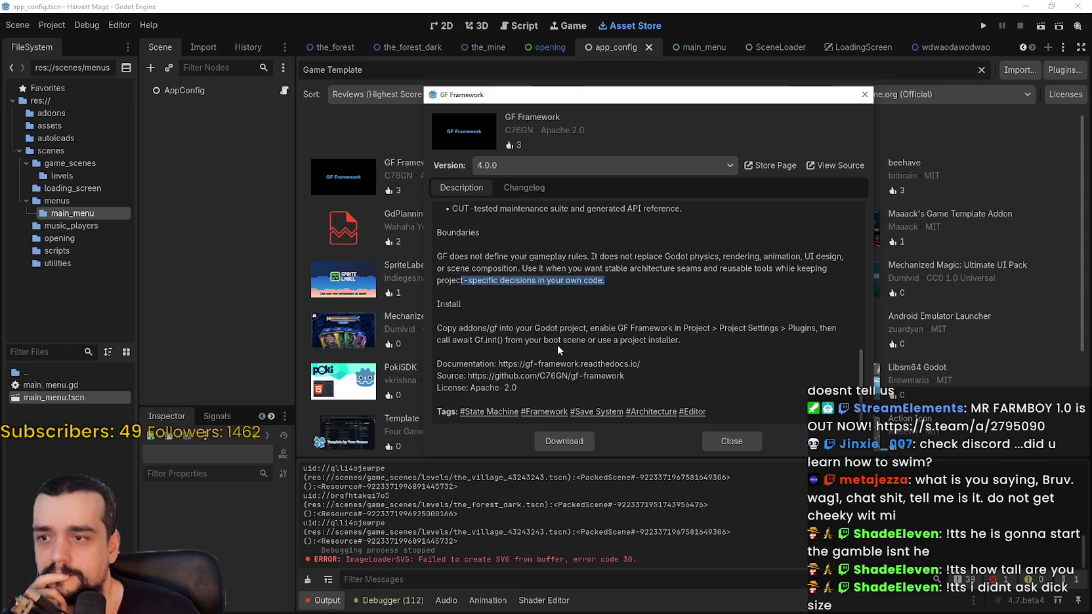
drag(481, 328, 680, 340)
Close the GF Framework details and scroll down the 'Game Template' results.
click(724, 440)
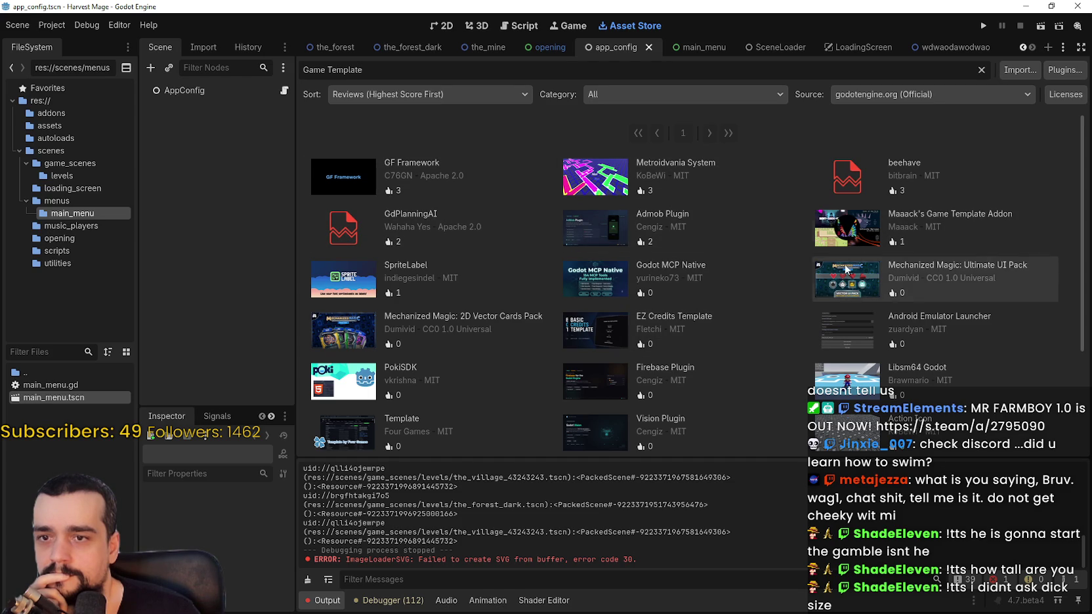
scroll(452, 339, down, 1)
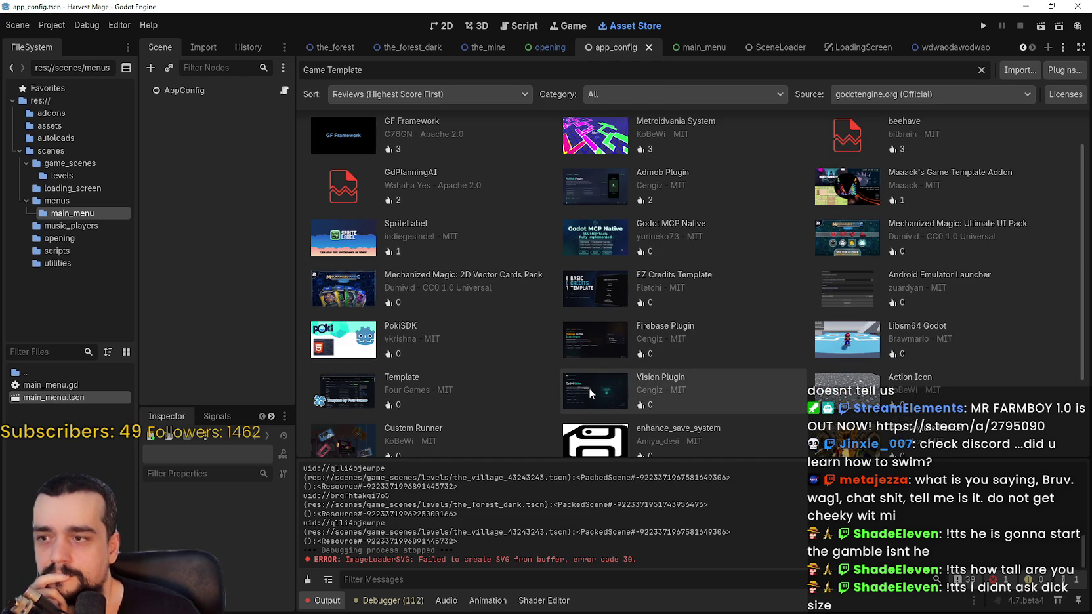
scroll(786, 389, down, 1)
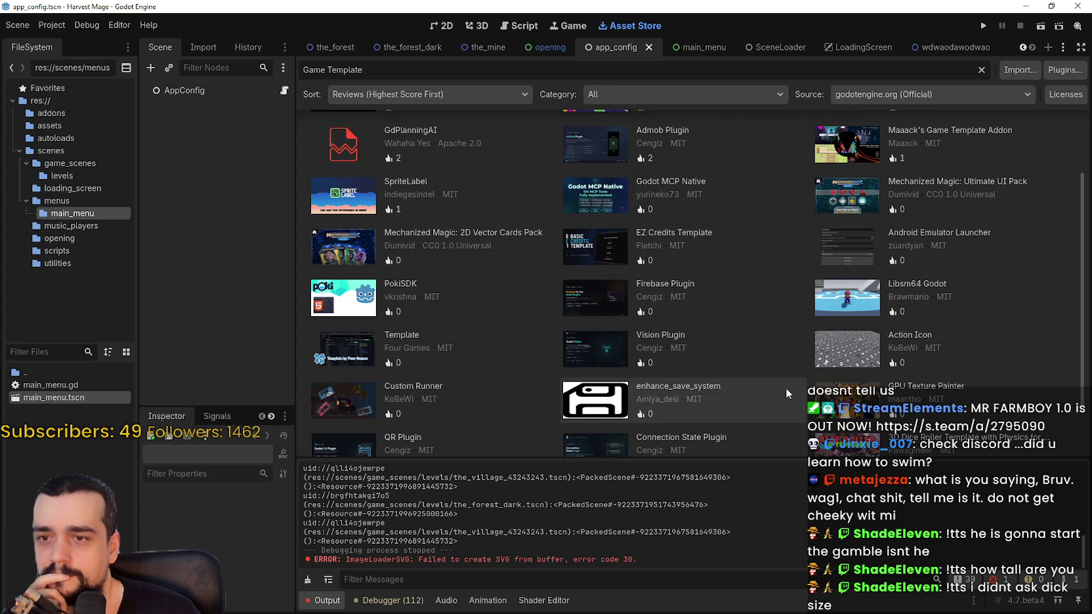
scroll(844, 303, down, 1)
Open and close the Action Icon and Libsm64 Godot asset details in turn.
click(842, 298)
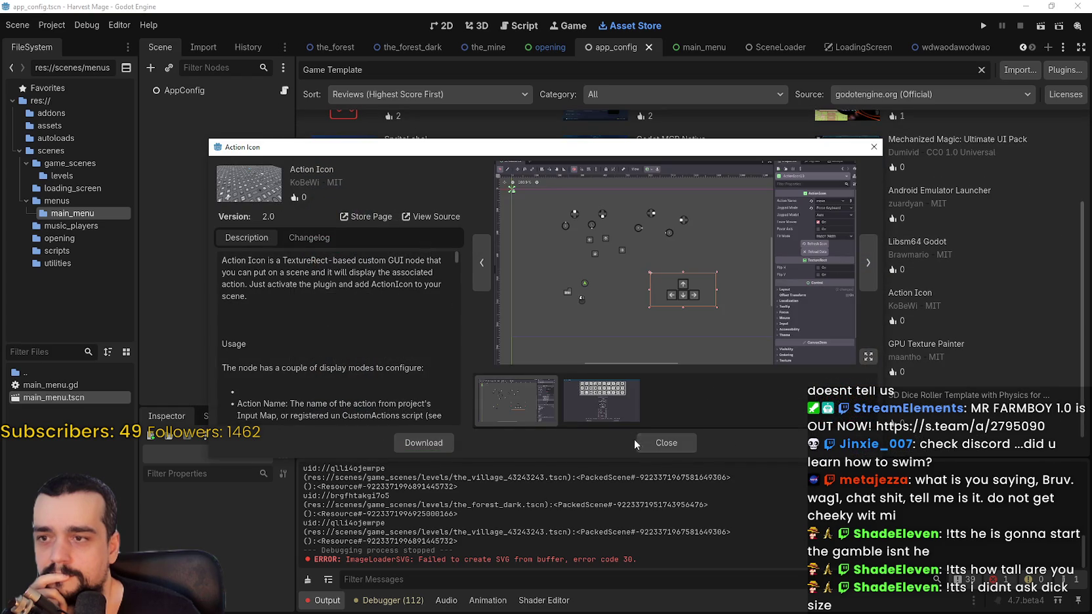
click(669, 443)
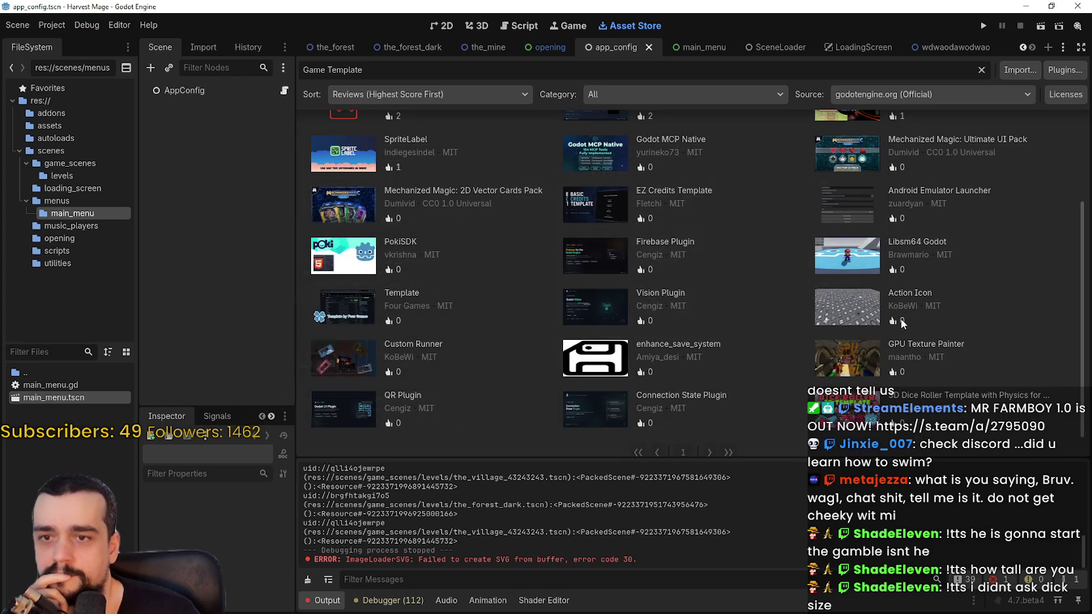
click(848, 257)
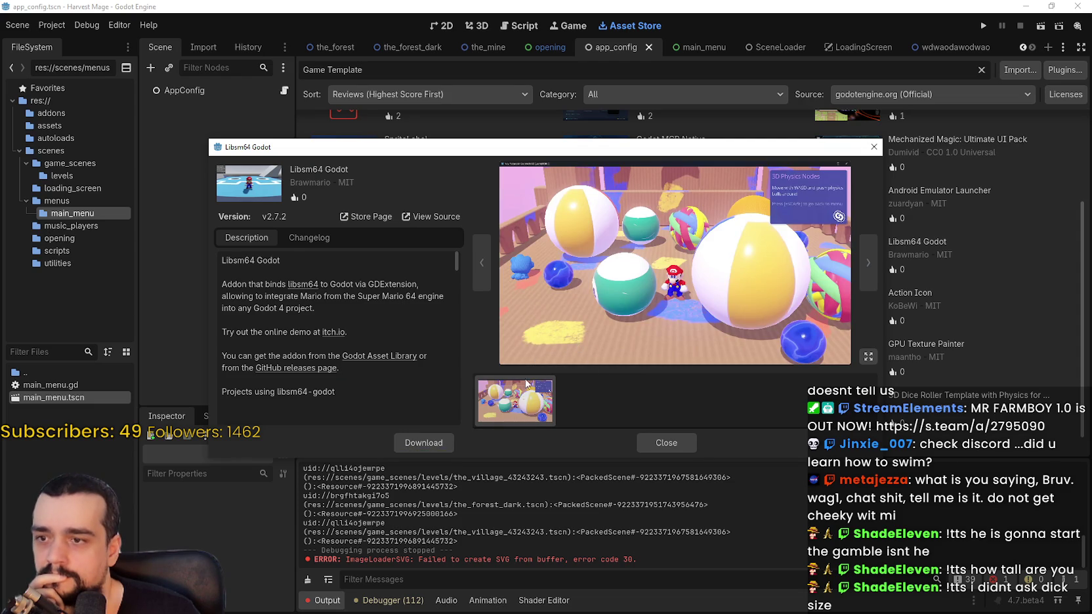
click(649, 437)
scroll(529, 302, down, 1)
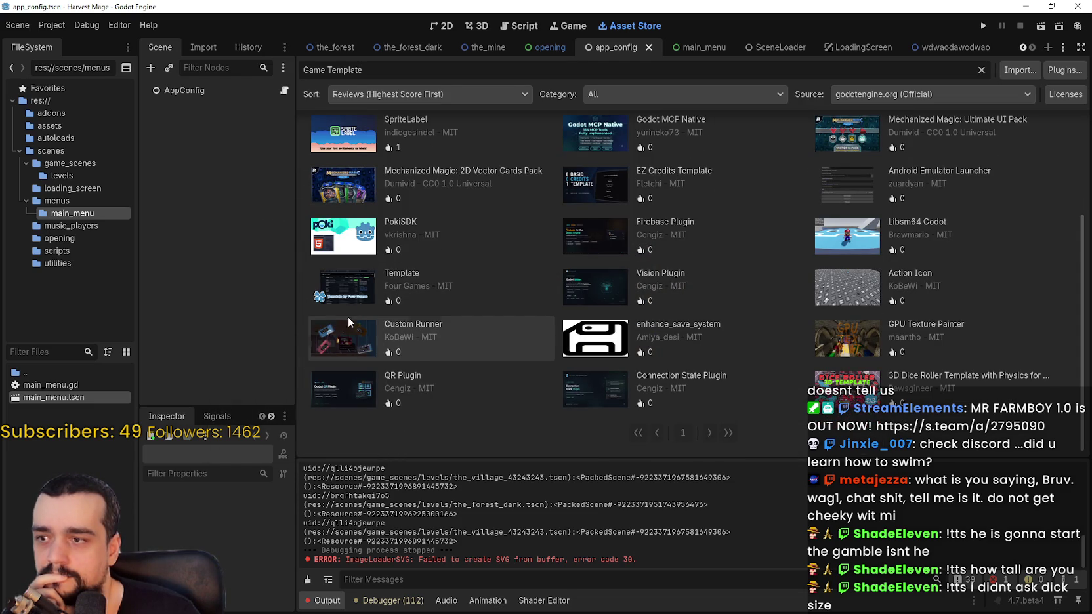
Open the Four Games 'Template' asset details and step through its preview screenshots.
click(472, 299)
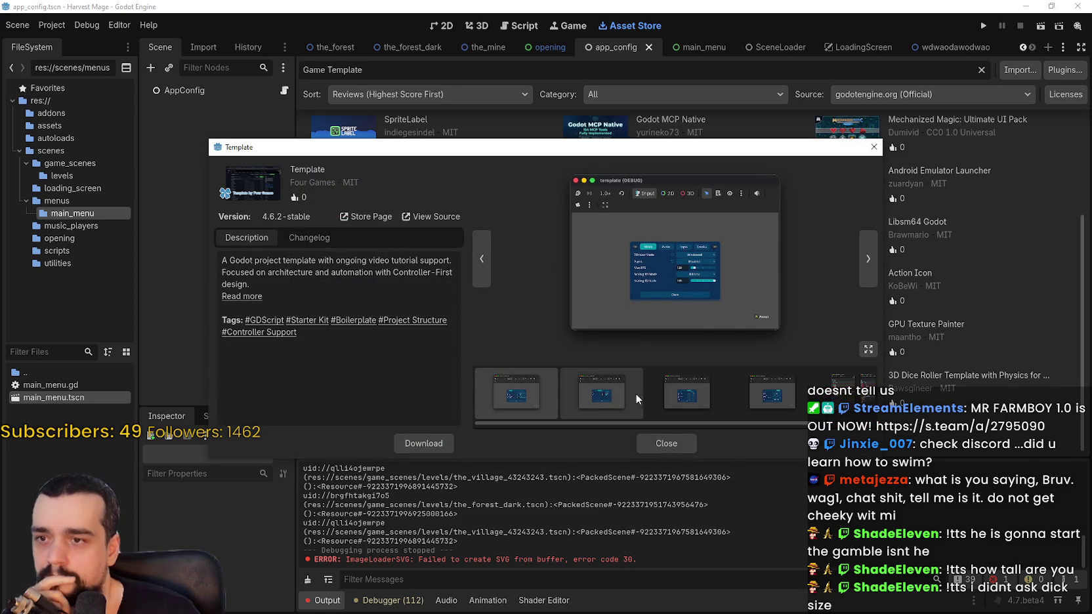
click(594, 396)
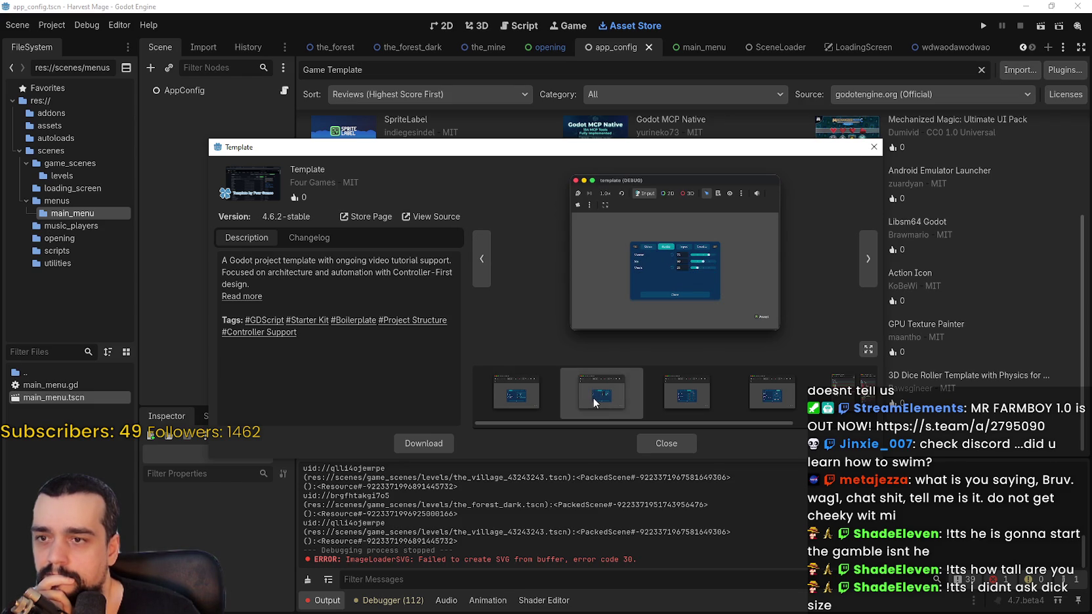
click(678, 404)
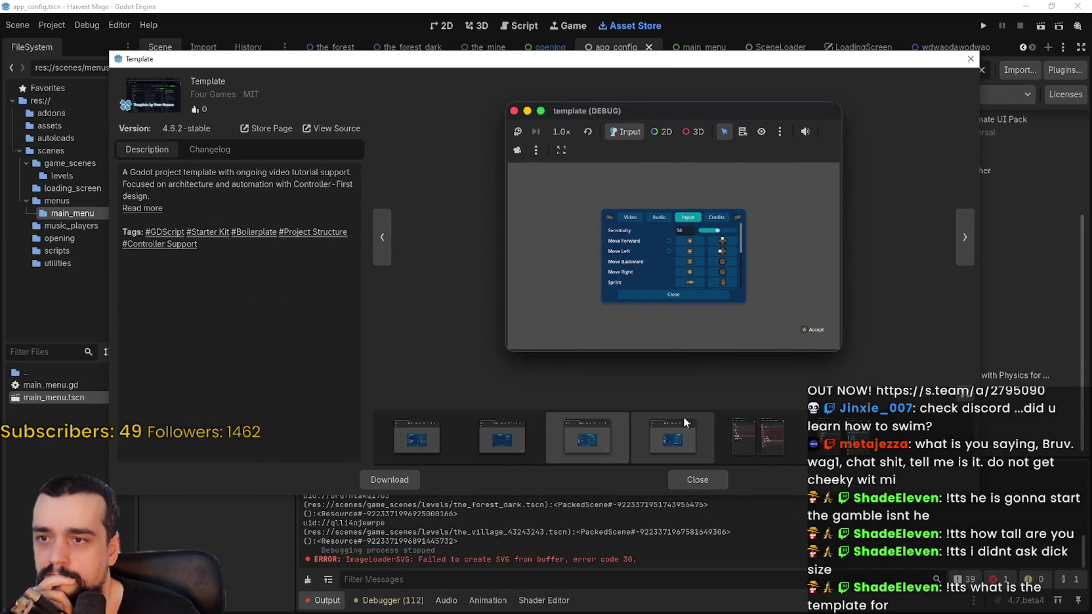
click(681, 420)
click(751, 434)
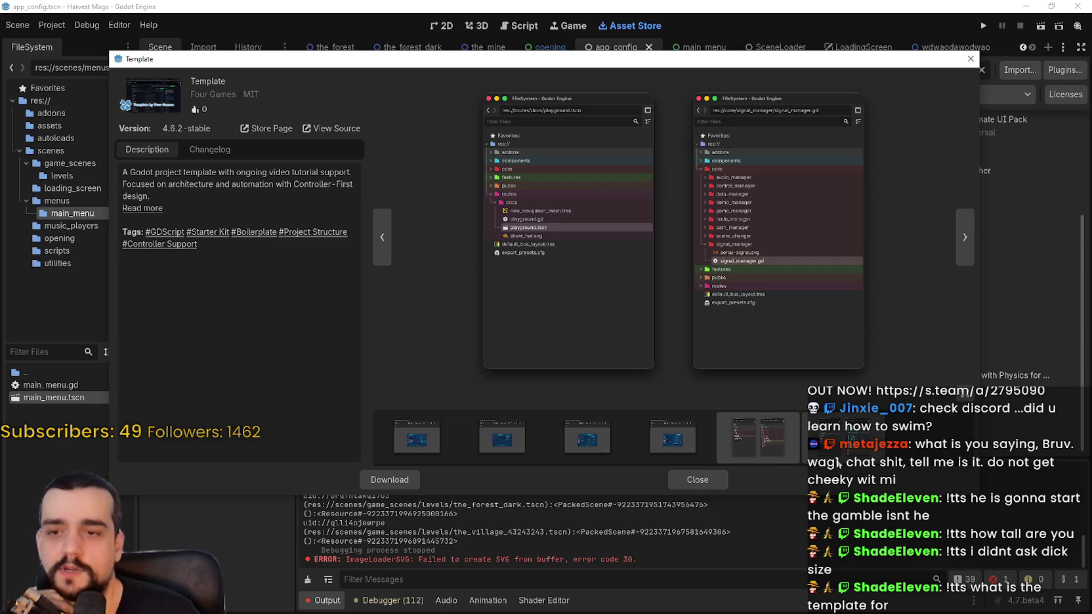
click(833, 441)
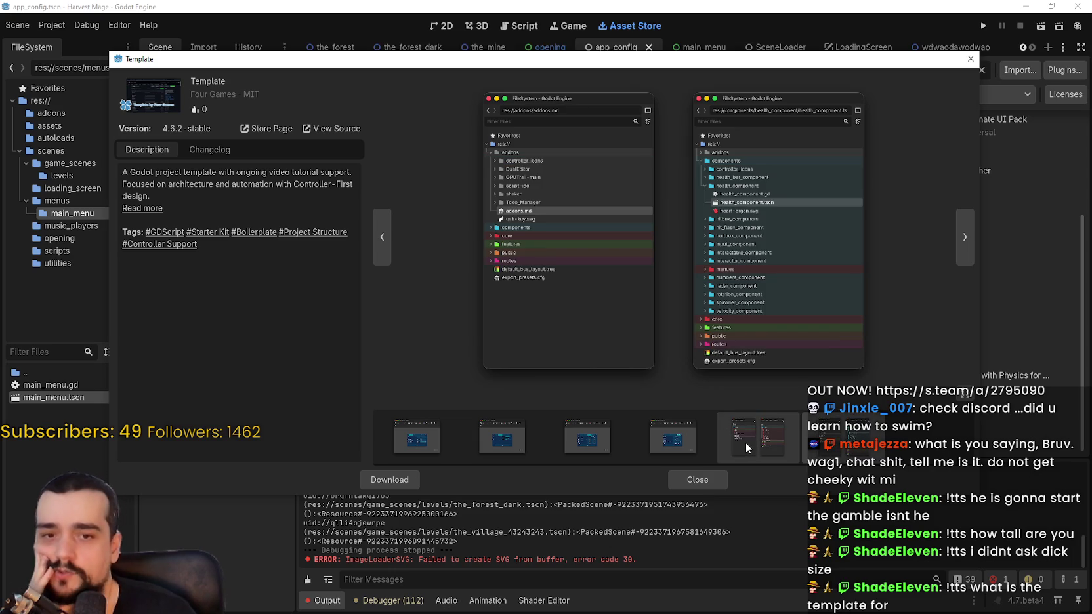
Revisit the Credits, Input, Audio, Video and FileSystem preview screenshots.
click(676, 437)
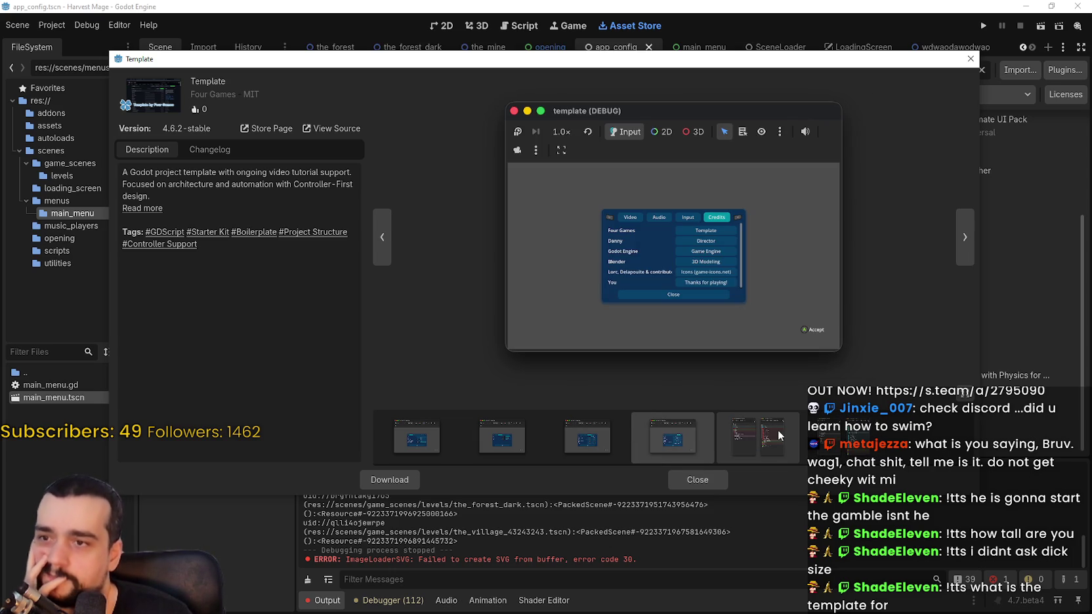
click(577, 447)
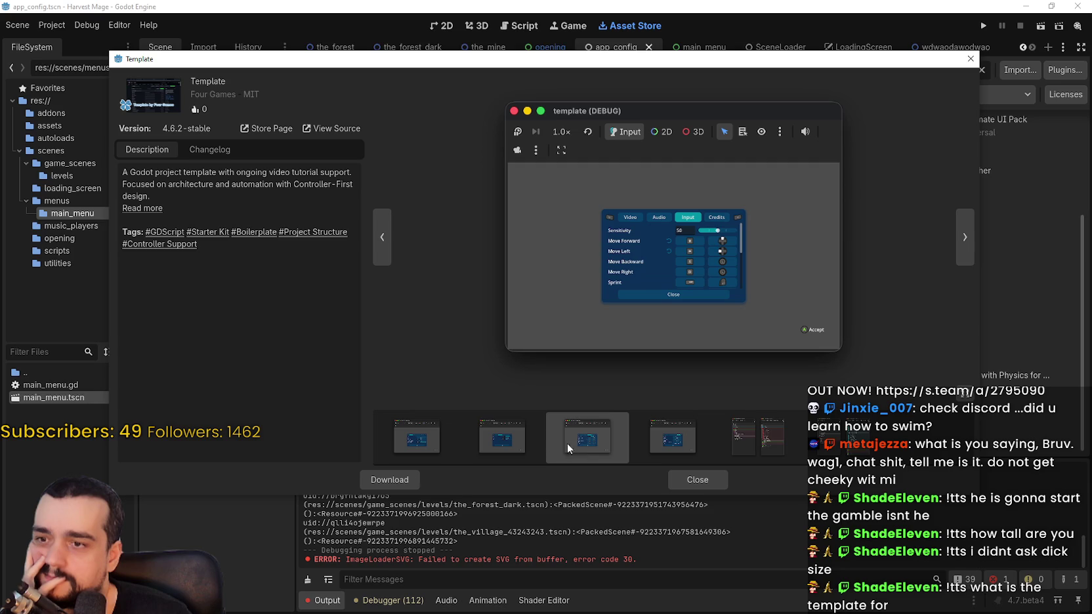
click(526, 434)
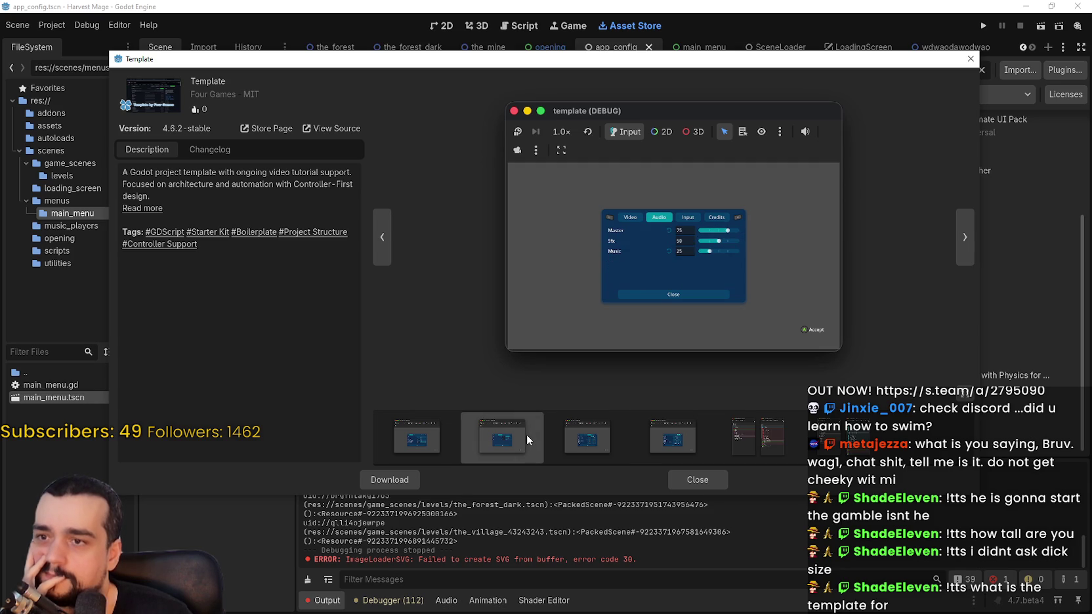
click(437, 432)
click(673, 439)
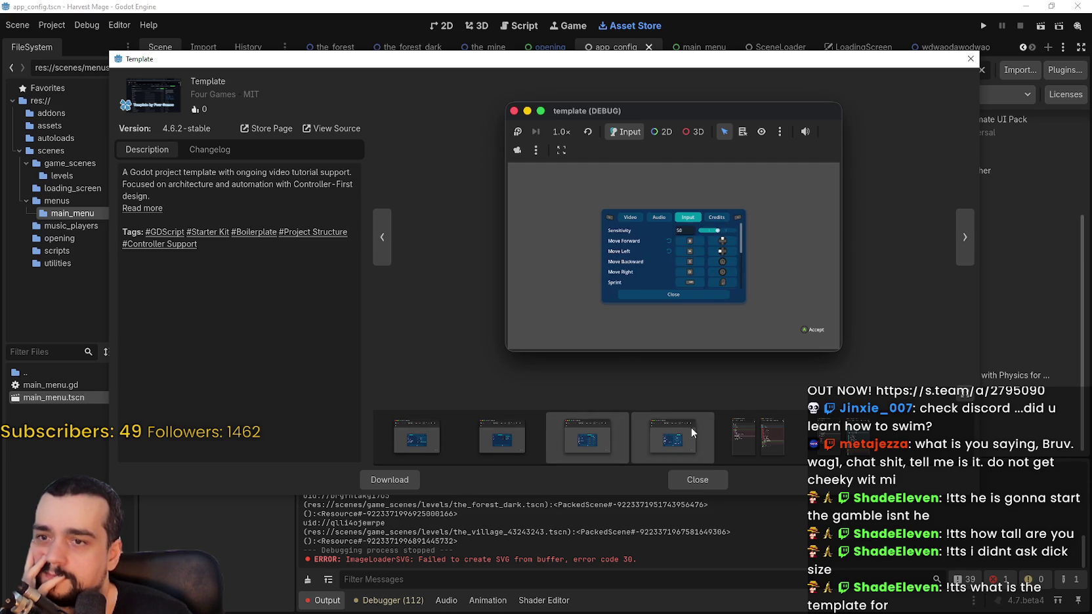
click(761, 437)
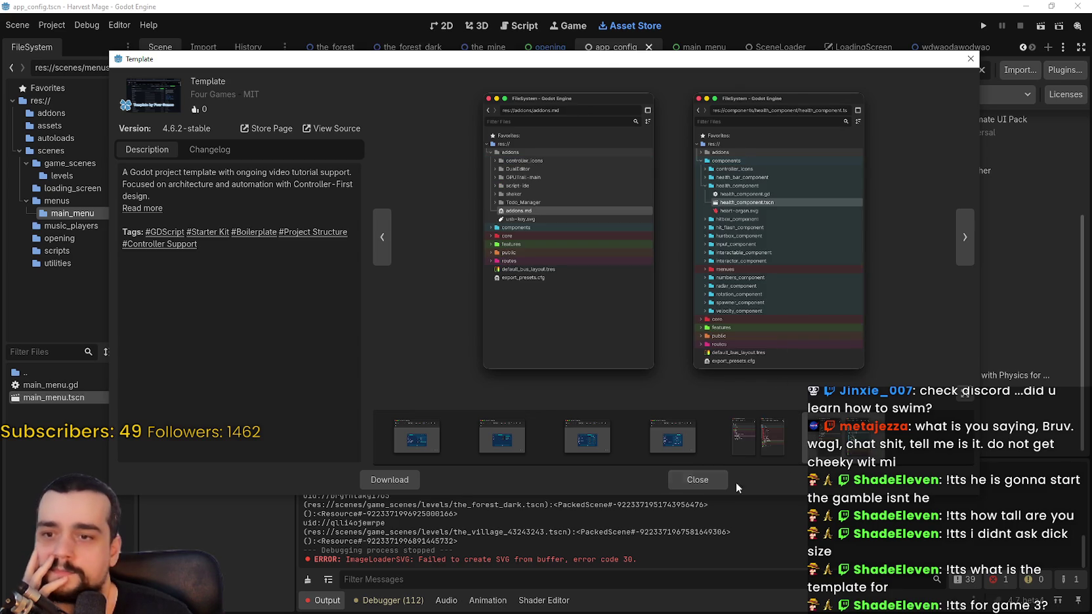
Close the Template details, then open, read and close the PokiSDK plugin details.
click(693, 483)
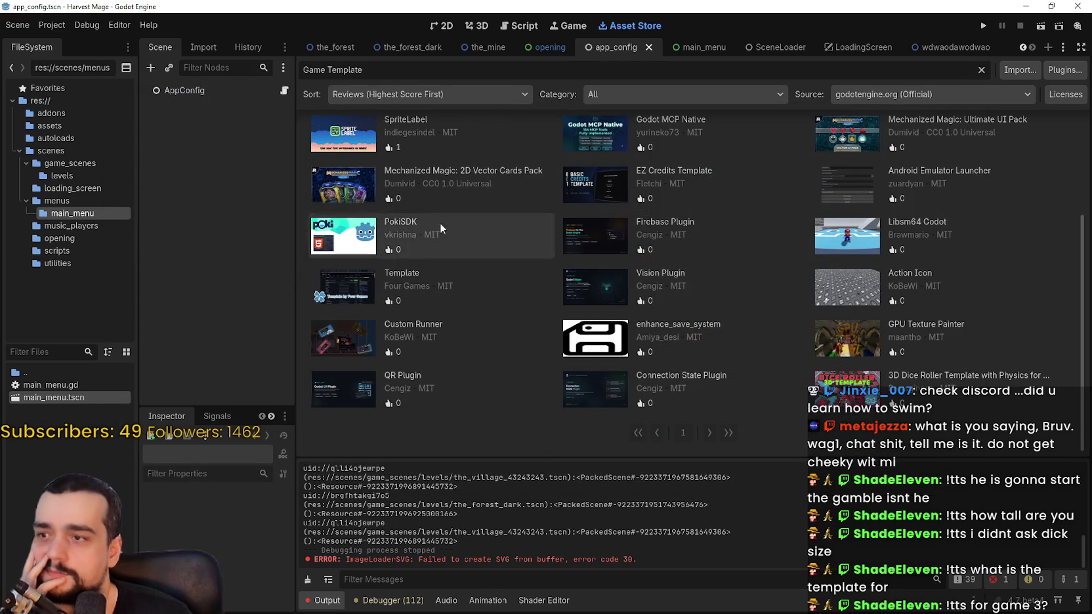
click(380, 233)
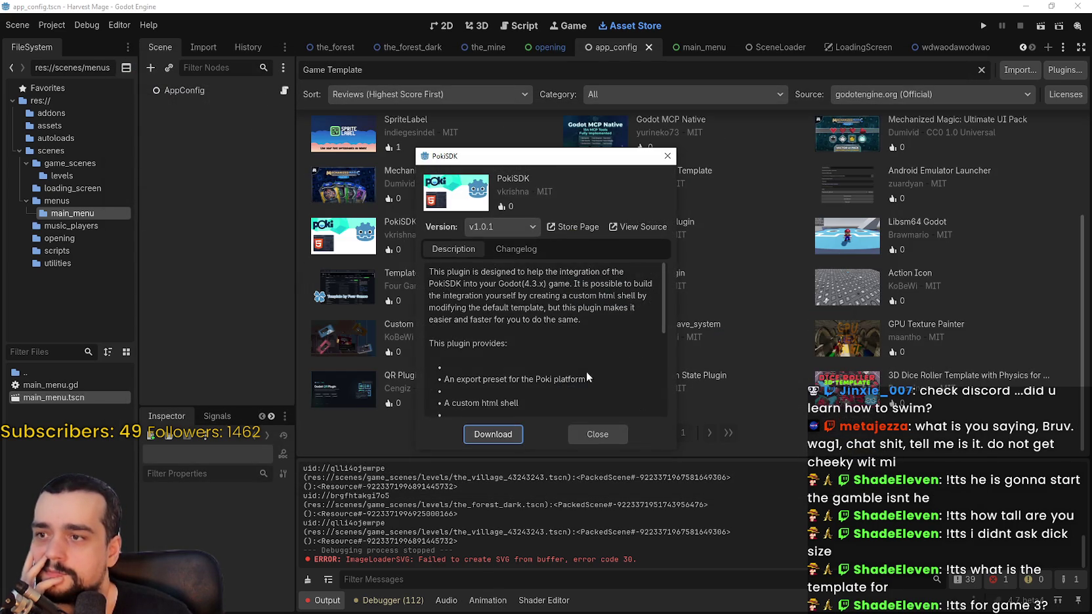
scroll(552, 335, down, 4)
scroll(553, 330, up, 4)
scroll(629, 331, down, 2)
scroll(533, 373, down, 3)
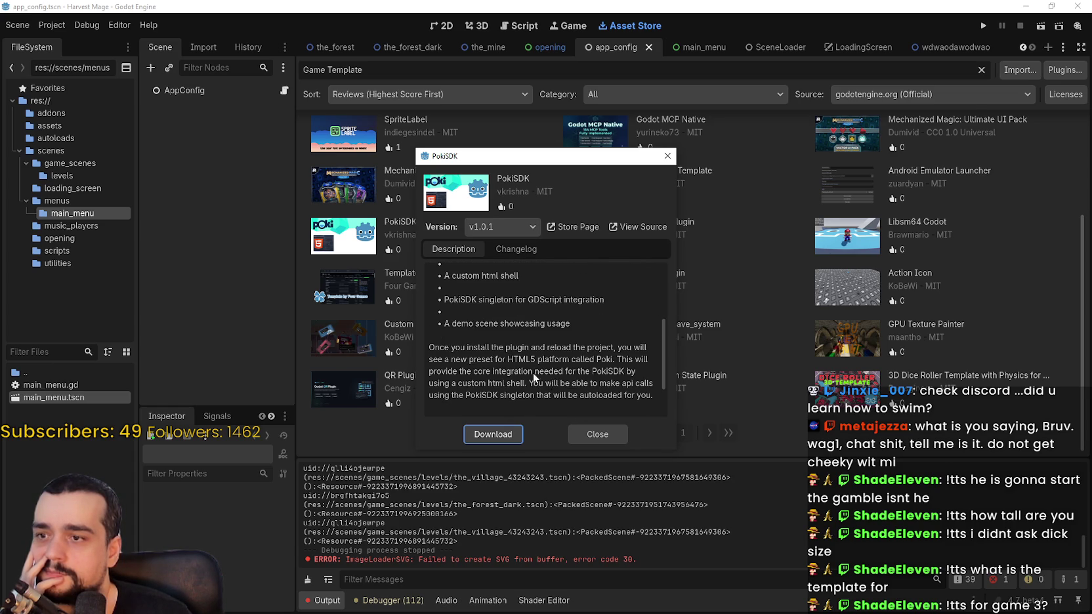
click(589, 436)
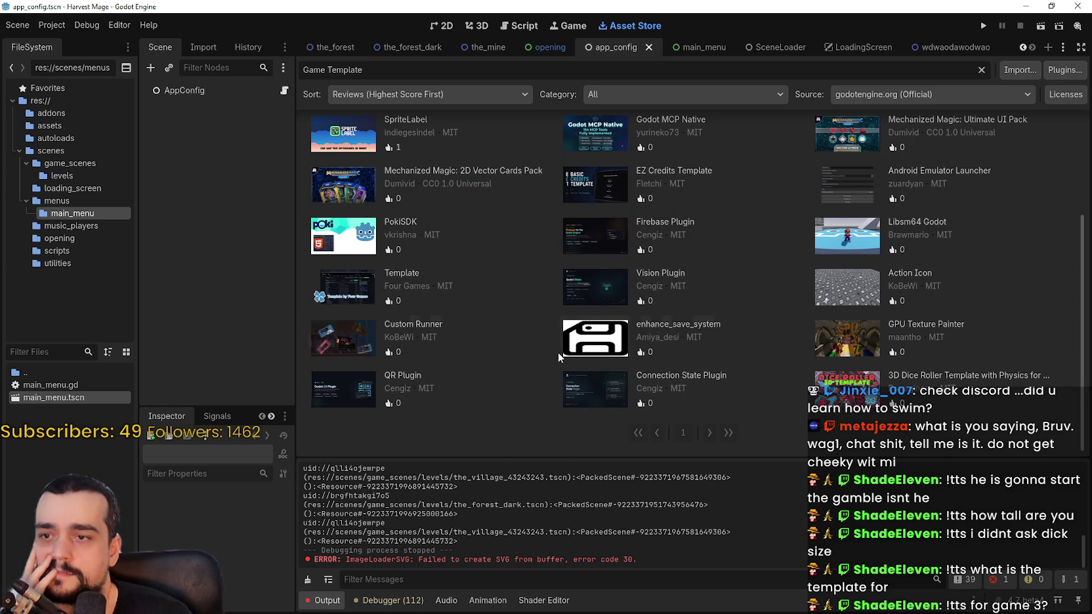
scroll(372, 279, up, 2)
scroll(464, 356, down, 2)
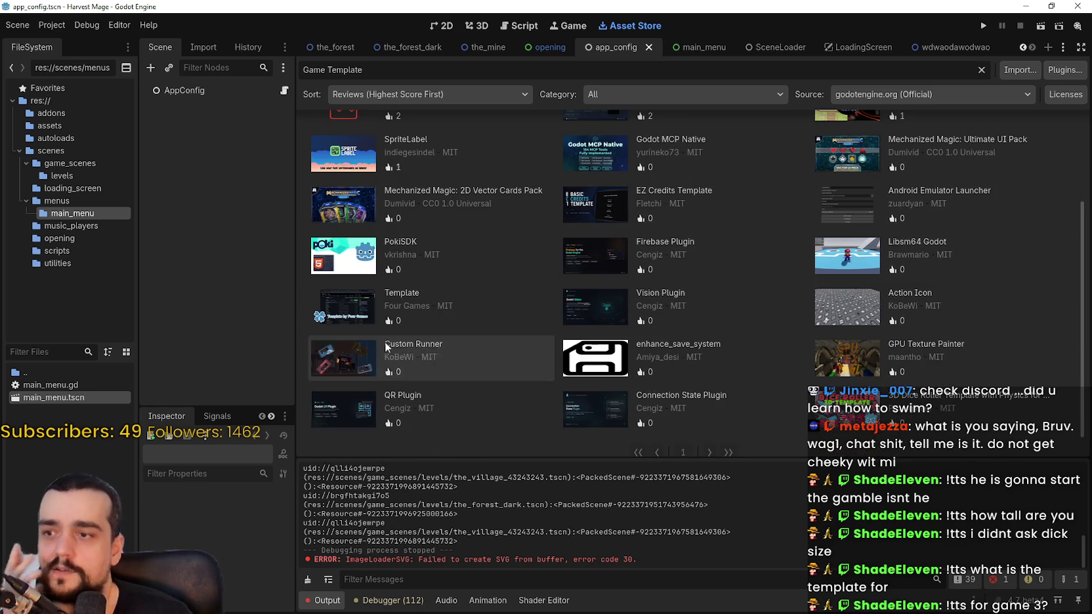
click(360, 319)
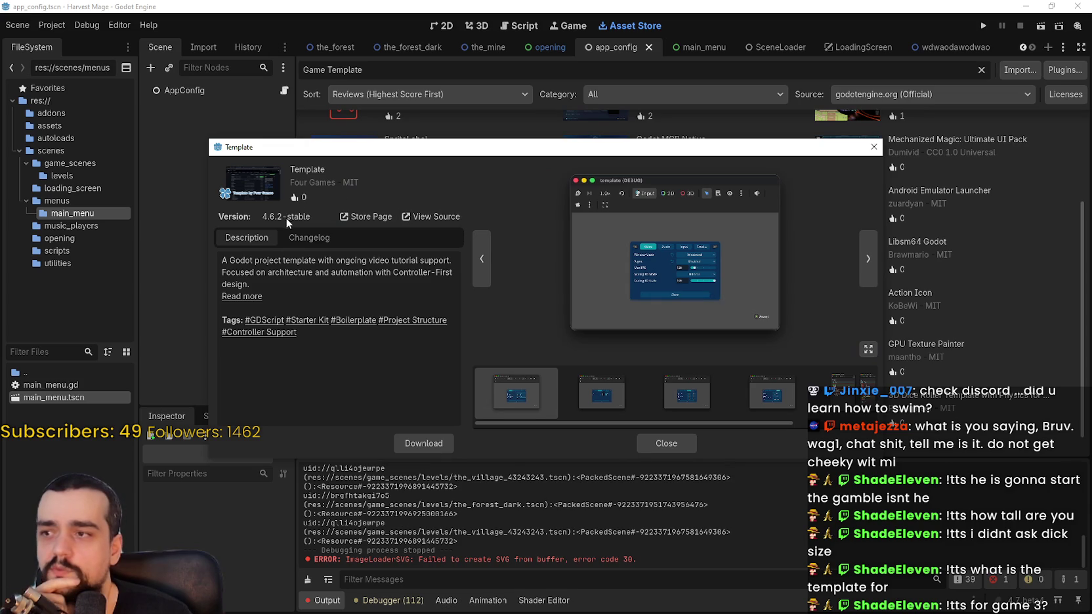
click(366, 216)
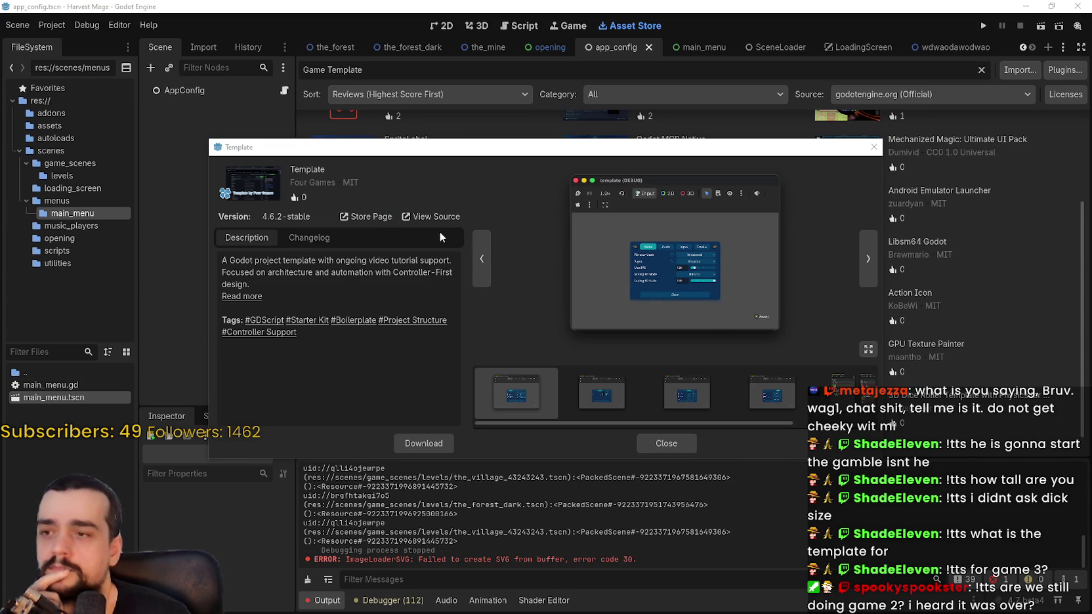
click(426, 217)
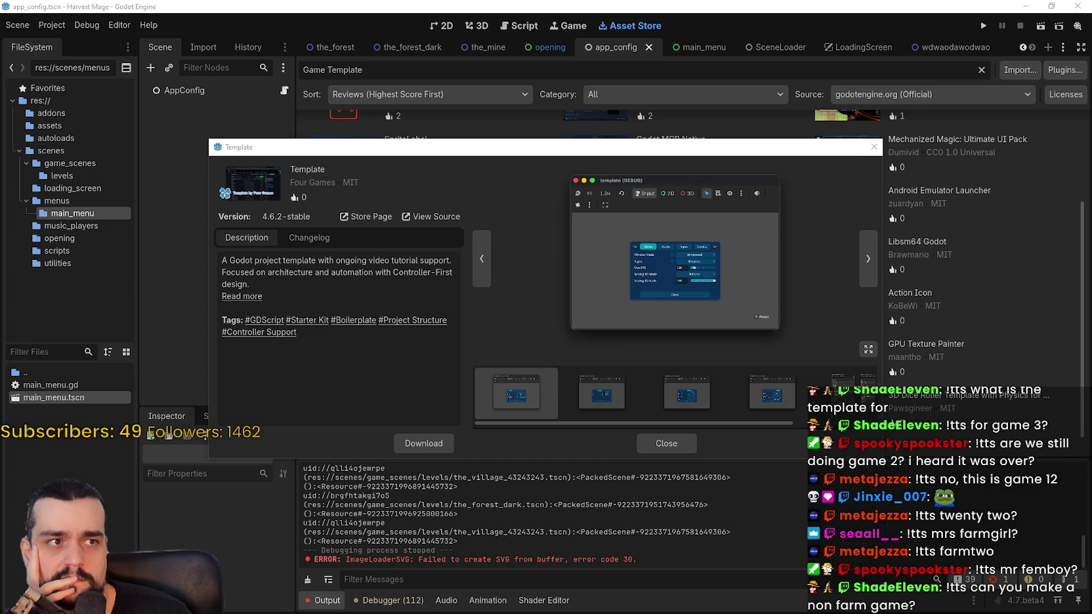
click(667, 443)
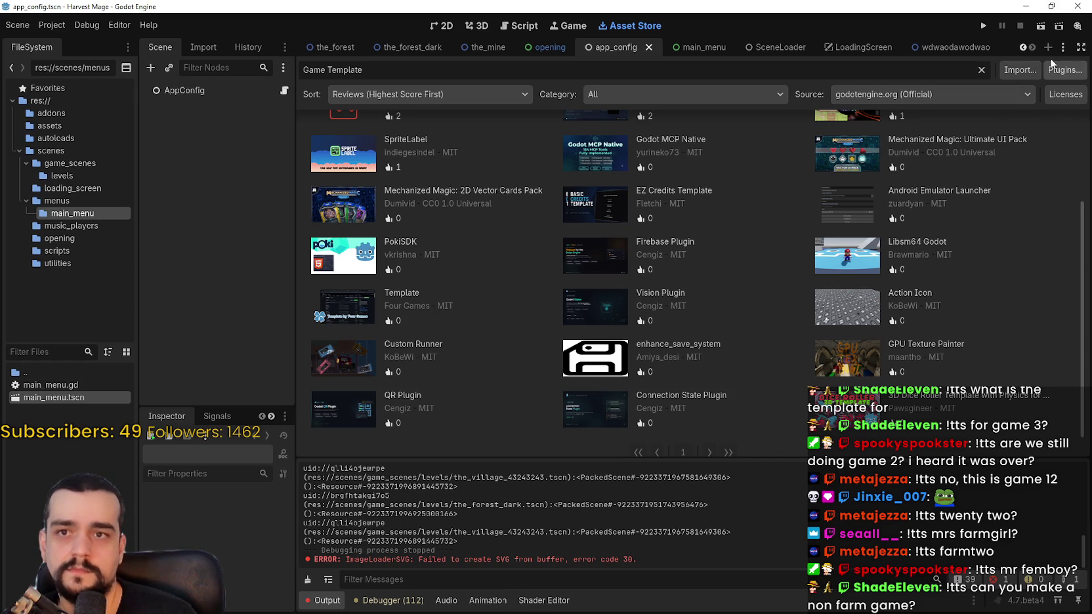
Switch back to the 2D scene view and minimize the Godot editor.
click(450, 27)
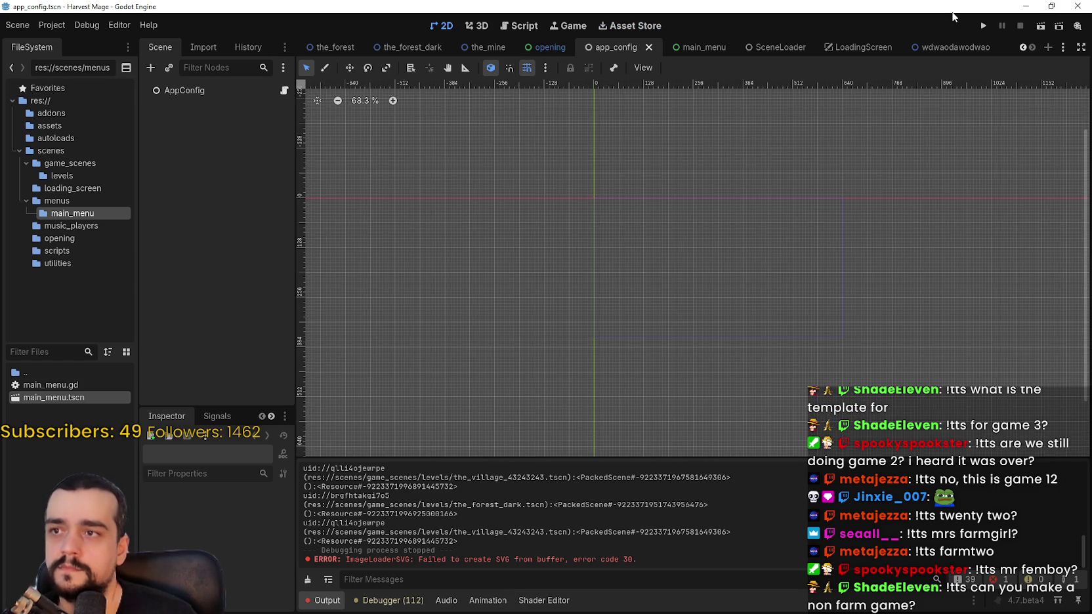
click(1024, 6)
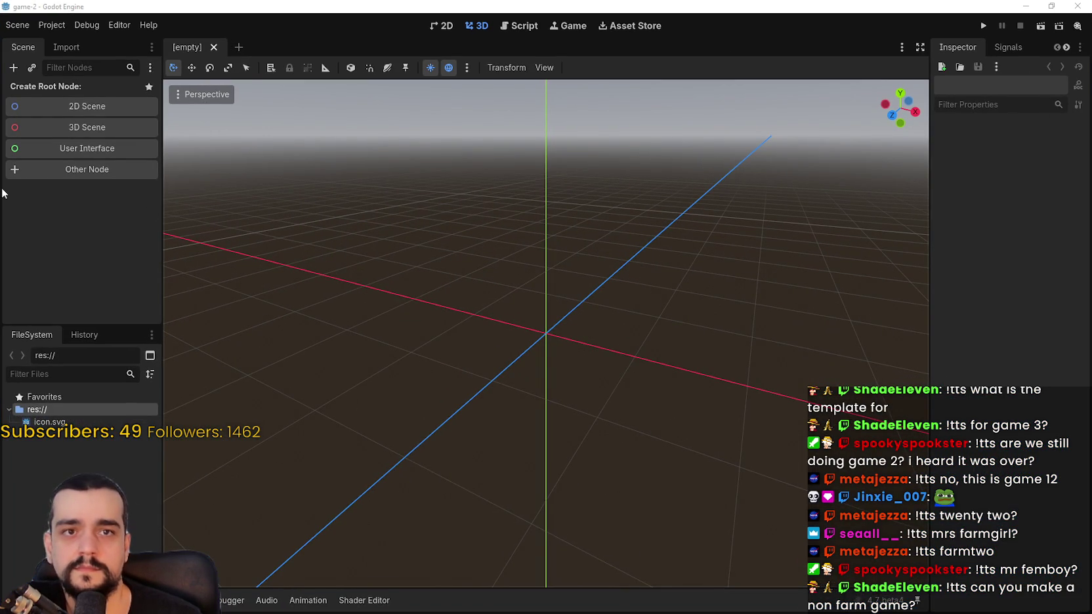
Search the Asset Library for 'template'.
click(87, 25)
click(629, 26)
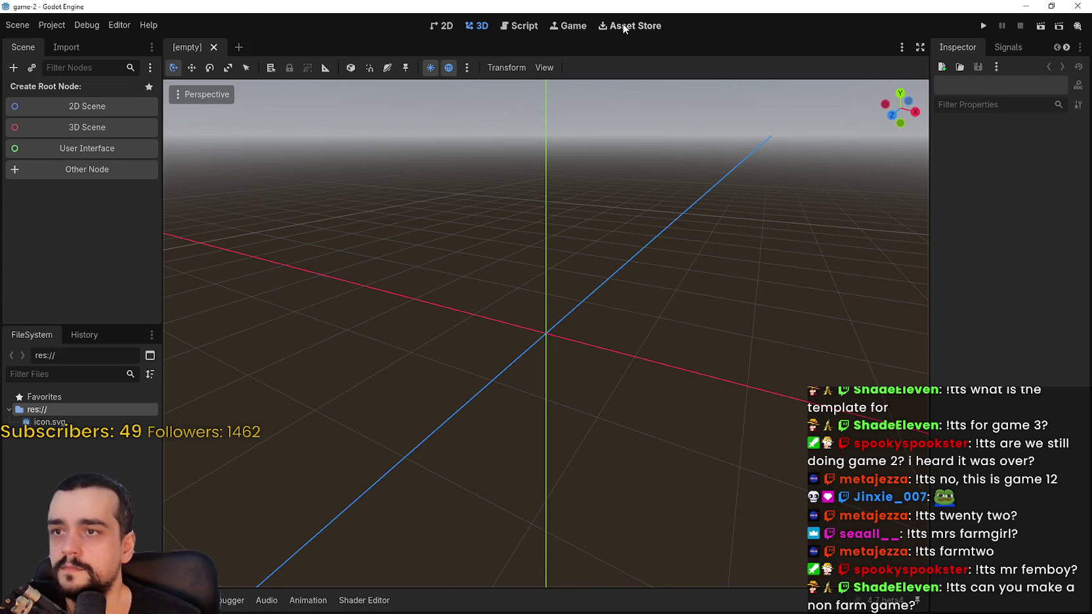
click(630, 25)
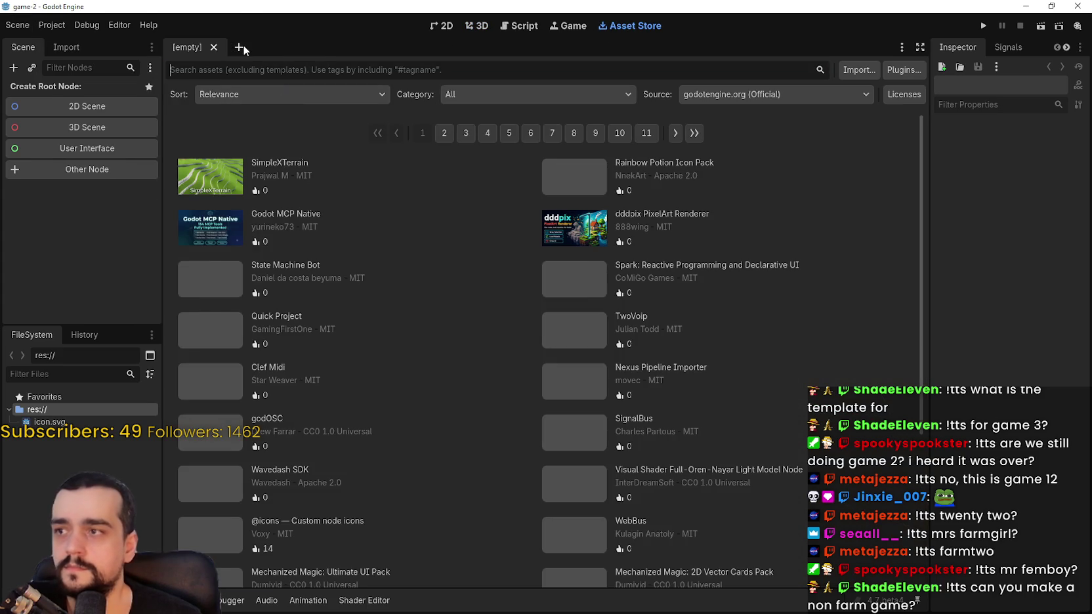
text(template)
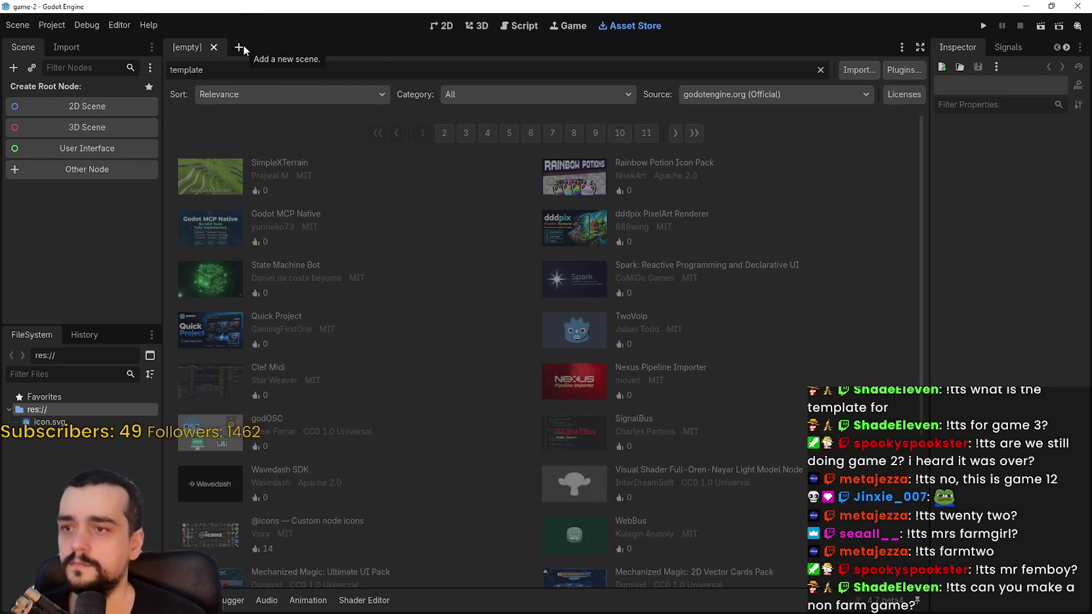
scroll(436, 328, down, 5)
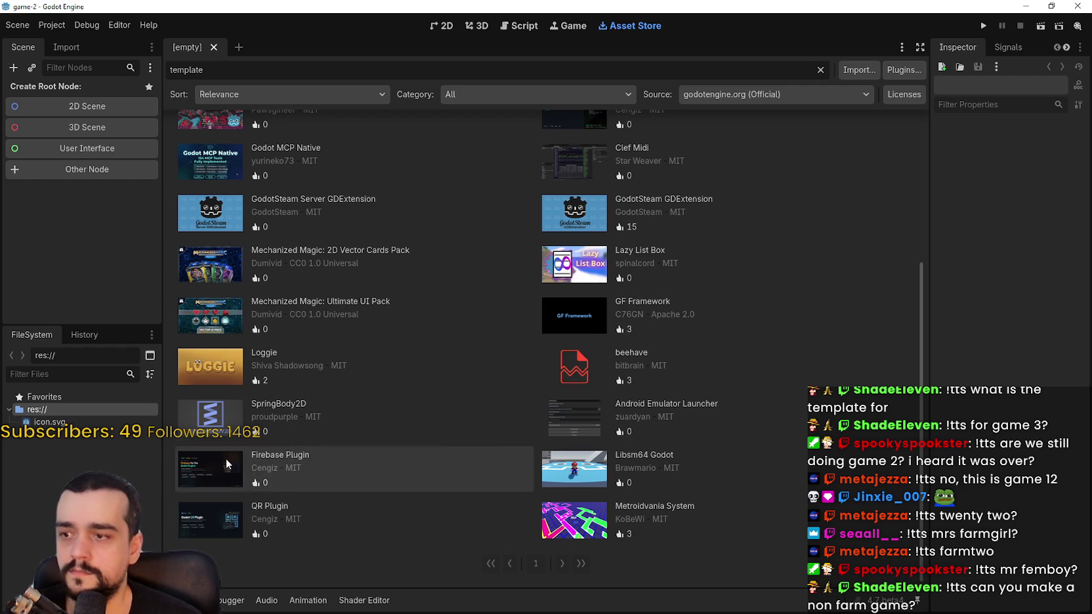
scroll(228, 289, up, 3)
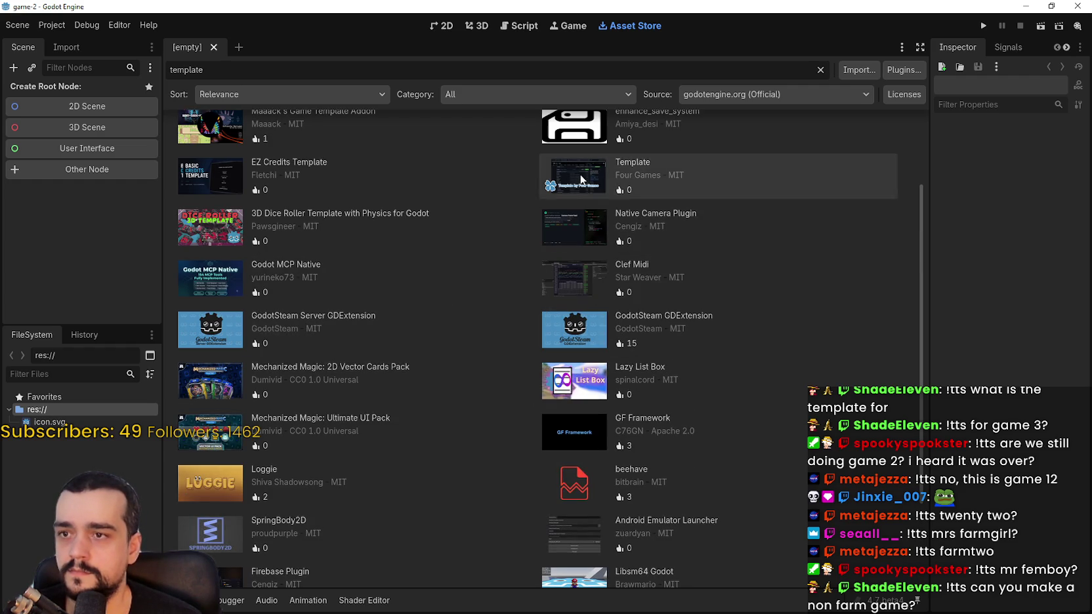
Open the Four Games Template asset, glance at its changelog, and download it.
click(624, 176)
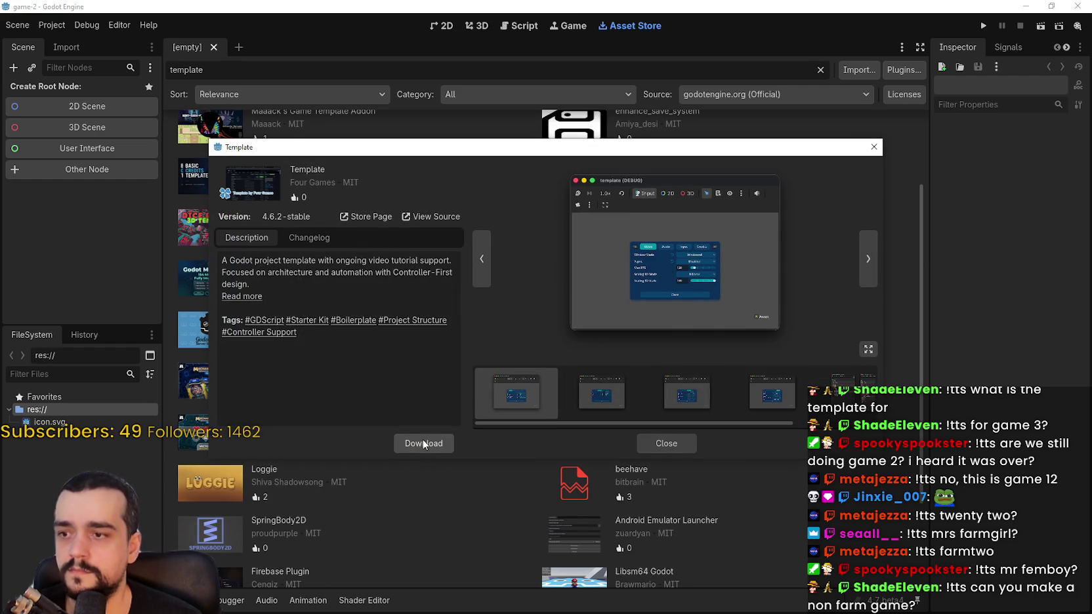
click(308, 238)
click(247, 238)
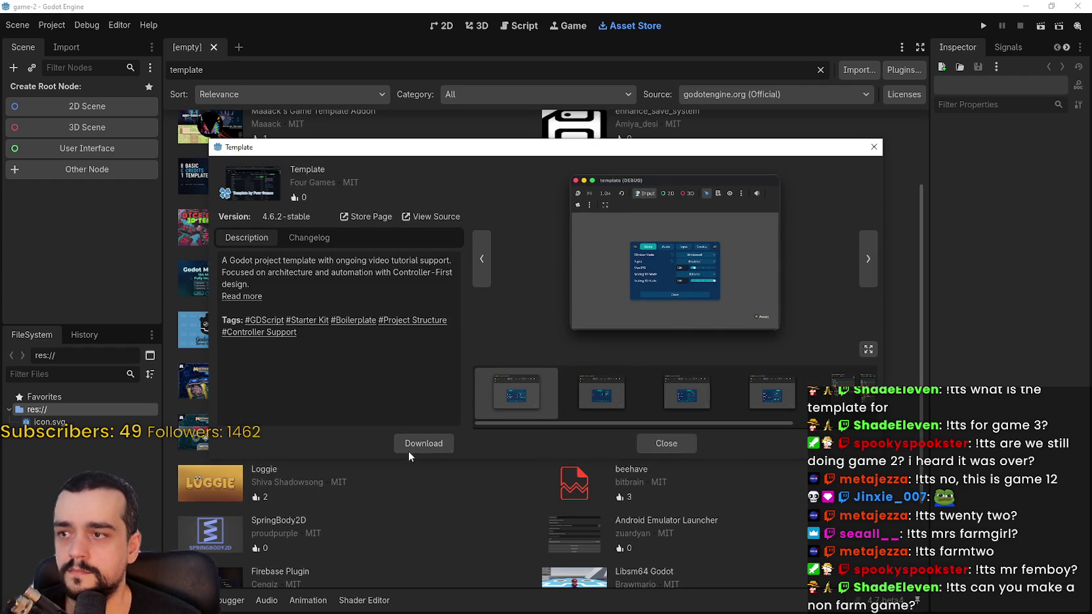
click(418, 448)
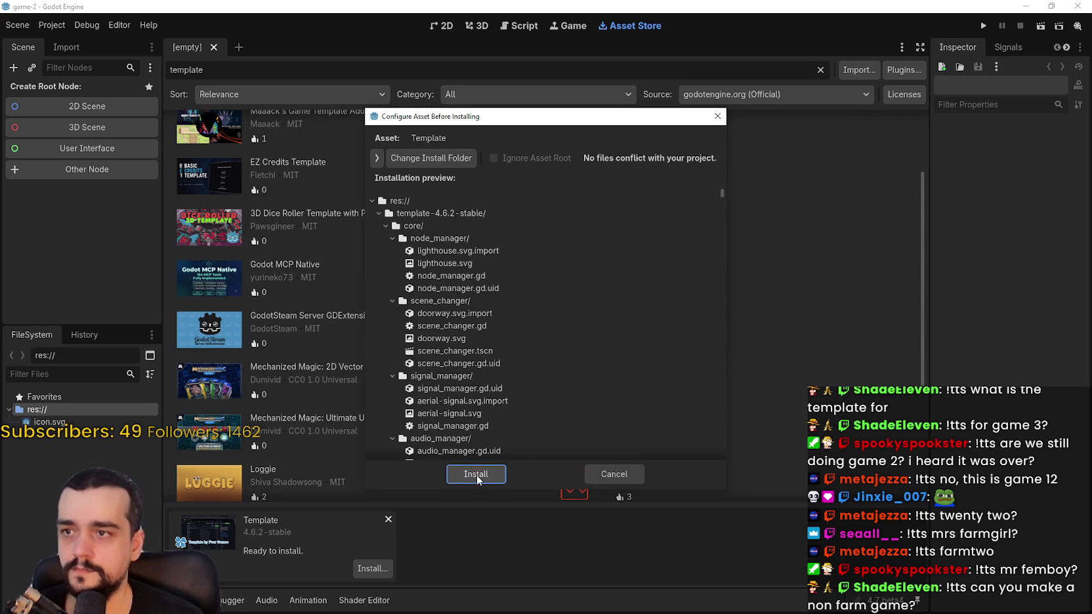
Install the Template asset's files into game-2 and acknowledge the success message.
click(476, 475)
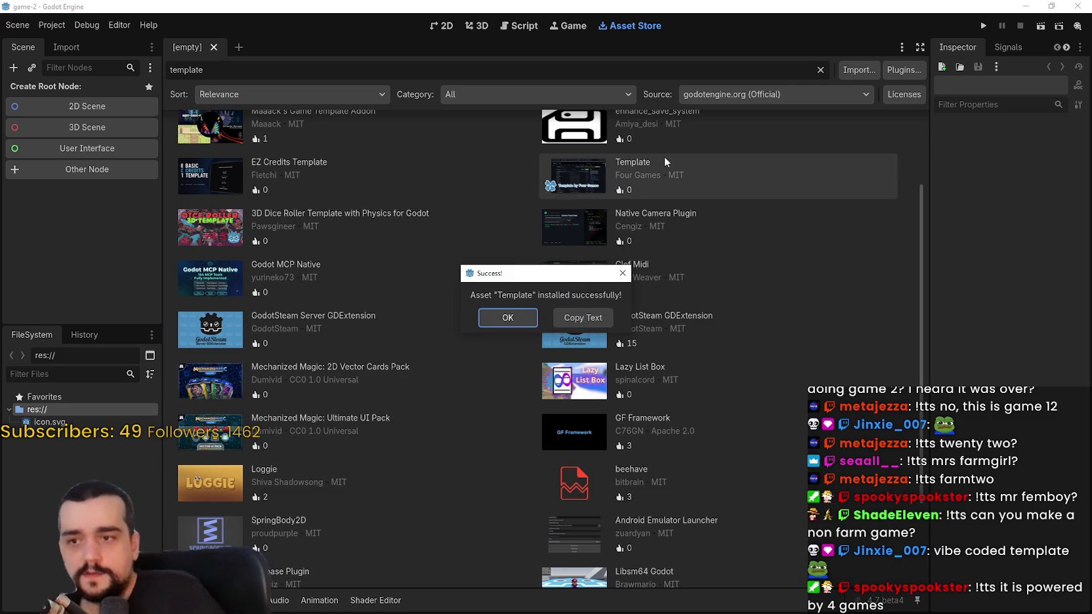
click(508, 318)
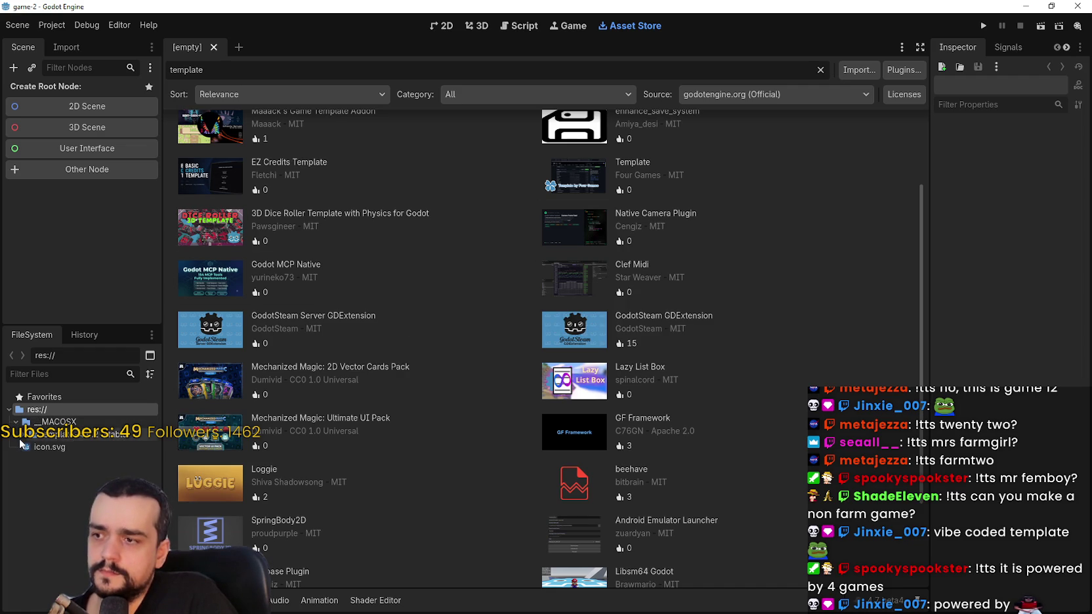
Widen the FileSystem dock and select __MACOSX/template-4.6.2-stable/addons.
click(26, 434)
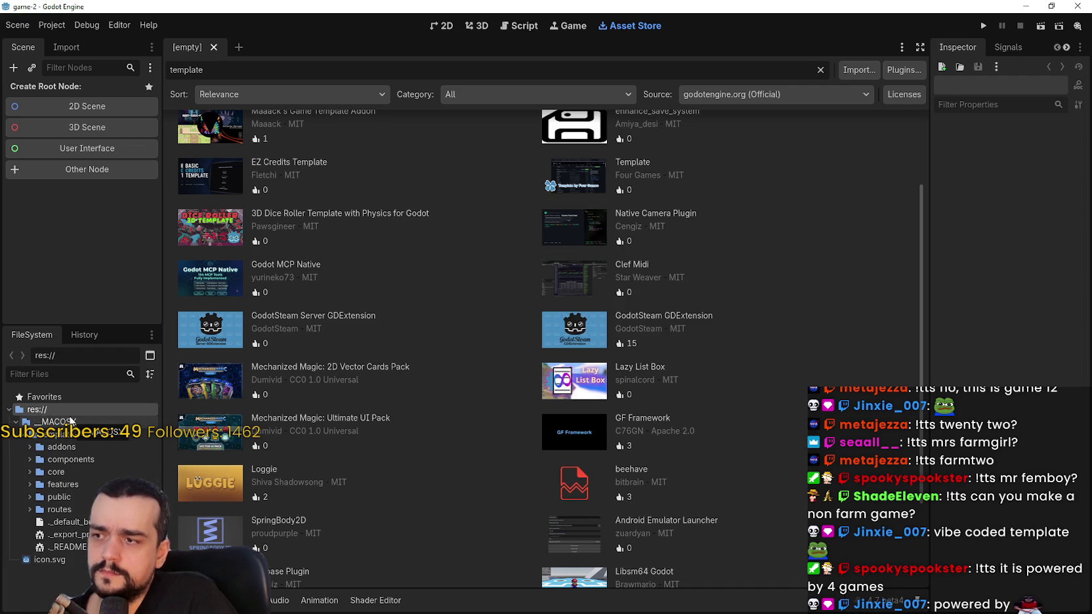
drag(165, 231, 305, 223)
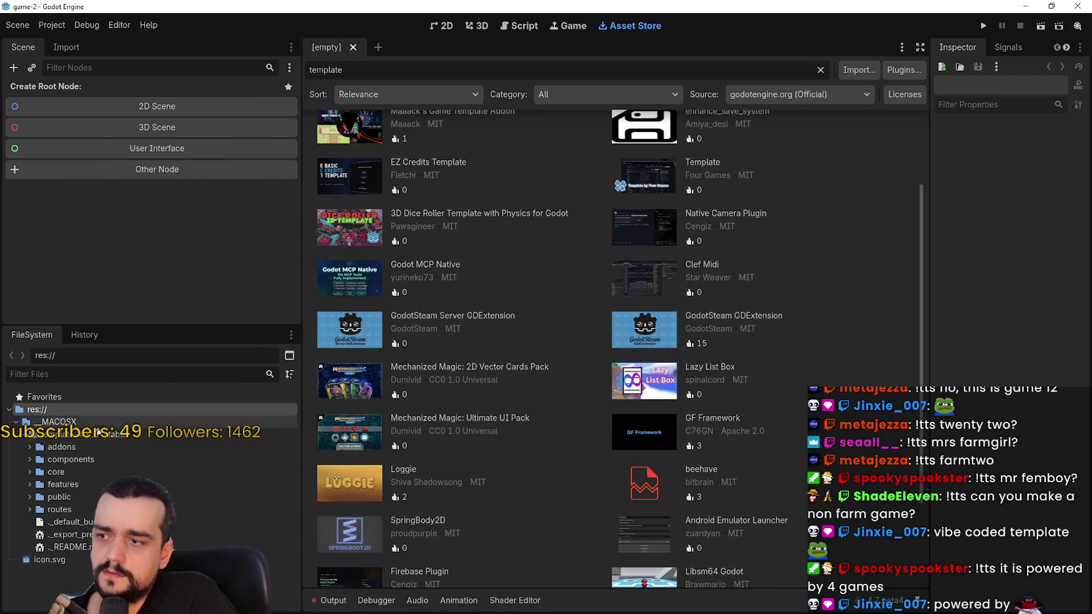
click(99, 423)
click(97, 435)
click(97, 449)
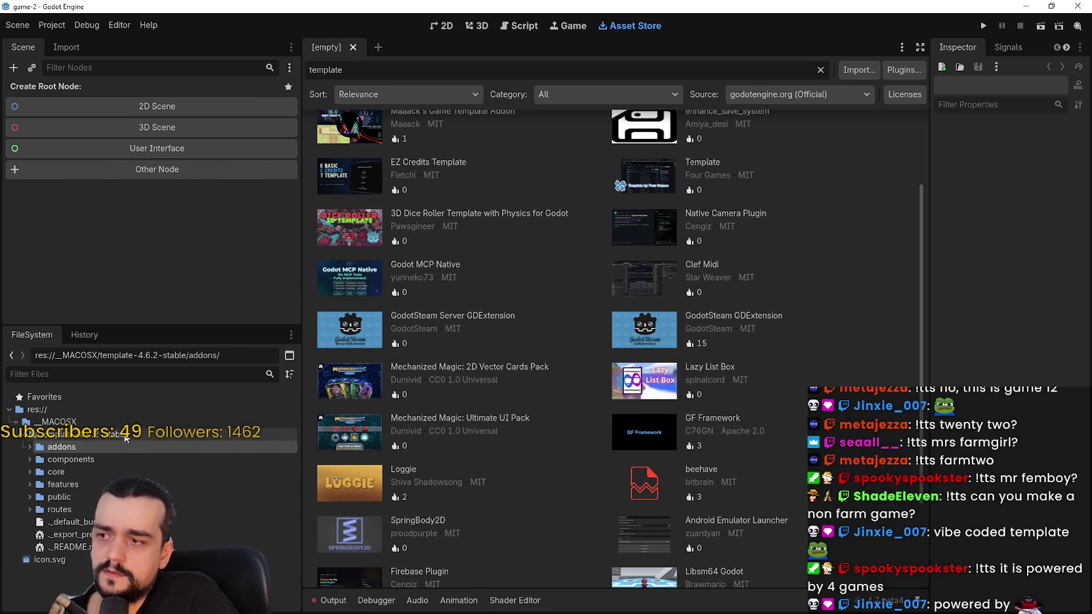
Open Project Settings on the Globals page.
click(51, 25)
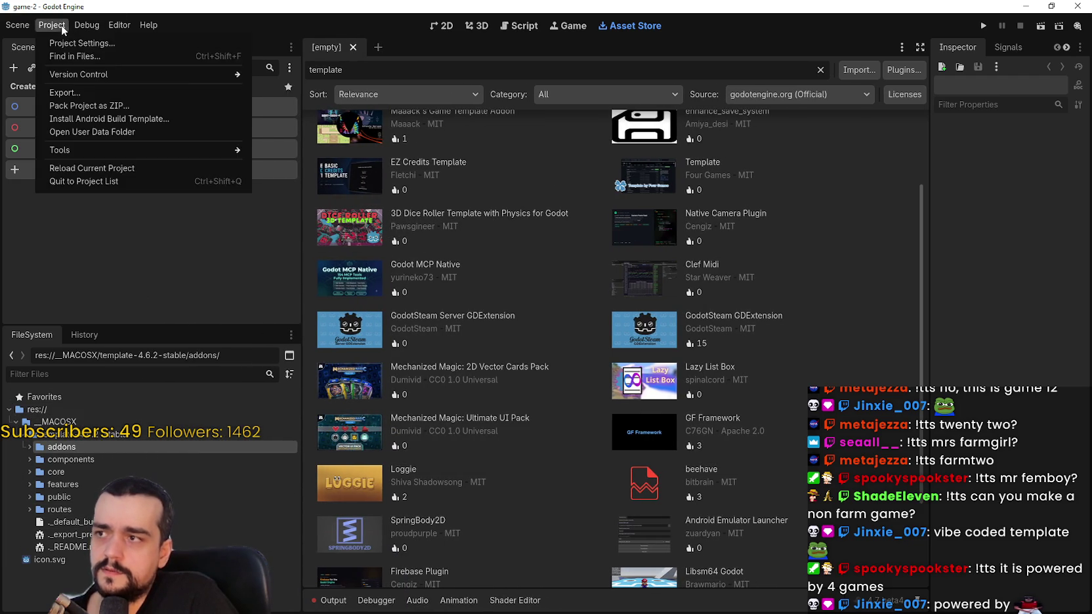
click(69, 41)
click(368, 121)
click(402, 122)
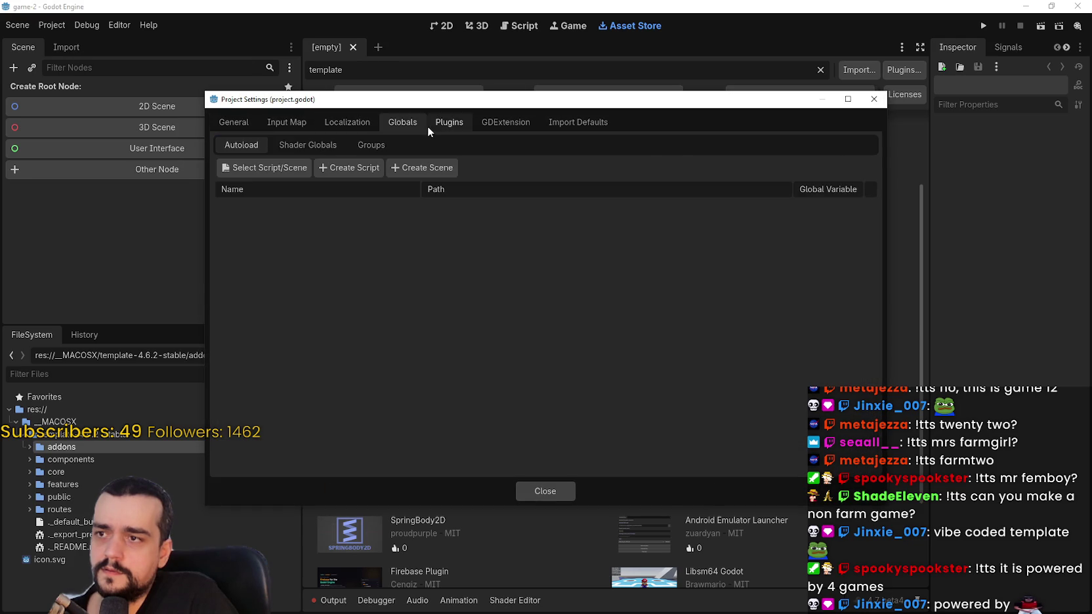